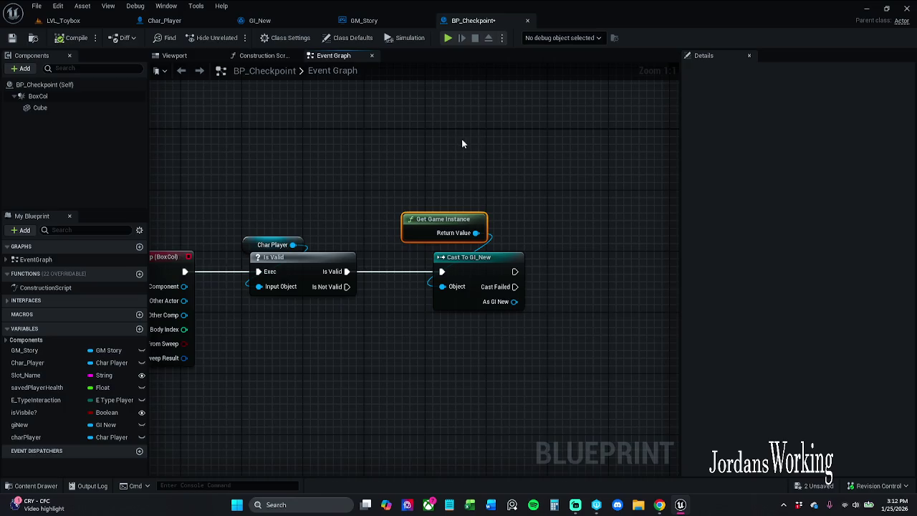
- Promote the Cast To GI_New output to a new As GI New variable and wire the cast into its SET node
left_click_drag(364, 285, 450, 258)
left_click(459, 316)
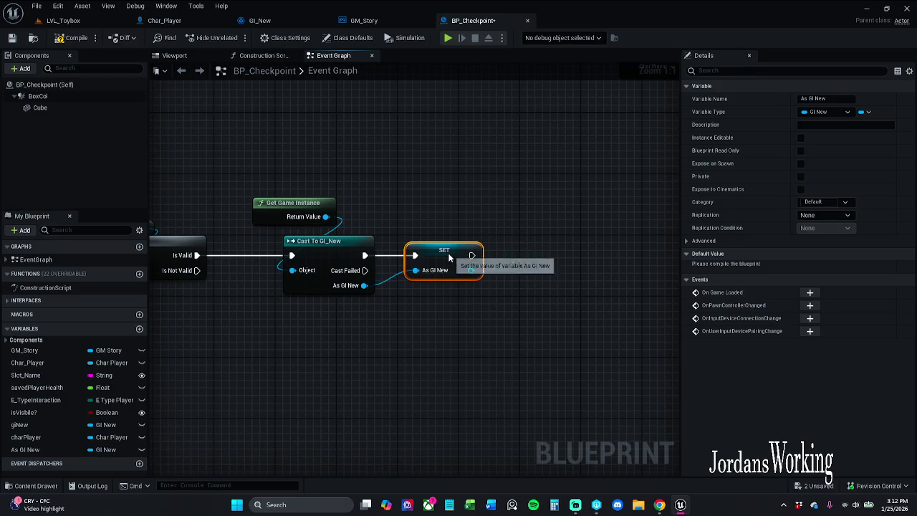
left_click(470, 156)
left_click(416, 271, "alt")
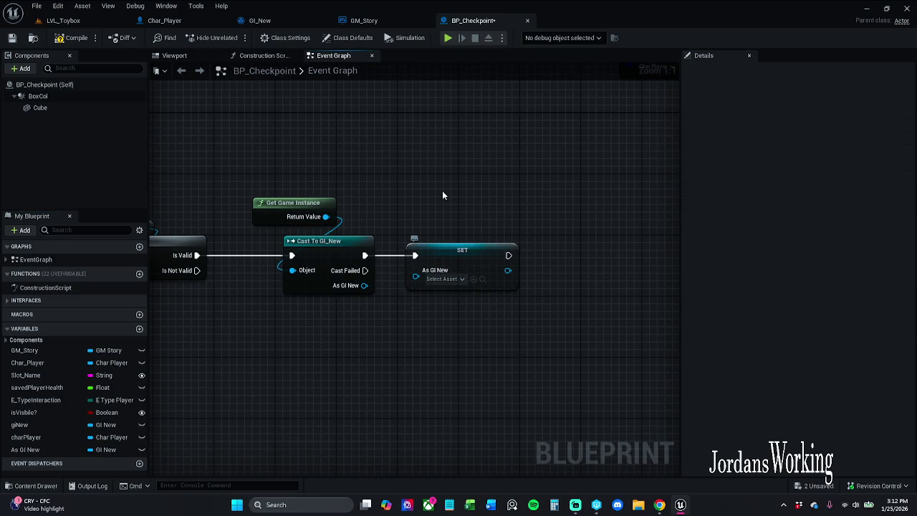
left_click(333, 256, "shift")
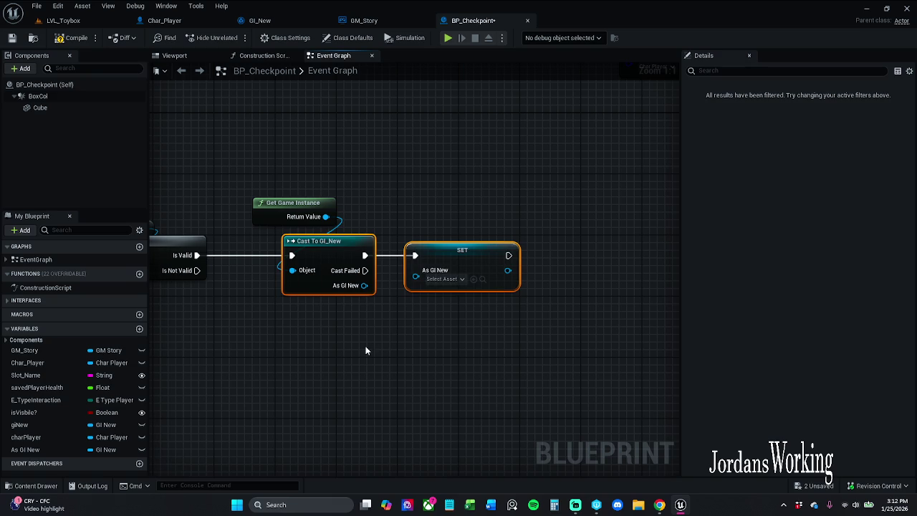
left_click(446, 200)
left_click_drag(416, 276, 365, 285)
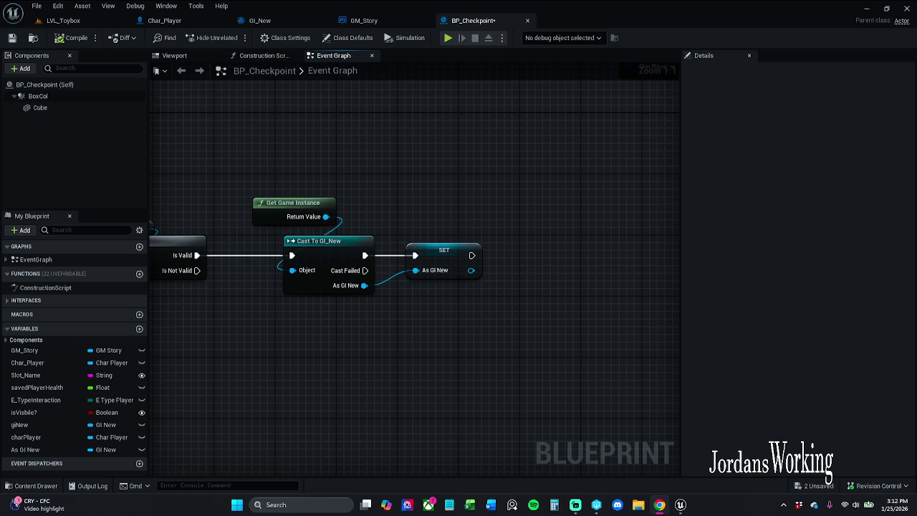
left_click(259, 20)
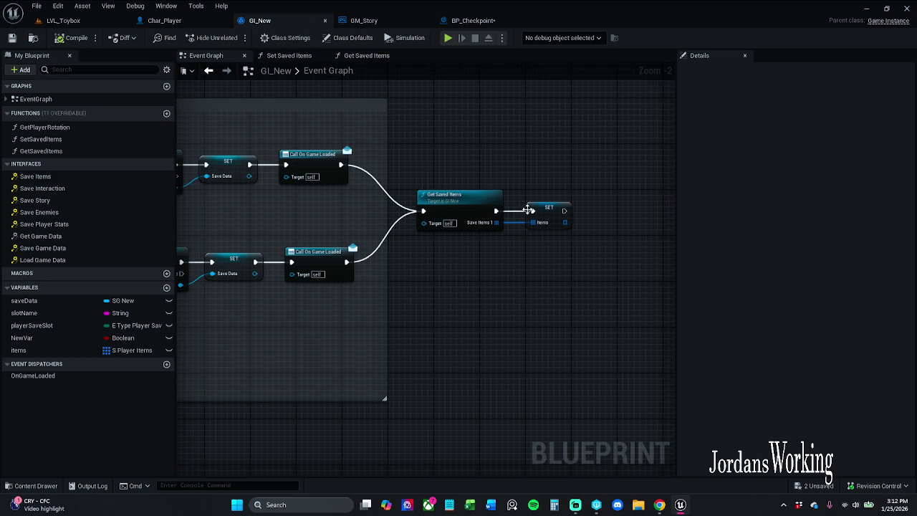
left_click(473, 21)
left_click_drag(466, 222, 454, 223)
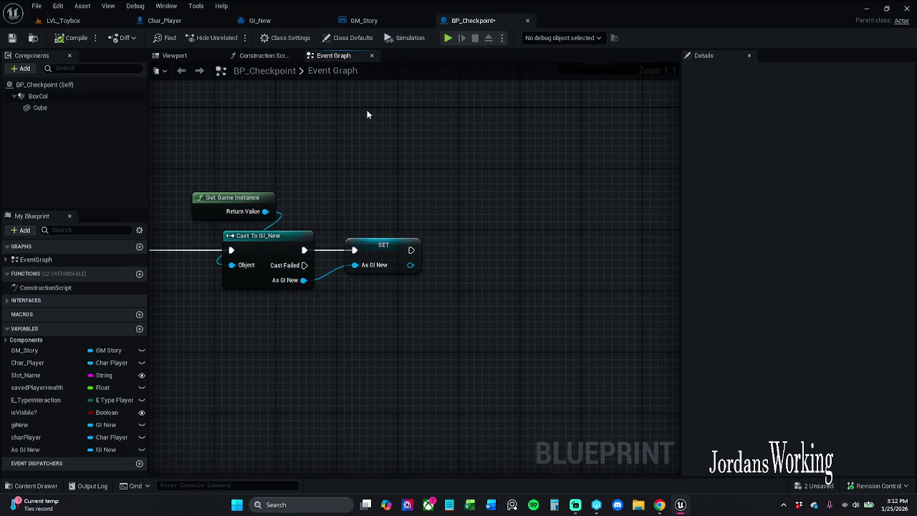
mouse_move(415, 248)
left_mouse_down()
mouse_move(500, 255)
mouse_move(476, 248)
left_mouse_up()
- Add a Set Items node after the As GI New SET and make As GI New its target
type("et items")
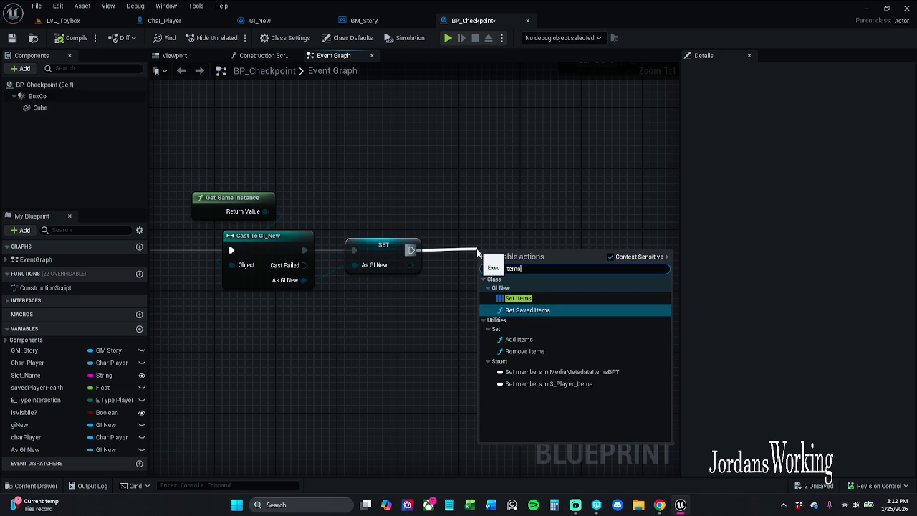
left_click(518, 298)
left_click_drag(512, 259, 573, 251)
left_click(457, 265)
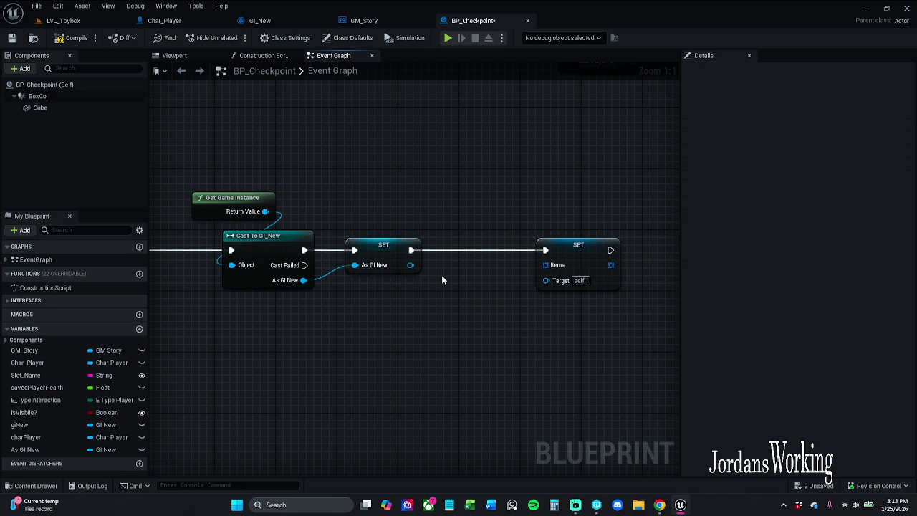
left_click_drag(412, 265, 547, 279)
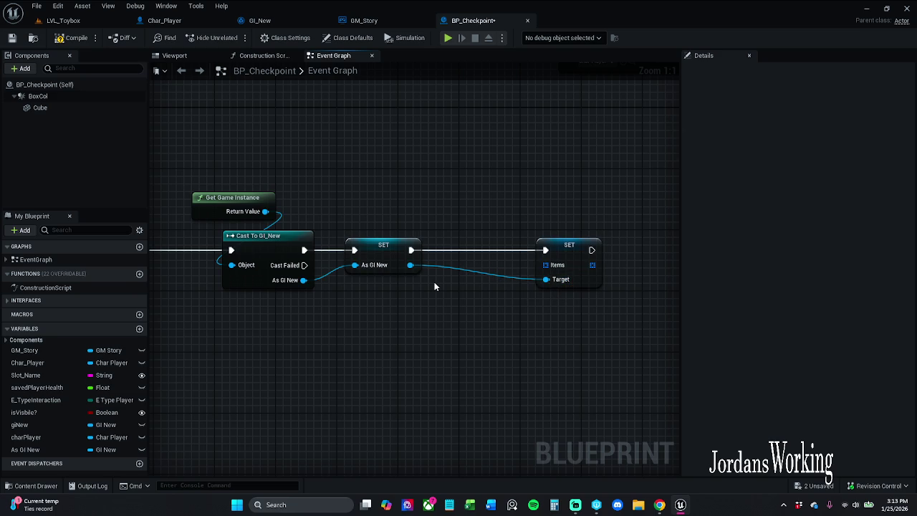
- Select the Char Player, AC Item Data and Player Items getters beside Save Items
left_click_drag(256, 344, 485, 303)
mouse_move(412, 257)
left_mouse_down()
mouse_move(250, 305)
mouse_move(401, 305)
mouse_move(546, 239)
mouse_move(542, 232)
left_mouse_up()
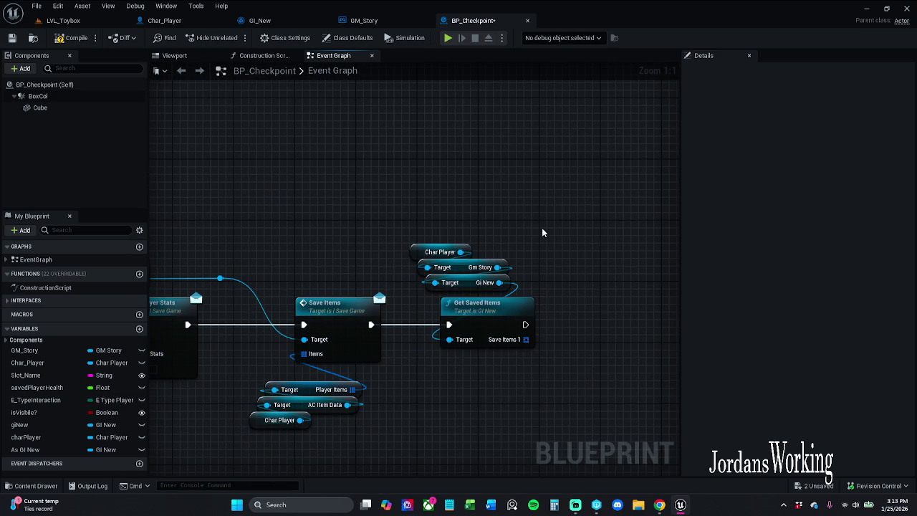
mouse_move(460, 209)
left_mouse_down()
mouse_move(659, 148)
mouse_move(579, 110)
left_mouse_up()
mouse_move(398, 341)
left_mouse_down()
mouse_move(487, 315)
mouse_move(494, 293)
mouse_move(514, 283)
left_mouse_up()
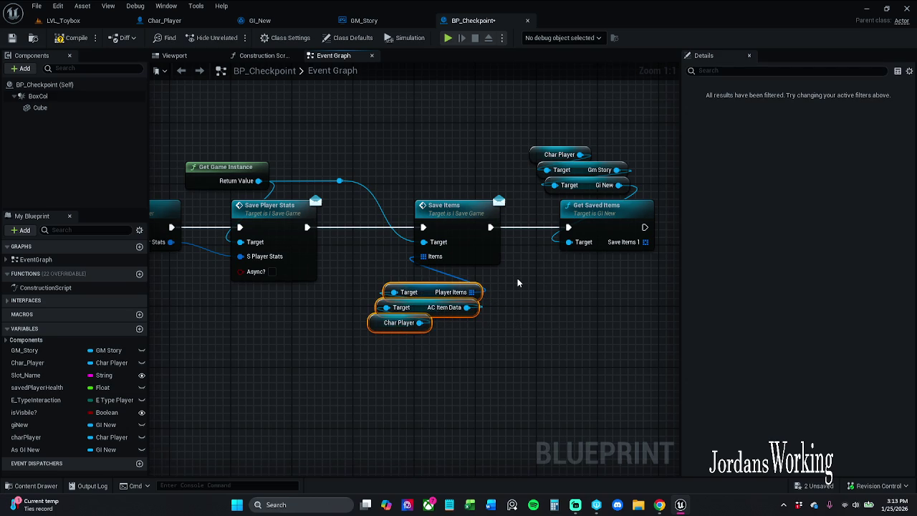
mouse_move(510, 227)
left_mouse_down()
mouse_move(452, 255)
mouse_move(412, 387)
left_mouse_up()
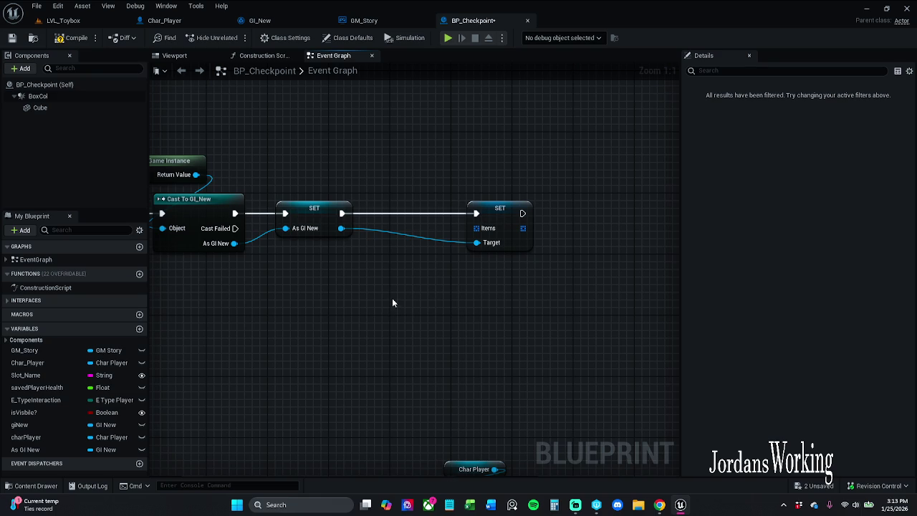
- Paste the getter chain, wire it into the Set Items node, and save BP_Checkpoint
key("ctrl+v")
left_click_drag(491, 286, 484, 244)
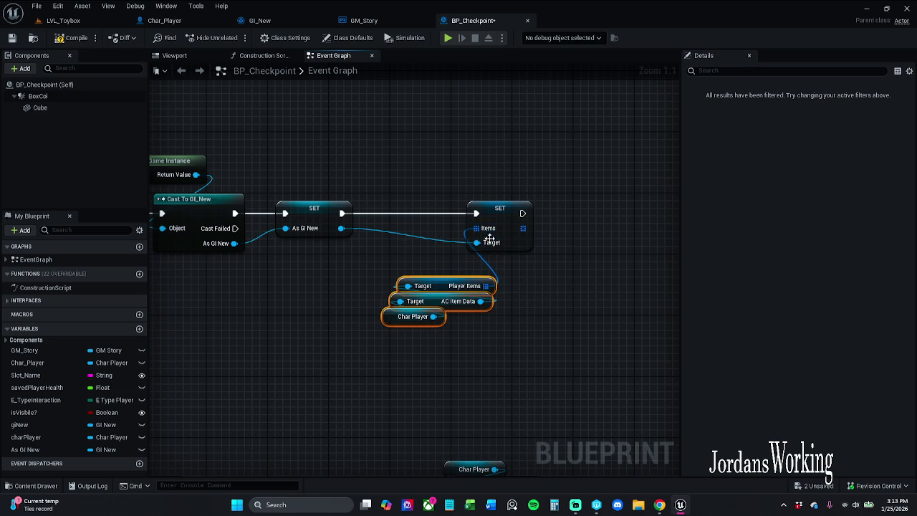
mouse_move(431, 307)
left_mouse_down()
mouse_move(439, 284)
mouse_move(432, 291)
left_mouse_up()
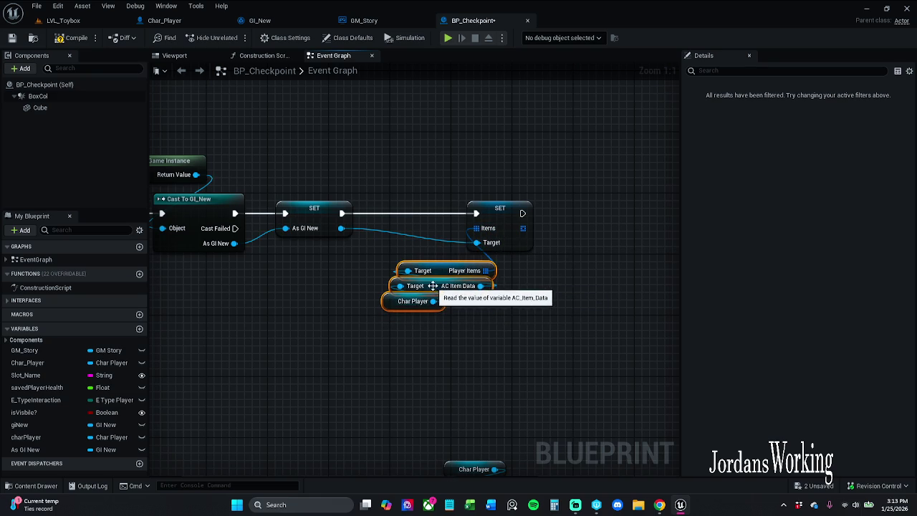
left_click(12, 38)
- Shift Set Items and the pasted getters left and tidy the layout around Event BeginPlay
left_click_drag(358, 174, 484, 292)
left_click_drag(504, 212, 442, 212)
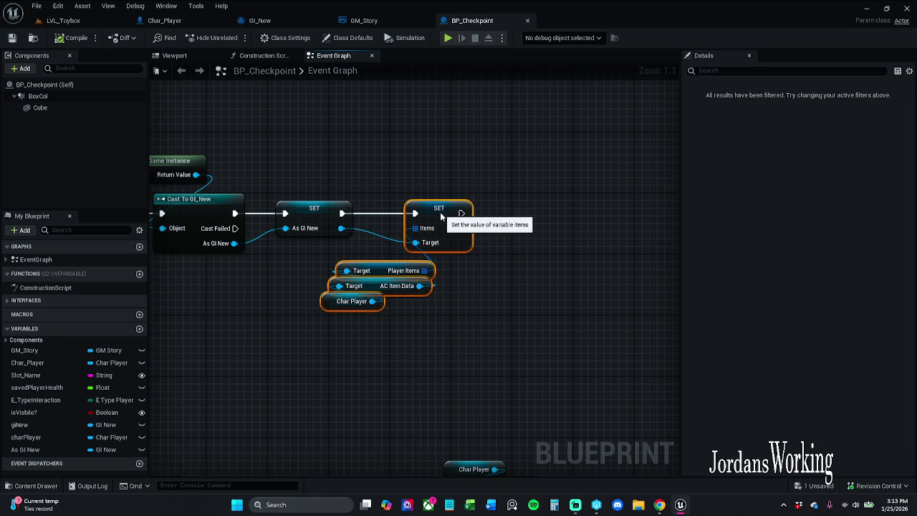
left_click(447, 157)
mouse_move(447, 156)
left_mouse_down()
mouse_move(571, 285)
mouse_move(327, 342)
left_mouse_up()
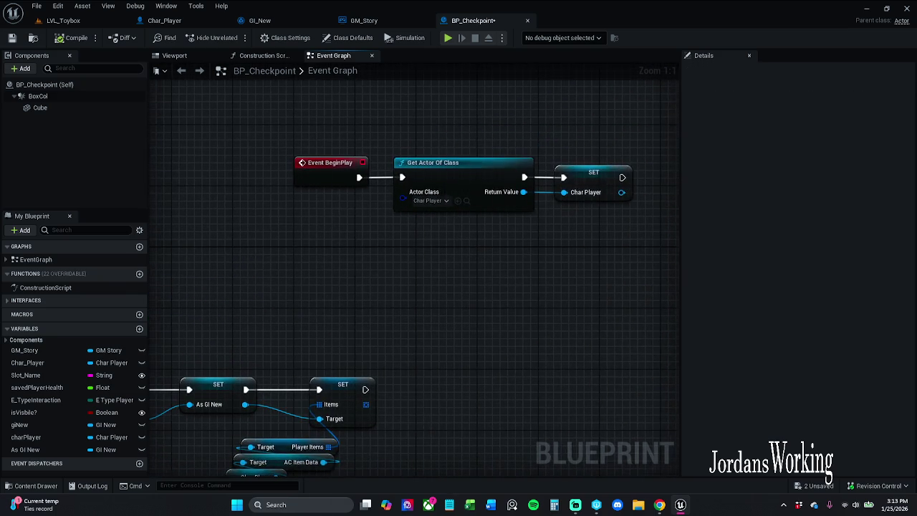
left_click_drag(455, 319, 402, 271)
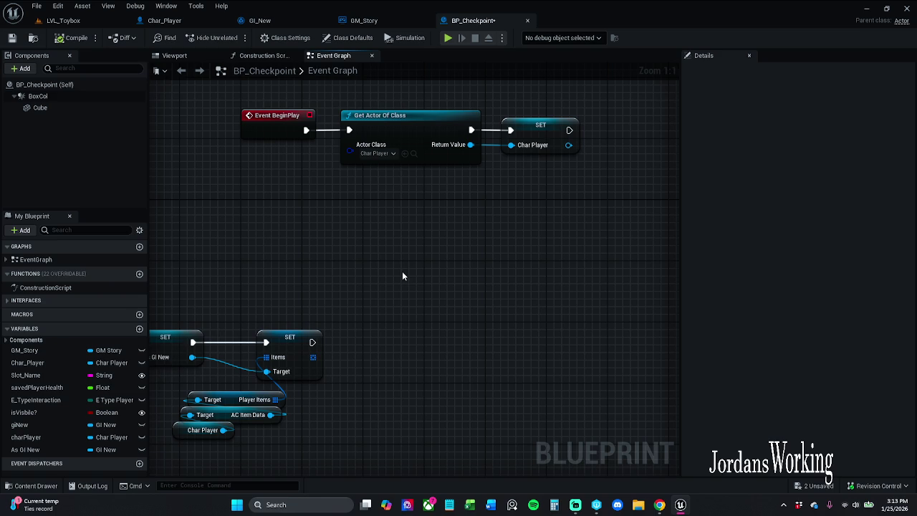
left_click_drag(397, 347, 413, 279)
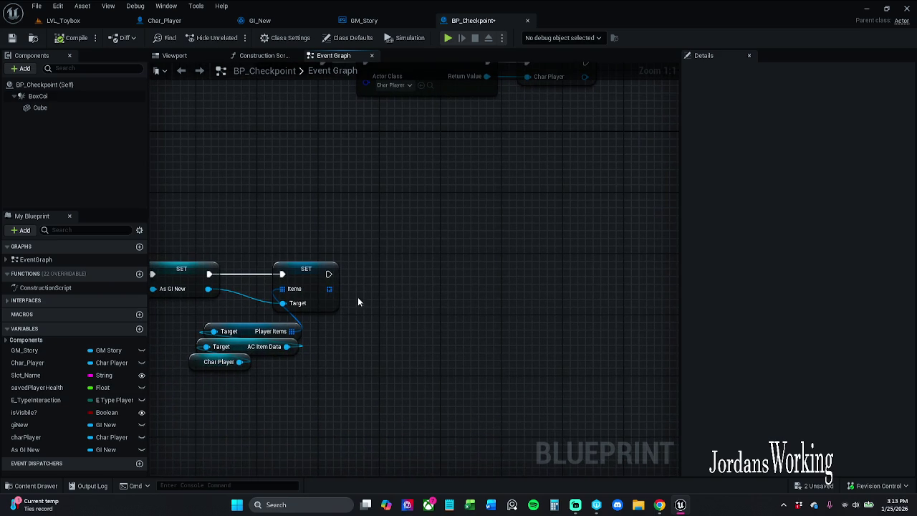
left_click_drag(198, 396, 270, 335)
left_click(344, 323)
mouse_move(344, 323)
left_mouse_down()
mouse_move(321, 322)
mouse_move(655, 290)
mouse_move(880, 294)
mouse_move(513, 308)
left_mouse_up()
mouse_move(582, 281)
left_mouse_down()
mouse_move(465, 280)
mouse_move(494, 277)
left_mouse_up()
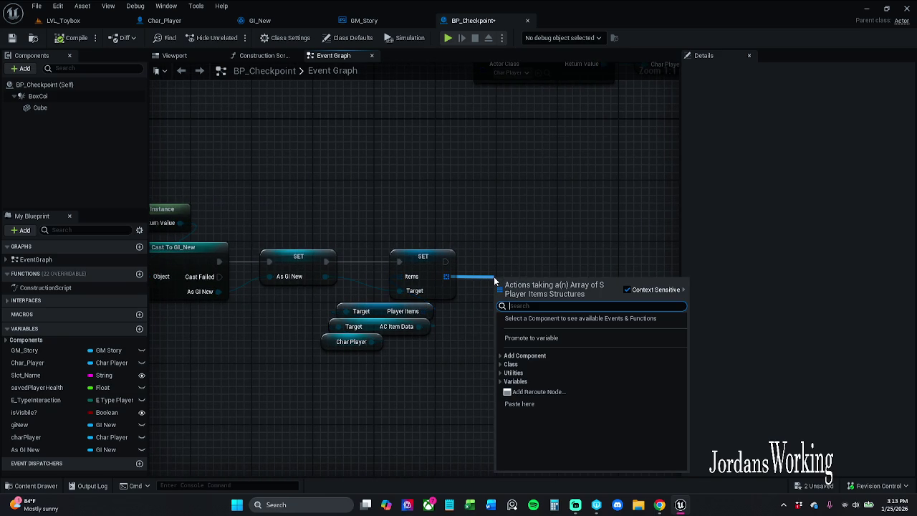
- Start renaming As GI New, then abandon the rename and select the giNew variable
left_click(325, 191)
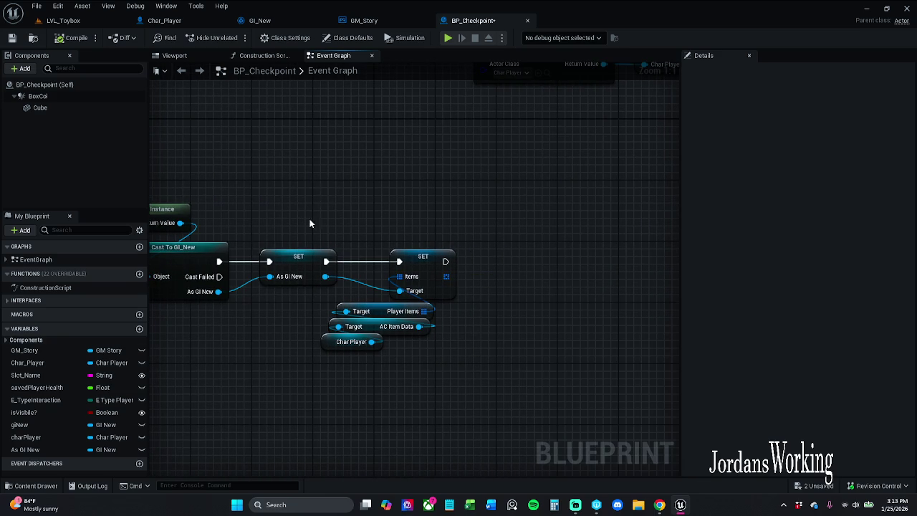
left_click(25, 451)
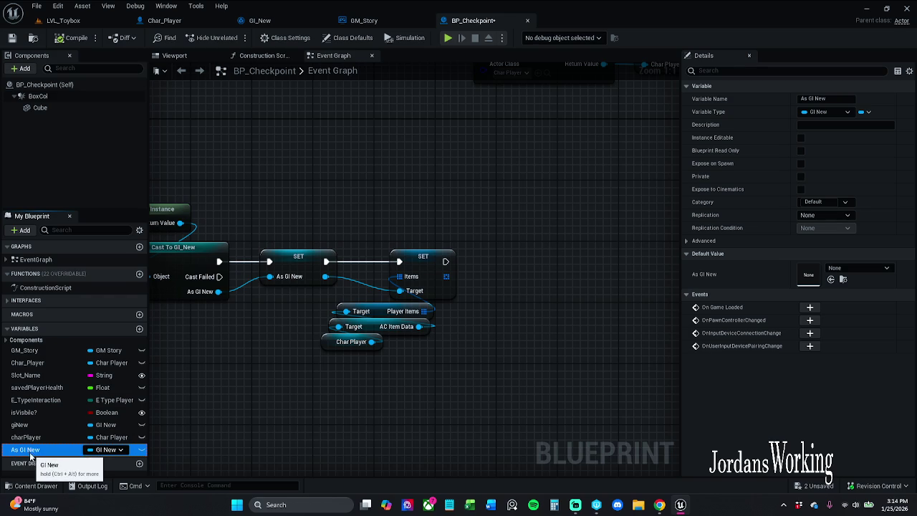
left_click(33, 449)
left_click(34, 449)
key("ctrl+BackSpace")
key("ctrl+BackSpace")
type("gi")
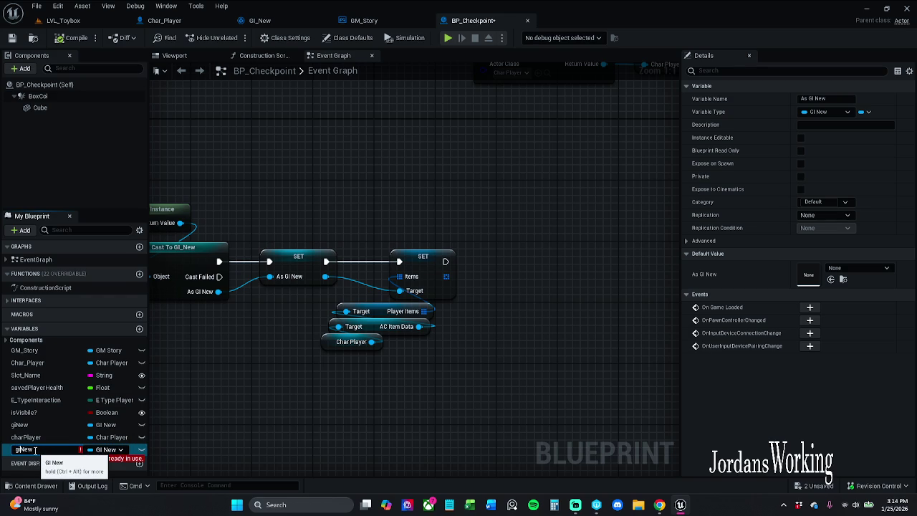
left_click(22, 425)
- Find giNew's references and replace its Get giNew node with As GI New
right_click(45, 425)
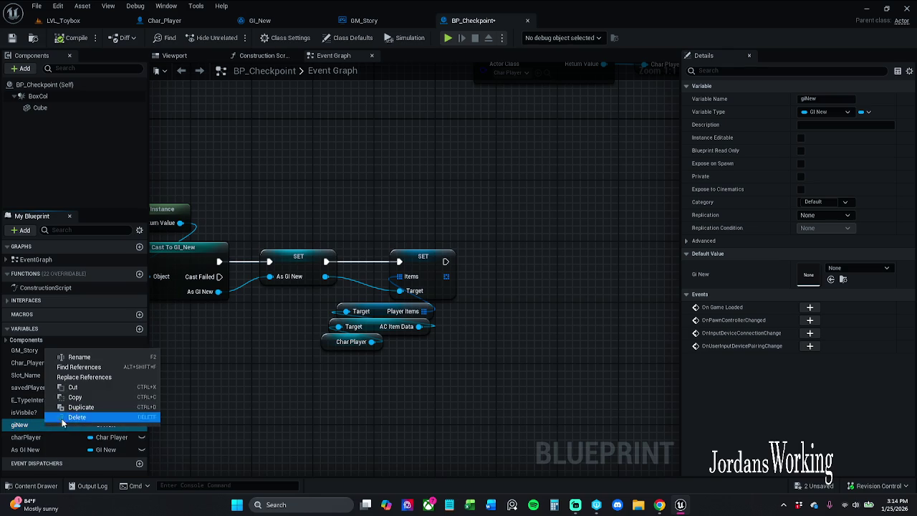
left_click(83, 367)
double_click(223, 425)
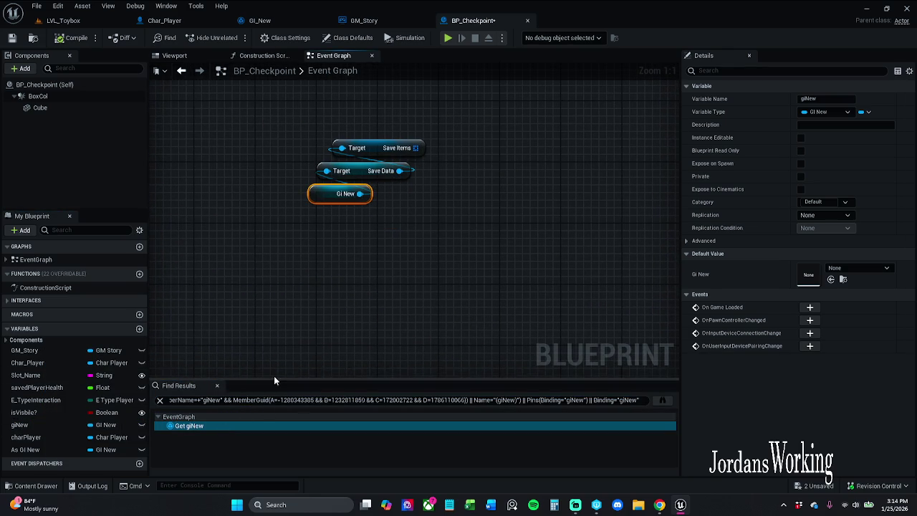
left_click(217, 385)
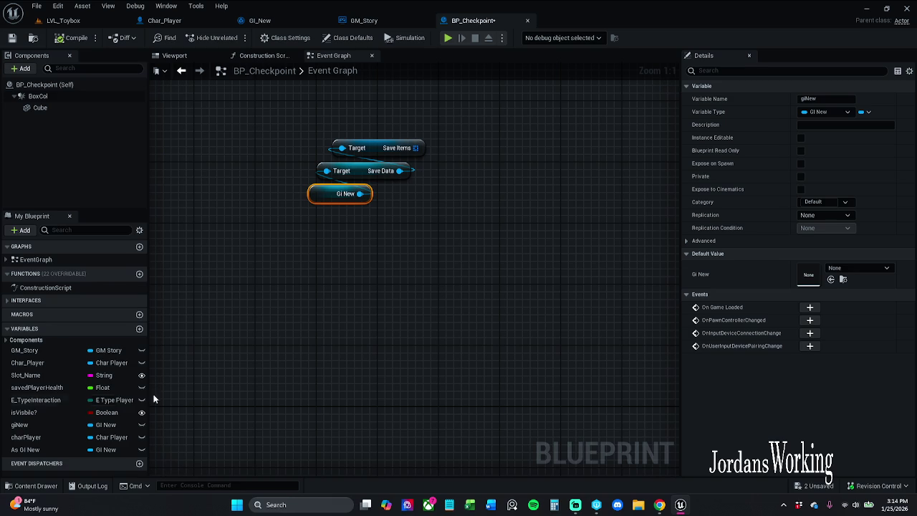
mouse_move(55, 450)
left_mouse_down()
mouse_move(293, 263)
mouse_move(320, 200)
left_mouse_up()
- Try swapping the Get Saved Items' Gi New getter for As GI New, then cancel the drop
scroll(446, 329, "down", 3)
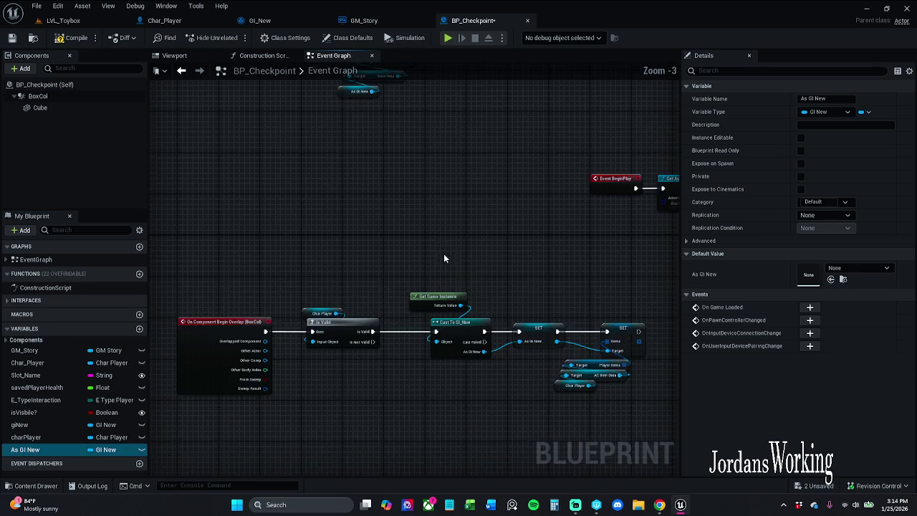
left_click_drag(440, 245, 330, 165)
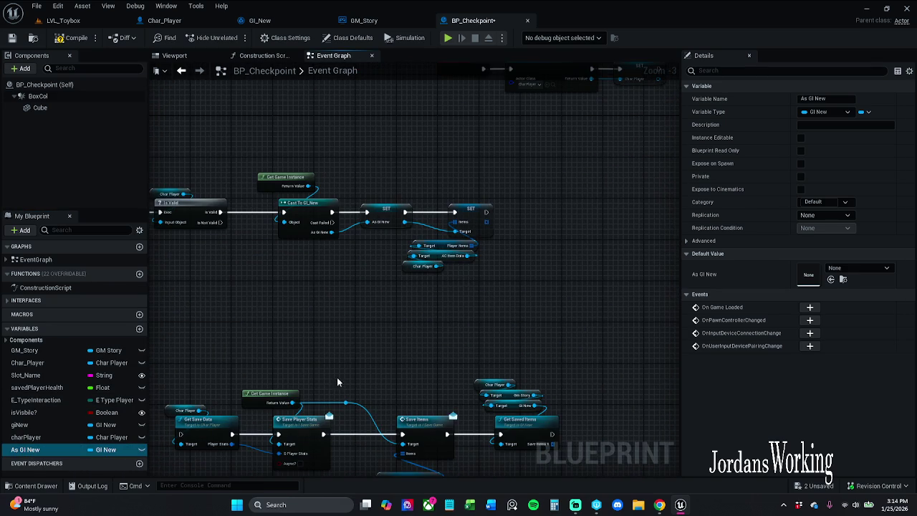
scroll(398, 333, "up", 2)
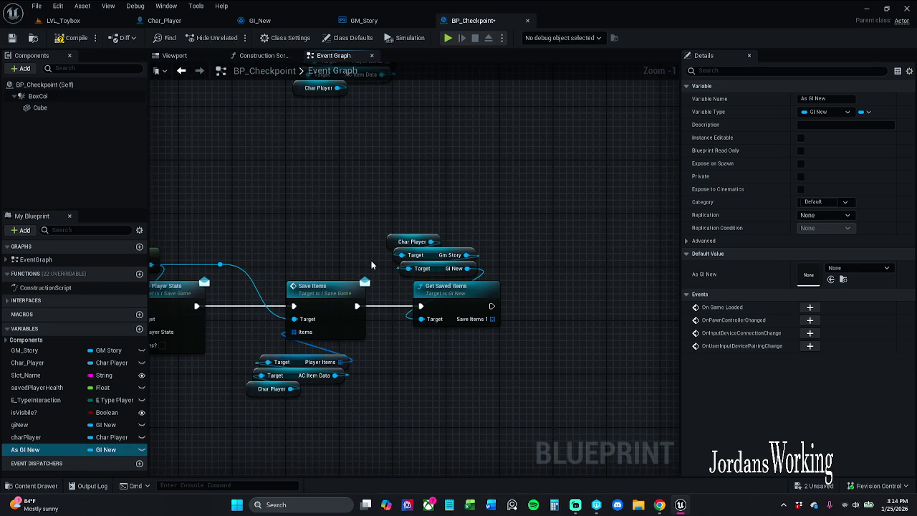
mouse_move(29, 449)
left_mouse_down()
mouse_move(407, 296)
mouse_move(439, 275)
mouse_move(476, 181)
left_mouse_up()
left_click(454, 217)
mouse_move(500, 241)
left_mouse_down()
mouse_move(494, 267)
mouse_move(348, 475)
left_mouse_up()
scroll(347, 340, "down", 3)
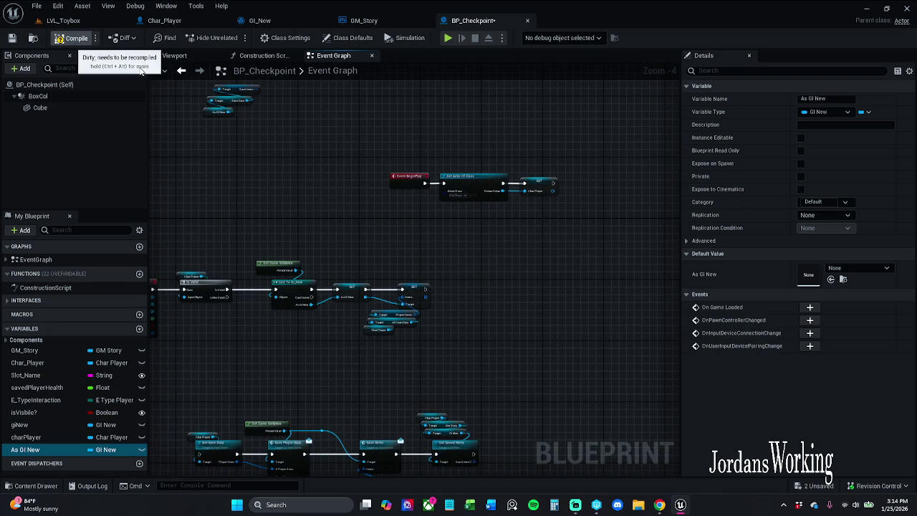
- Confirm the old giNew variable has no references and delete it
right_click(44, 432)
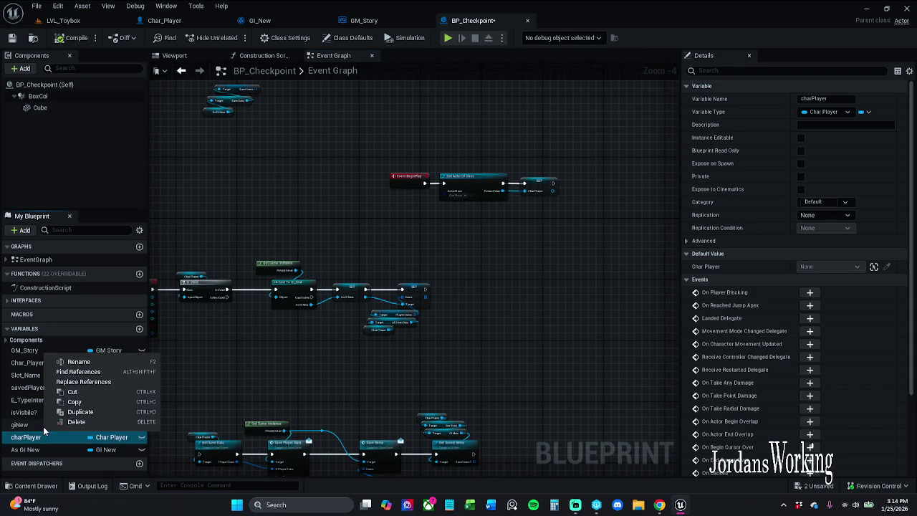
right_click(19, 424)
left_click(81, 369)
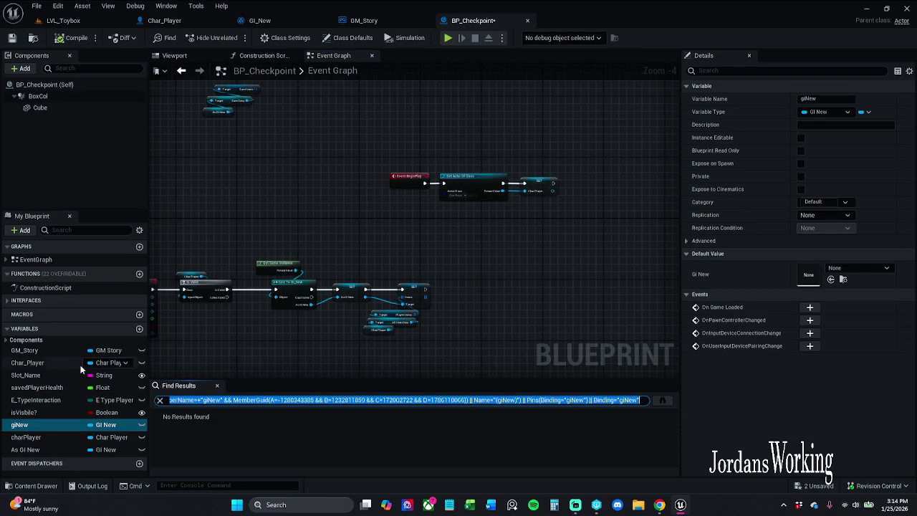
left_click(62, 411)
left_click(54, 420)
key("Delete")
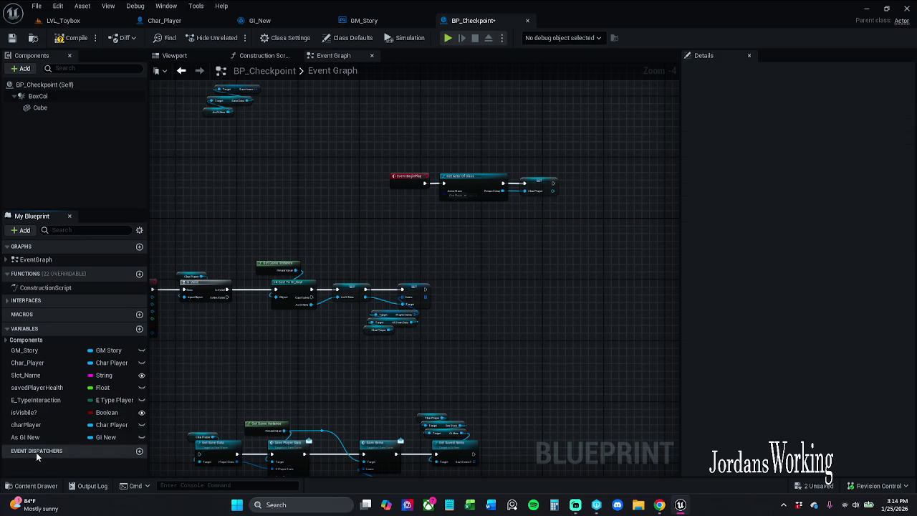
- Rename As GI New to giNew, then compile and save BP_Checkpoint
left_click(43, 437)
key("F2")
key("Return")
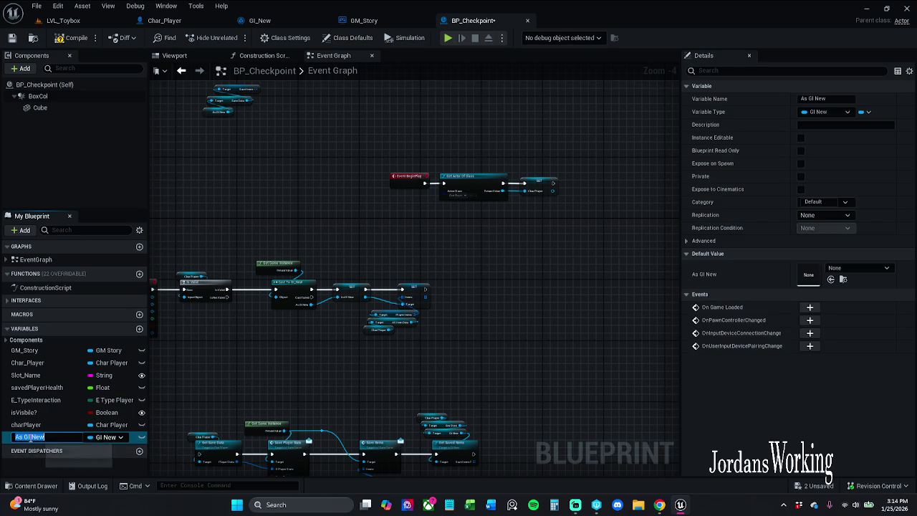
left_click(32, 435)
type("New")
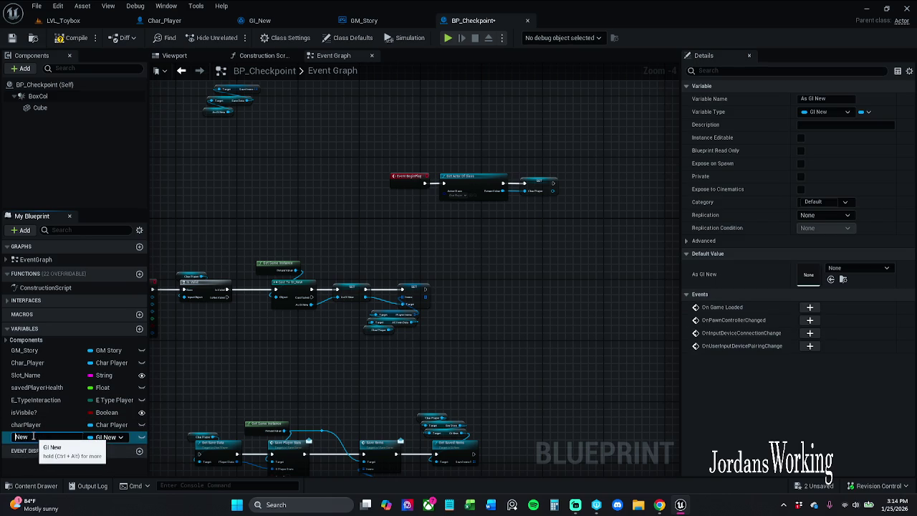
type("gi")
key("Return")
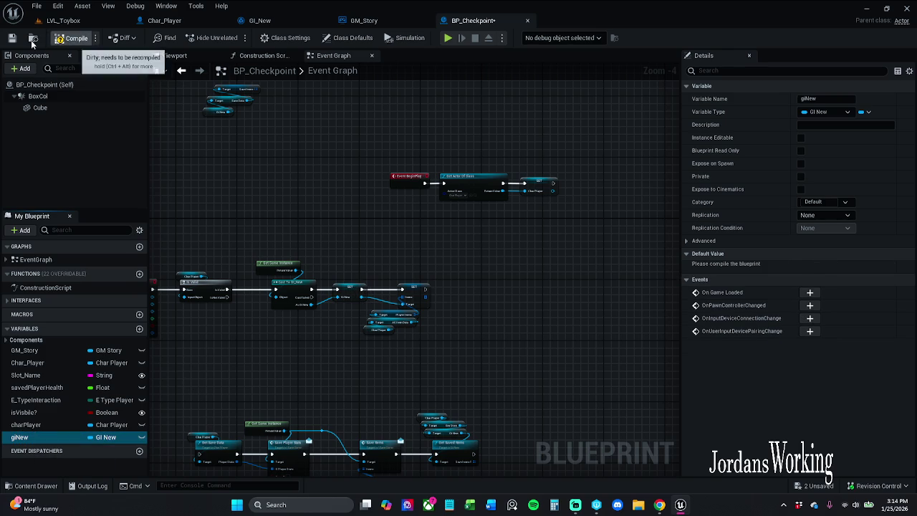
left_click(72, 37)
left_click(21, 42)
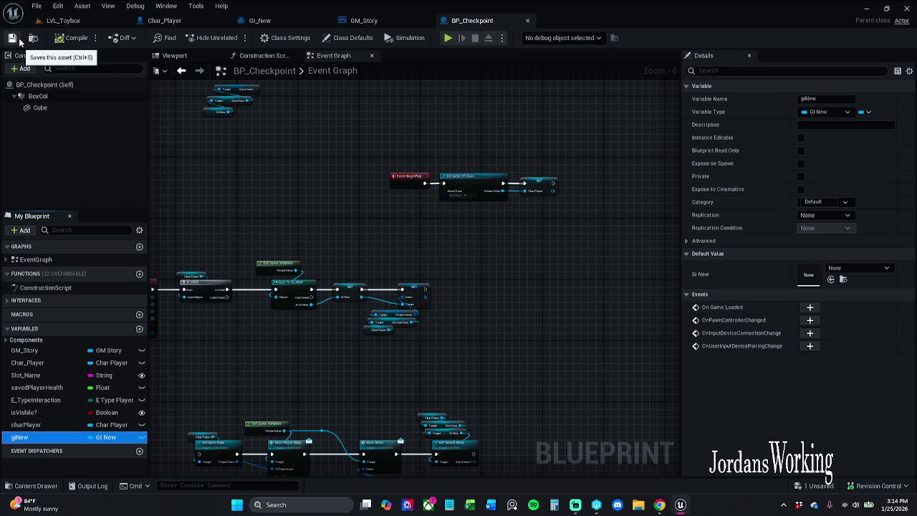
- Pan and zoom the graph to locate the stray getters near Cast To GI_New and SET
mouse_move(360, 228)
left_mouse_down()
mouse_move(468, 225)
mouse_move(435, 189)
mouse_move(441, 286)
left_mouse_up()
scroll(239, 214, "up", 4)
mouse_move(293, 217)
left_mouse_down()
mouse_move(309, 236)
mouse_move(430, 135)
left_mouse_up()
scroll(472, 365, "down", 3)
scroll(482, 373, "up", 3)
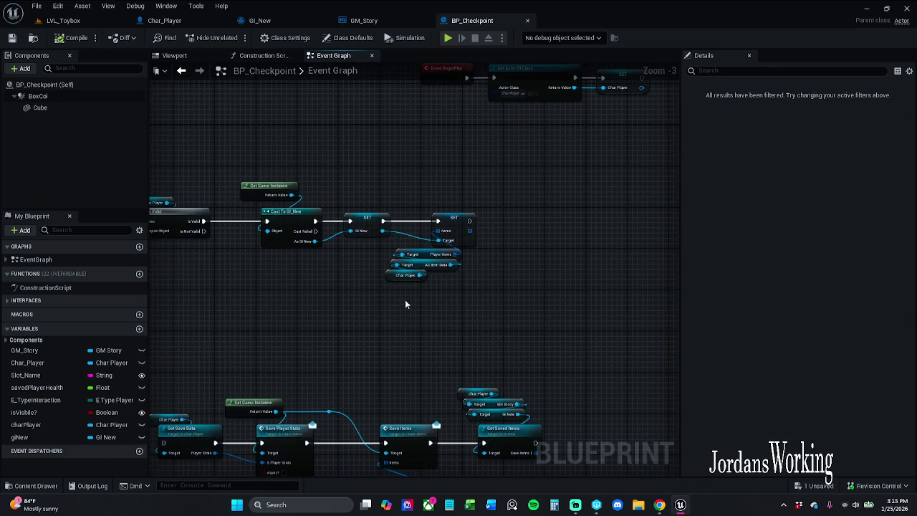
scroll(346, 224, "down", 3)
scroll(328, 188, "up", 1)
mouse_move(328, 187)
left_mouse_down()
mouse_move(186, 86)
mouse_move(461, 324)
mouse_move(332, 169)
left_mouse_up()
scroll(460, 324, "up", 1)
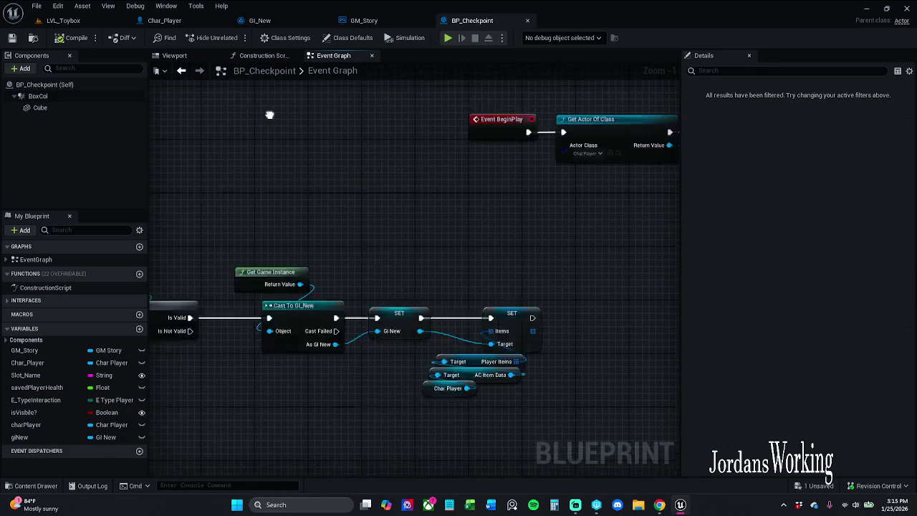
left_click_drag(399, 207, 441, 206)
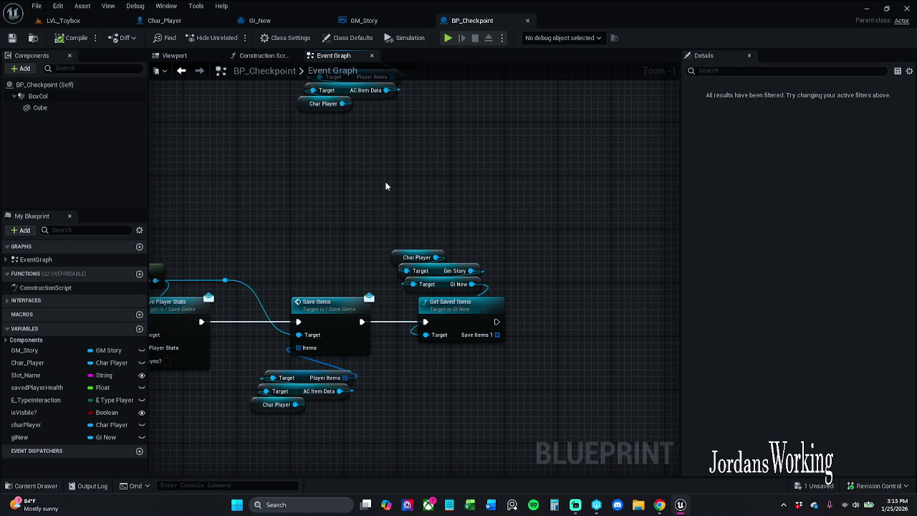
mouse_move(386, 184)
left_mouse_down()
mouse_move(518, 378)
mouse_move(564, 412)
mouse_move(630, 354)
mouse_move(640, 364)
left_mouse_up()
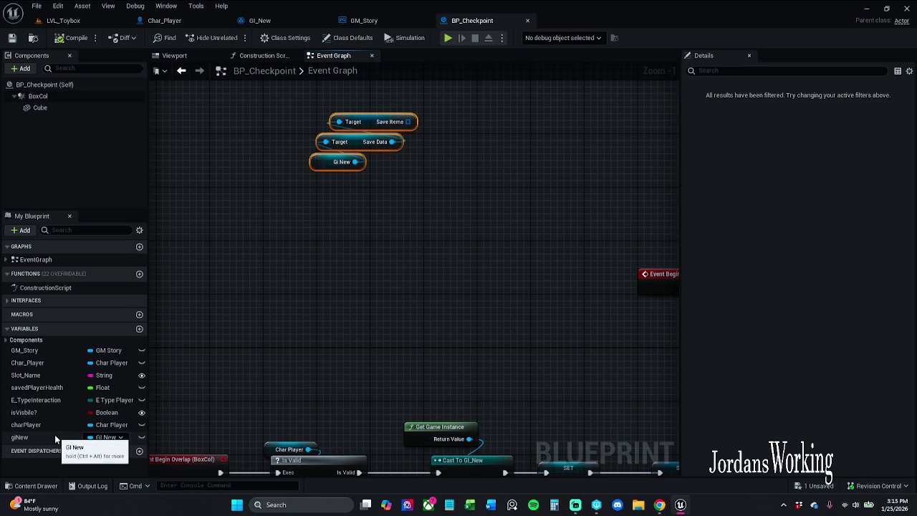
- Delete the three stray Save Items, Save Data and GI New getters and save
mouse_move(295, 230)
left_mouse_down()
mouse_move(417, 84)
mouse_move(427, 126)
left_mouse_up()
key("Delete")
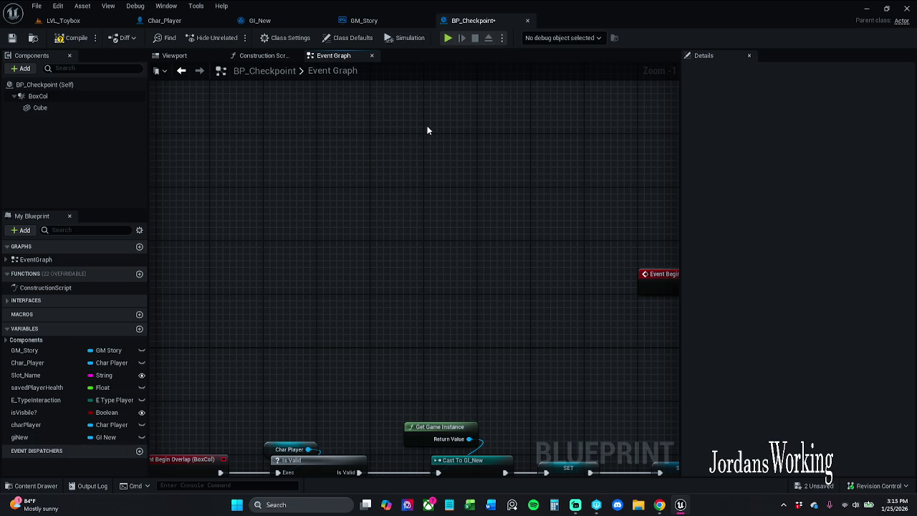
mouse_move(514, 269)
left_mouse_down()
mouse_move(483, 209)
mouse_move(472, 215)
left_mouse_up()
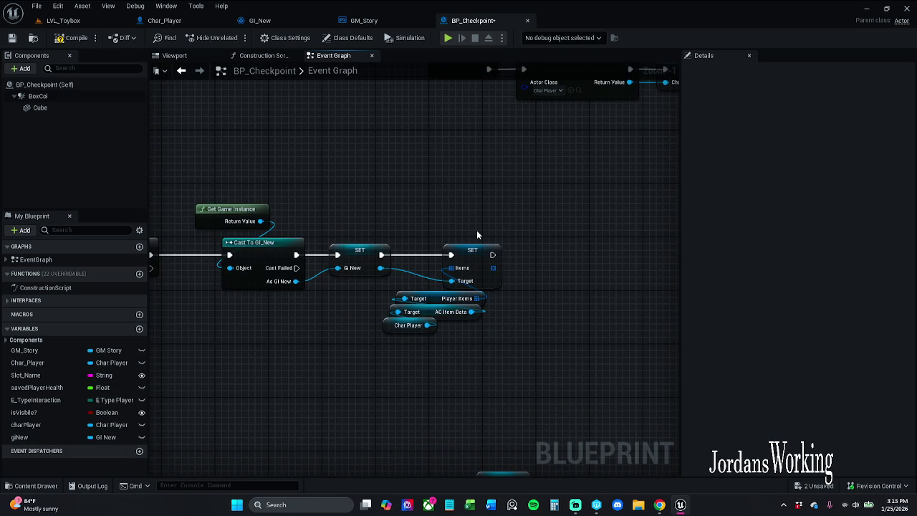
left_click(12, 37)
mouse_move(340, 198)
left_mouse_down()
mouse_move(542, 191)
mouse_move(404, 190)
left_mouse_up()
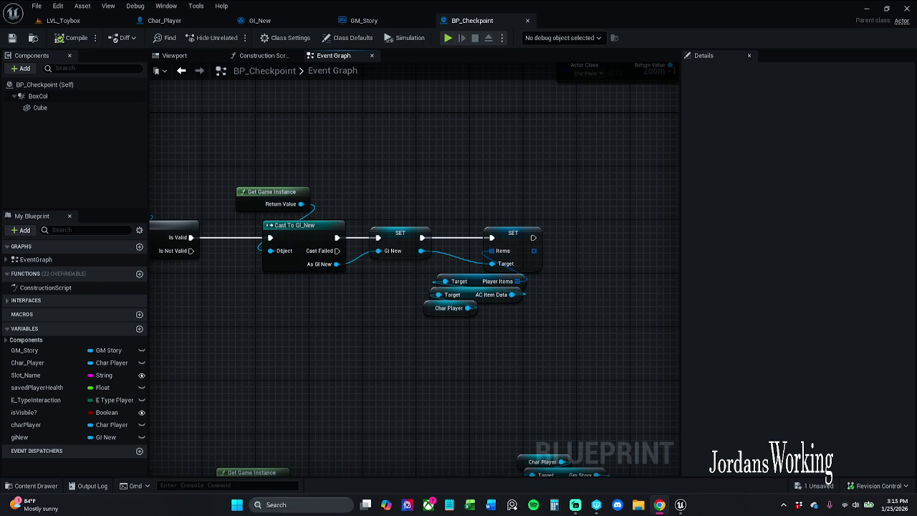
- Nudge the Cast To GI_New and SET group left and pan to see every node cluster
left_click_drag(273, 164, 530, 316)
left_click_drag(310, 273, 296, 272)
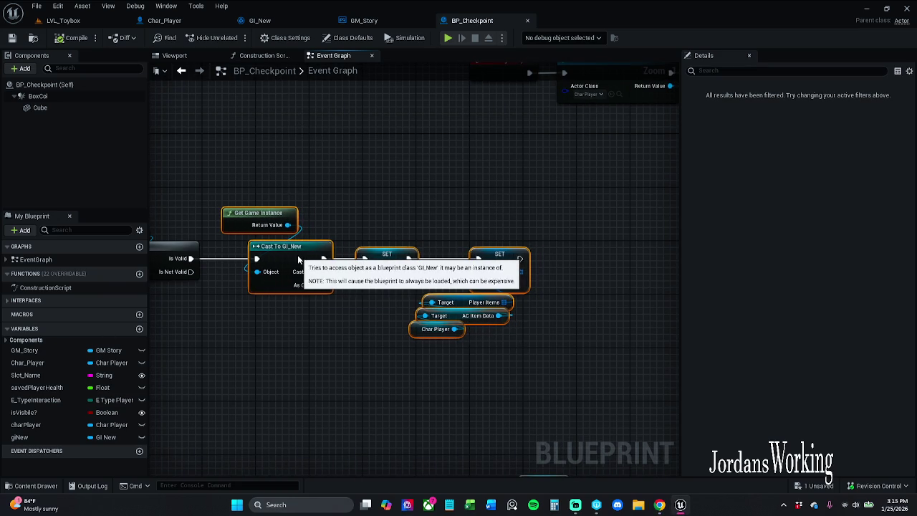
left_click(361, 191)
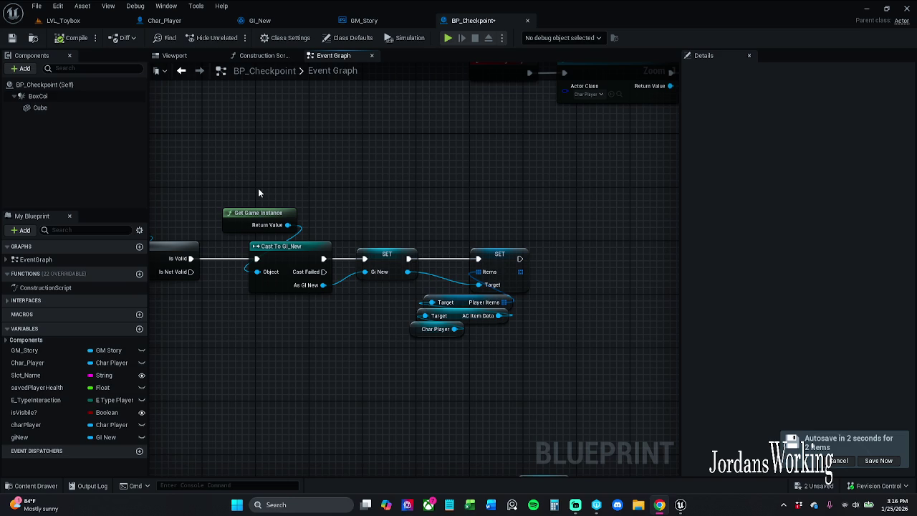
mouse_move(350, 184)
left_mouse_down()
mouse_move(532, 170)
mouse_move(397, 136)
mouse_move(384, 191)
left_mouse_up()
scroll(526, 170, "down", 6)
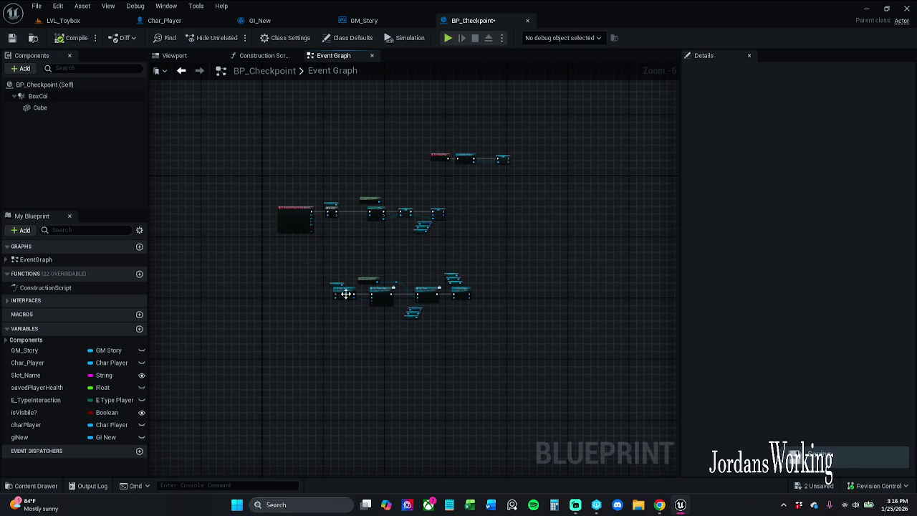
scroll(337, 230, "up", 3)
left_click_drag(286, 240, 286, 244)
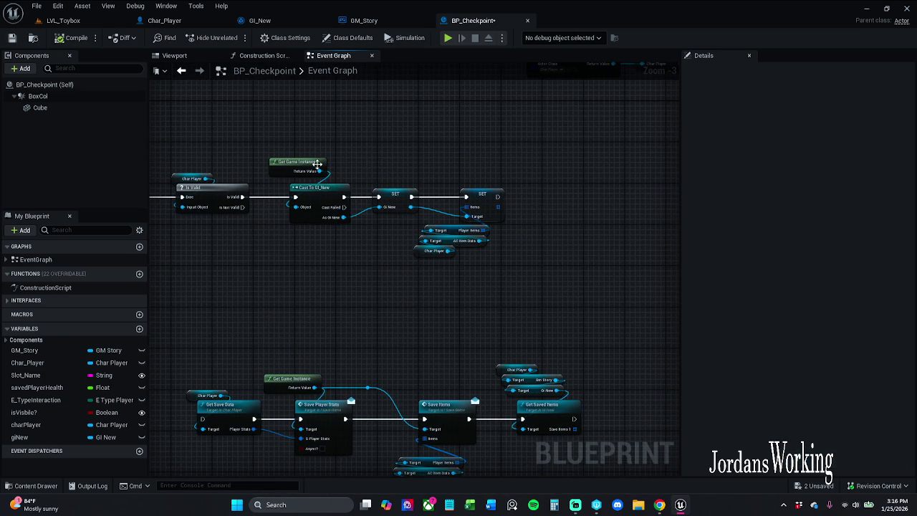
- Delete the Get Game Instance, Cast and SET cluster and move the save chain beside Is Valid
left_click_drag(294, 141, 562, 273)
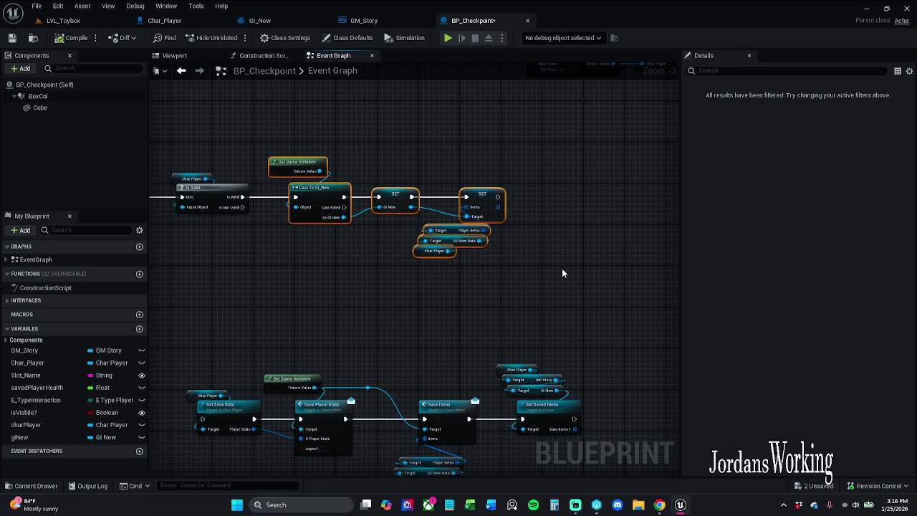
key("Delete")
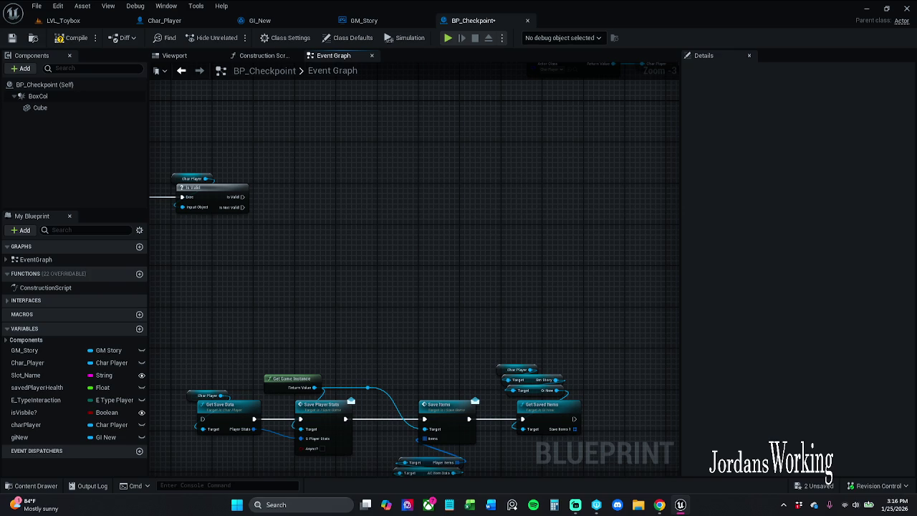
mouse_move(182, 343)
left_mouse_down()
mouse_move(212, 281)
mouse_move(337, 311)
mouse_move(623, 425)
left_mouse_up()
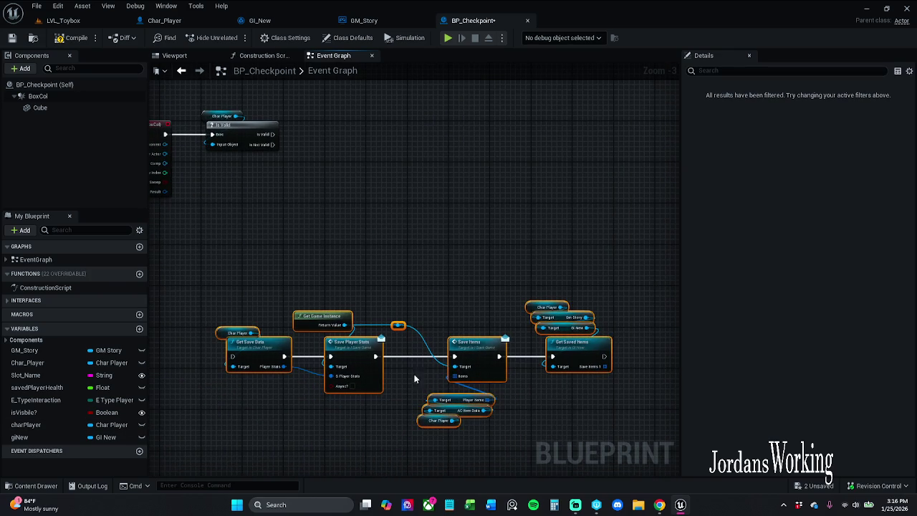
mouse_move(330, 398)
left_mouse_down()
mouse_move(433, 192)
mouse_move(428, 175)
mouse_move(369, 185)
left_mouse_up()
- Connect Is Valid to Get Save Data, save BP_Checkpoint and close its editor
left_click(415, 118)
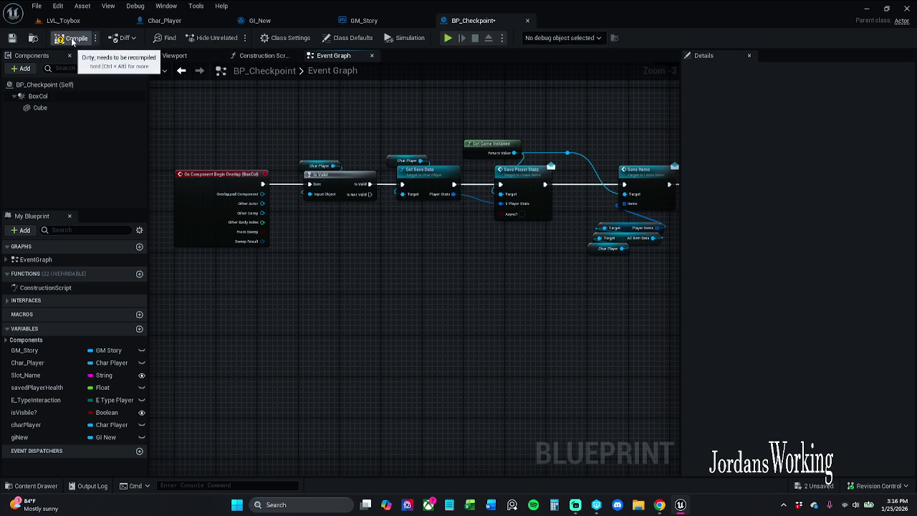
left_click(12, 38)
left_click(527, 20)
- Select the BP_Teleport gate in LVL_Toybox and open its Blueprint
left_click(79, 27)
mouse_move(335, 264)
left_mouse_down()
mouse_move(316, 272)
mouse_move(301, 229)
mouse_move(308, 287)
mouse_move(306, 199)
left_mouse_up()
left_click(306, 198)
left_click(309, 183)
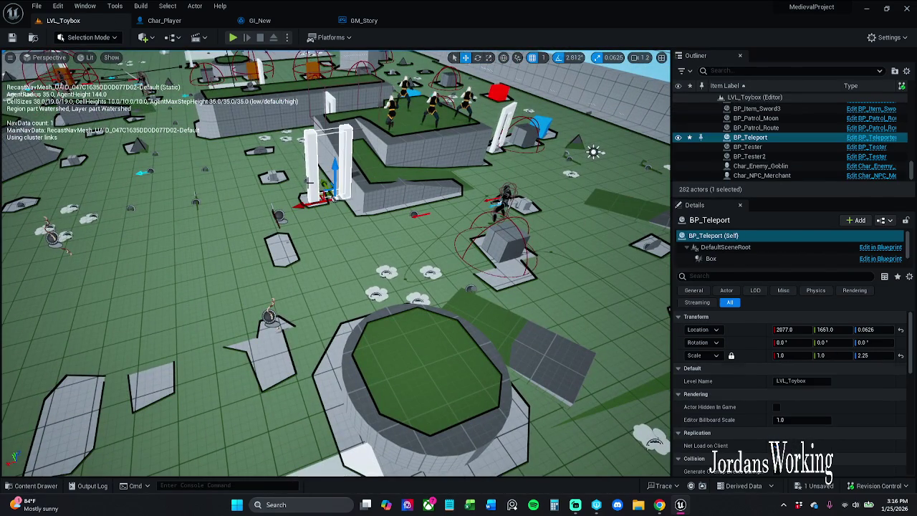
left_click(886, 138)
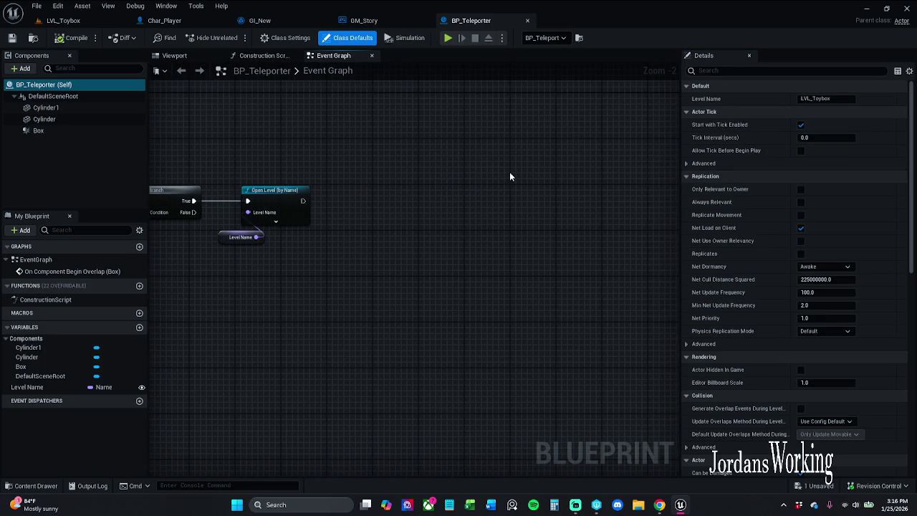
- Paste the Cast To GI_New and SET nodes after Open Level and unhook As GI New from SET
key("ctrl+v")
left_click(449, 156)
left_click_drag(406, 98, 609, 233)
mouse_move(444, 166)
left_mouse_down()
mouse_move(382, 188)
mouse_move(381, 201)
mouse_move(303, 201)
left_mouse_up()
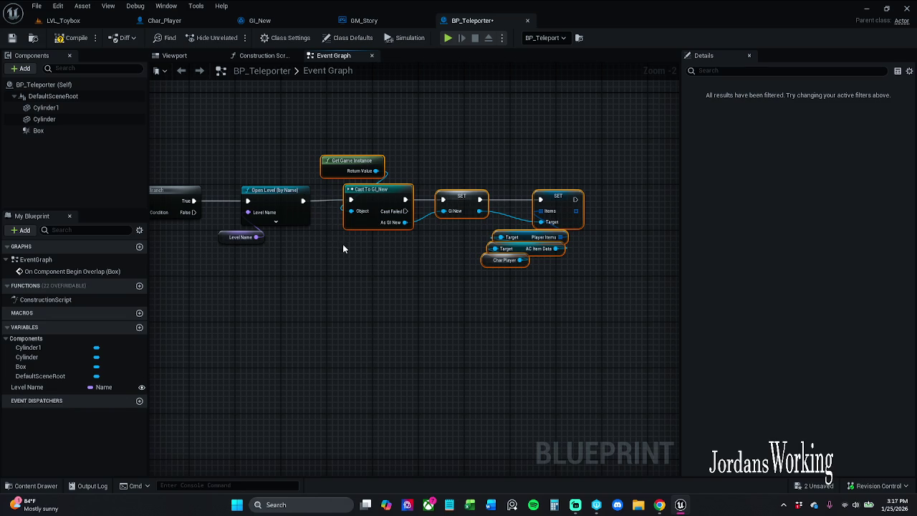
left_click(445, 211, "alt")
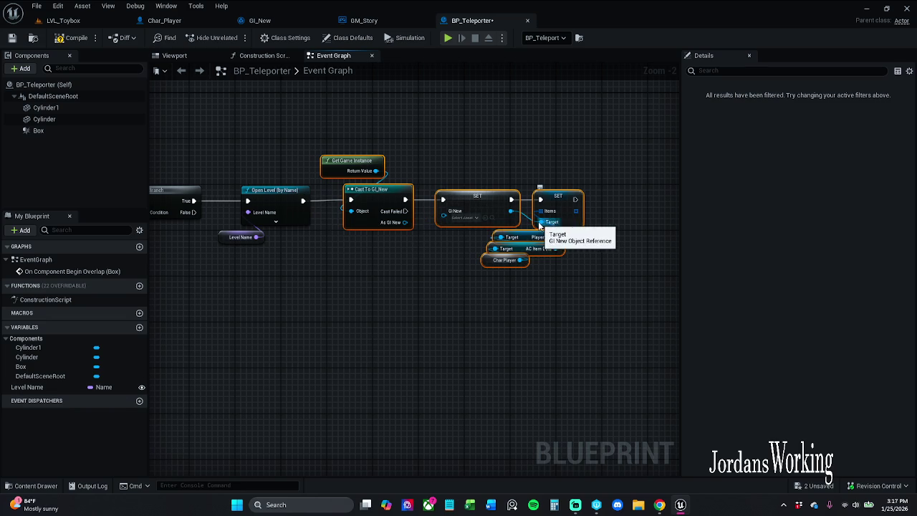
mouse_move(468, 223)
left_mouse_down()
mouse_move(629, 219)
mouse_move(226, 218)
left_mouse_up()
scroll(628, 218, "down", 2)
right_click(225, 219)
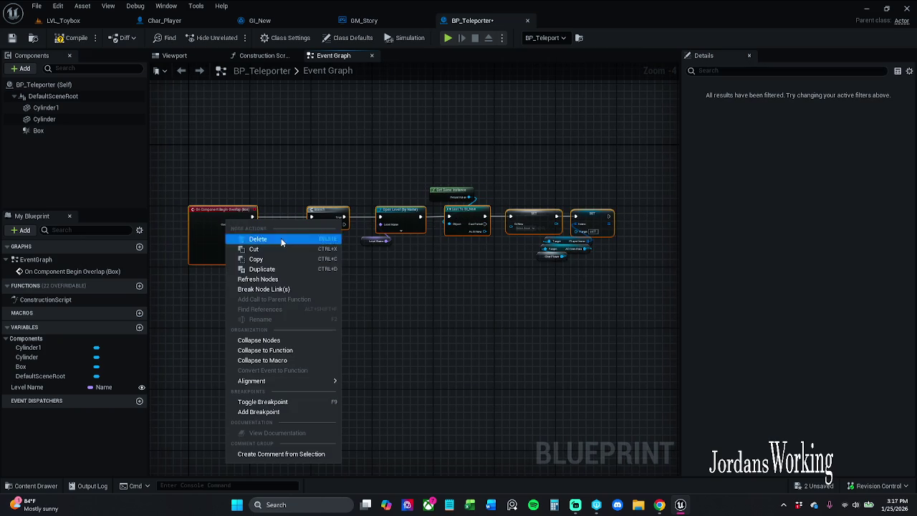
mouse_move(251, 380)
left_click(407, 324)
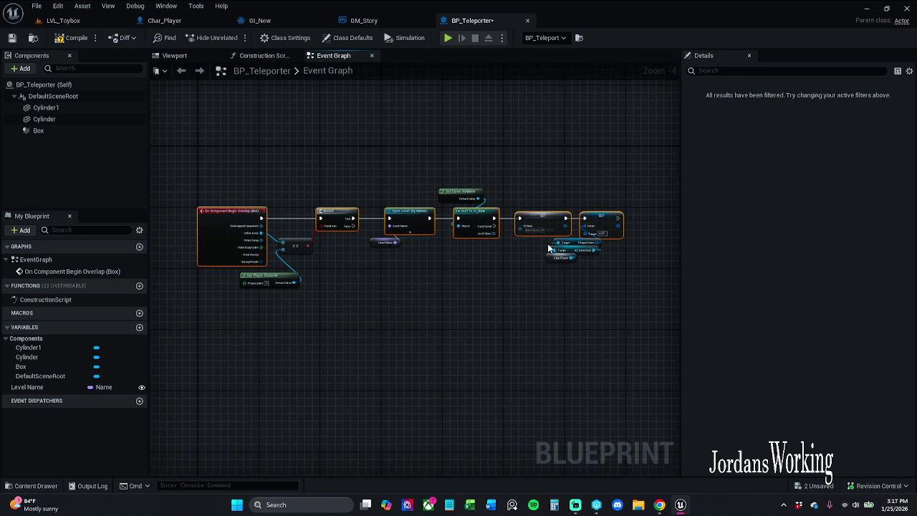
scroll(468, 236, "up", 5)
mouse_move(494, 237)
left_mouse_down()
mouse_move(444, 247)
mouse_move(551, 249)
left_mouse_up()
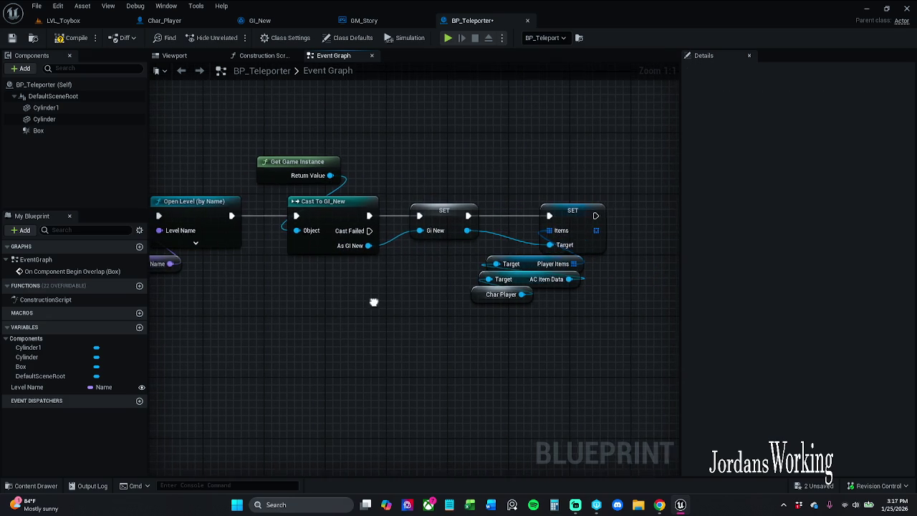
scroll(494, 247, "down", 1)
left_click(525, 222)
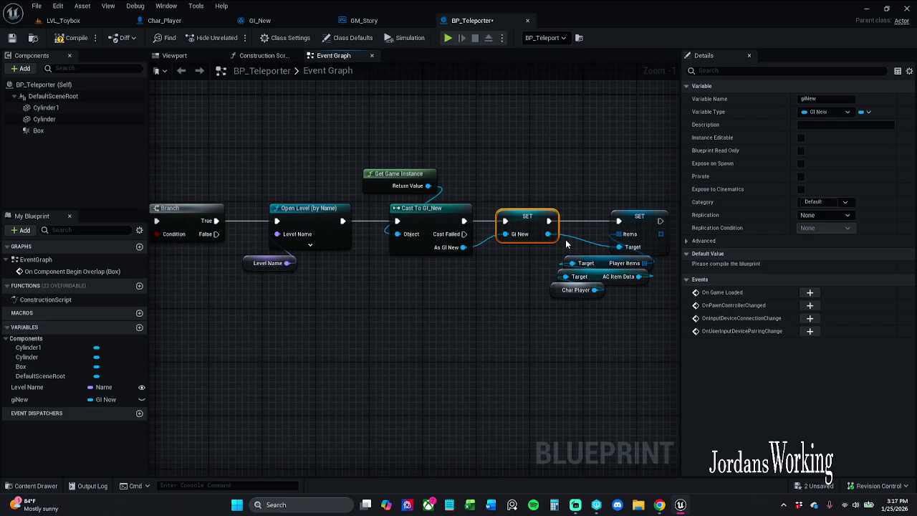
left_click(576, 289)
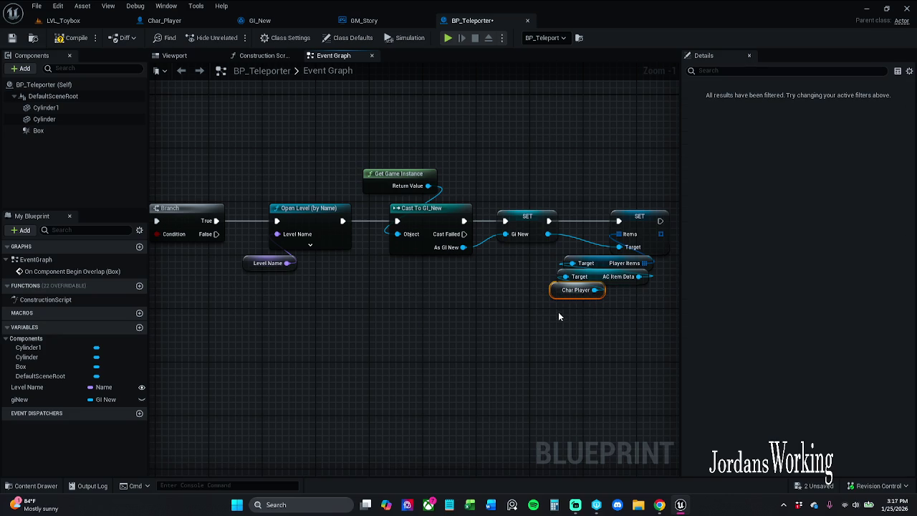
right_click(558, 304)
right_click(559, 293)
right_click(559, 293)
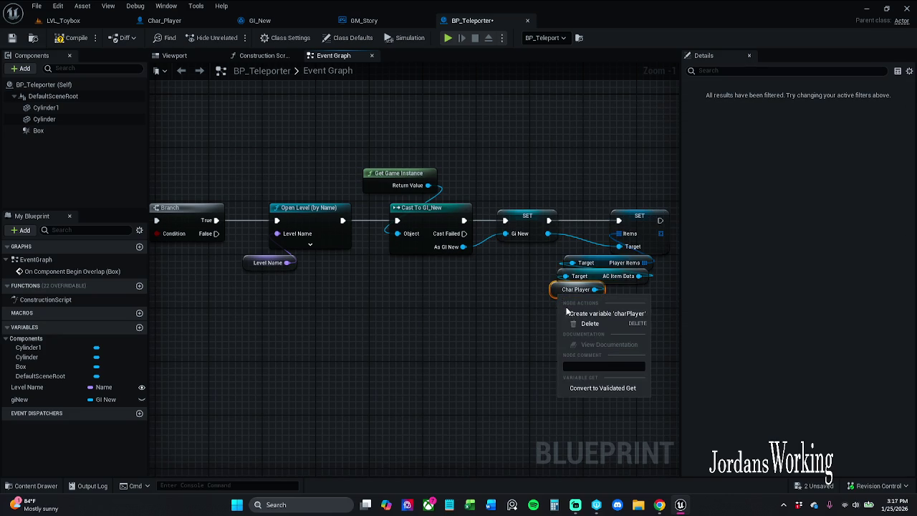
mouse_move(165, 358)
left_mouse_down()
mouse_move(467, 416)
mouse_move(532, 251)
mouse_move(510, 282)
mouse_move(527, 421)
left_mouse_up()
scroll(466, 416, "down", 3)
scroll(532, 250, "down", 2)
scroll(549, 268, "up", 2)
left_click_drag(380, 221, 392, 256)
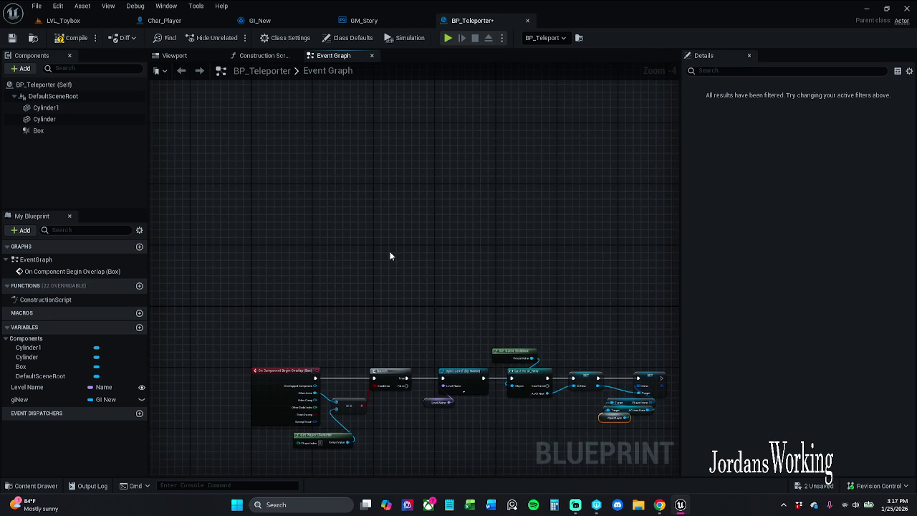
- Add Event BeginPlay feeding a Get Actor Of Class node set to Char_Player
right_click(390, 255)
type("begin")
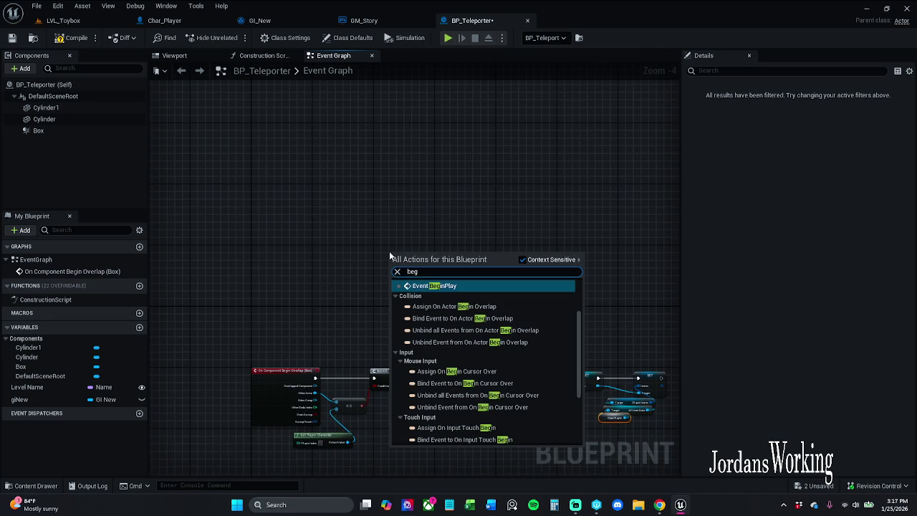
key("Return")
left_click_drag(389, 251, 373, 246)
scroll(441, 244, "up", 4)
mouse_move(442, 245)
left_mouse_down()
mouse_move(369, 229)
mouse_move(360, 252)
mouse_move(404, 250)
left_mouse_up()
type("get actor")
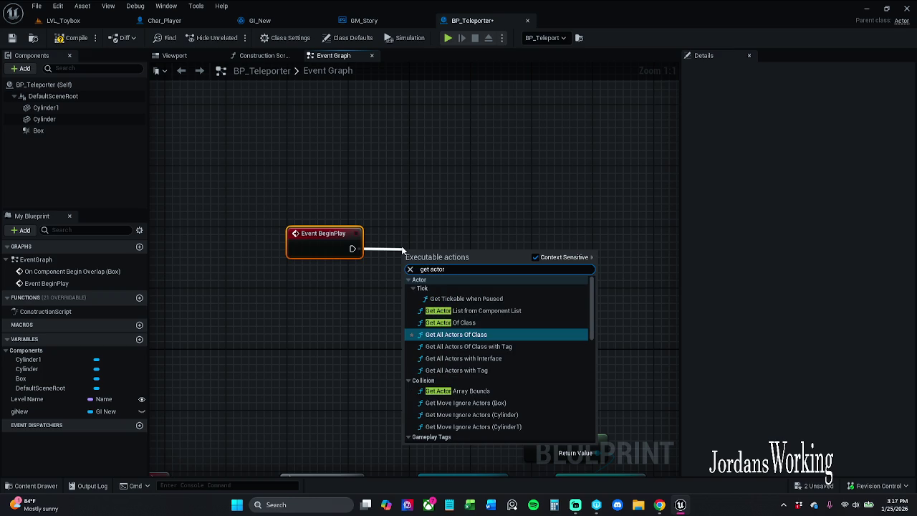
left_click(456, 334)
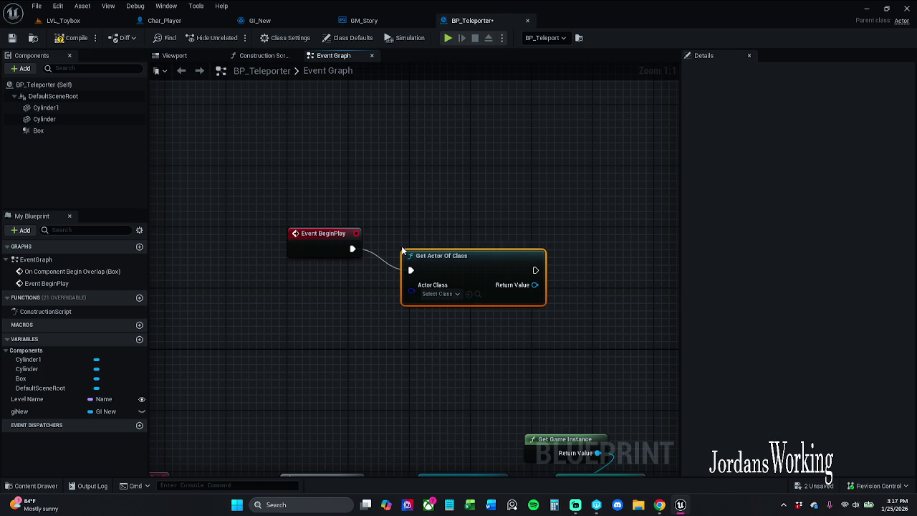
left_click(438, 294)
type("char")
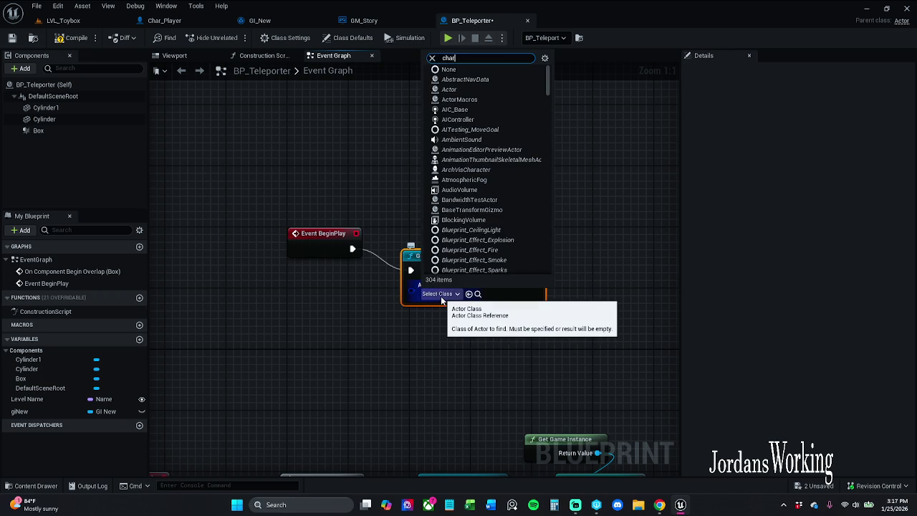
type("_")
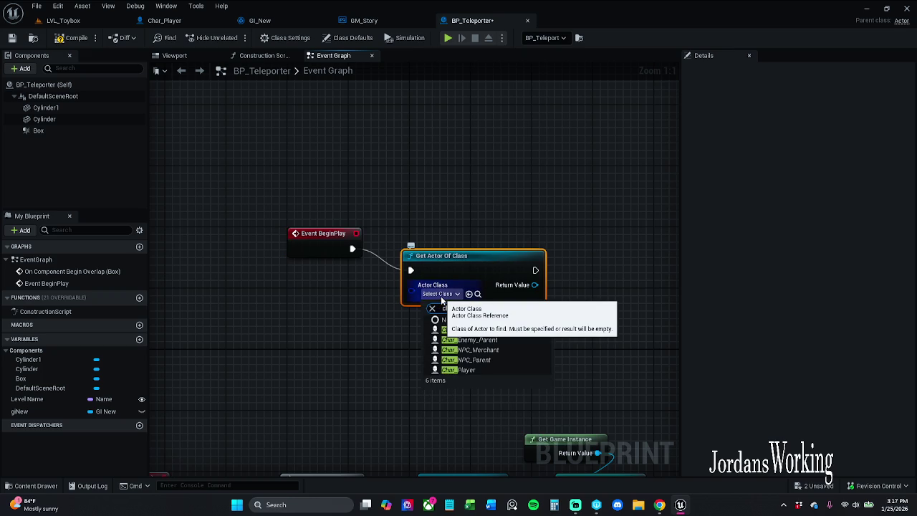
type("player")
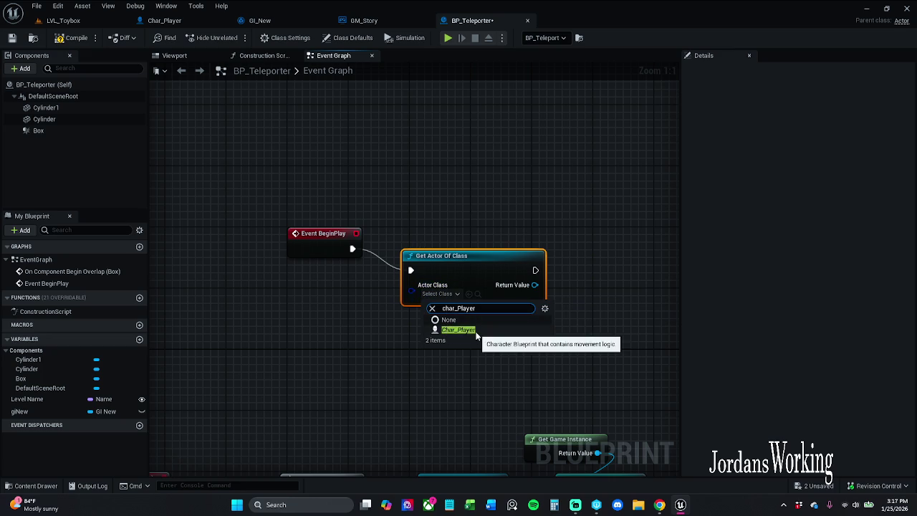
left_click(476, 330)
mouse_move(459, 283)
left_mouse_down()
mouse_move(458, 250)
mouse_move(458, 261)
left_mouse_up()
- Promote the found player reference to a new charPlayer variable
left_click_drag(334, 206, 463, 294)
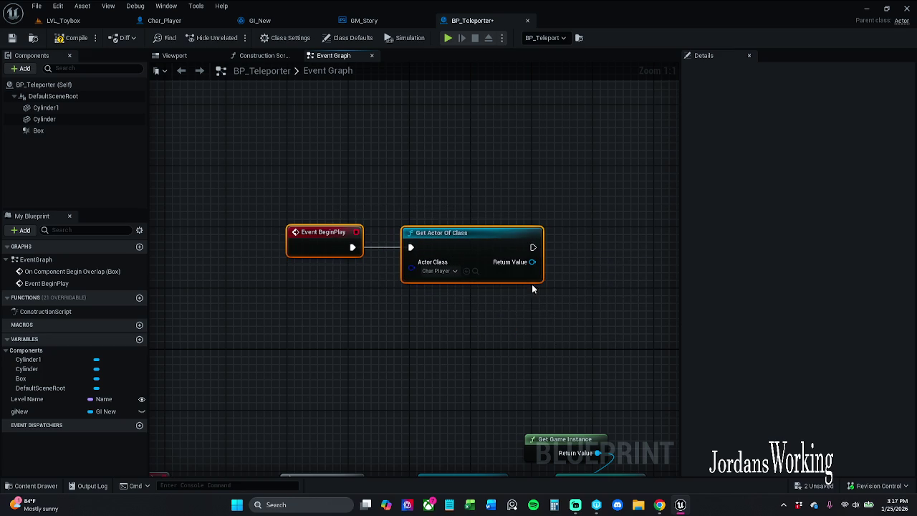
mouse_move(377, 262)
left_mouse_down()
mouse_move(430, 265)
mouse_move(422, 267)
left_mouse_up()
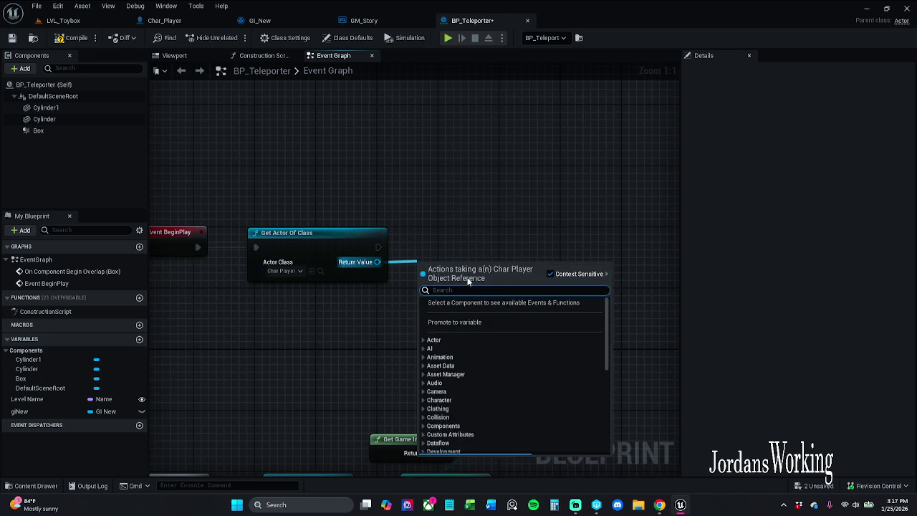
left_click(487, 322)
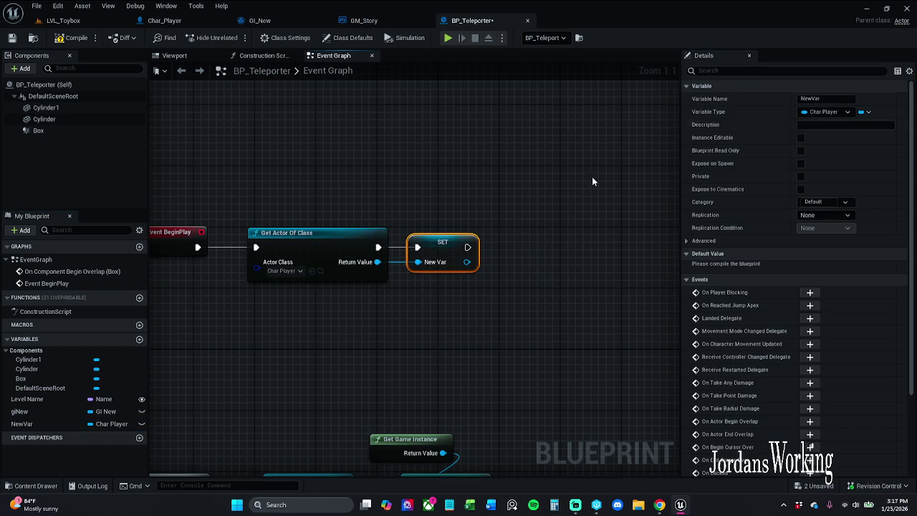
type("charPlayer")
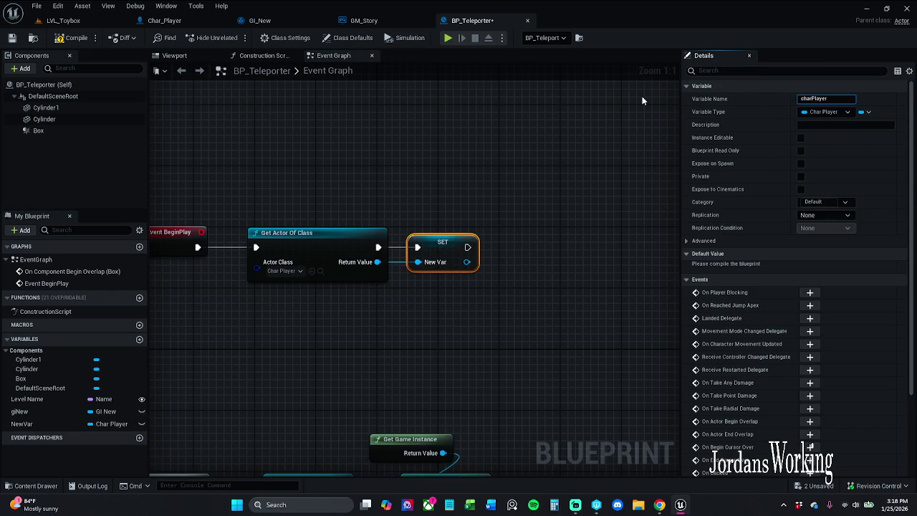
key("Return")
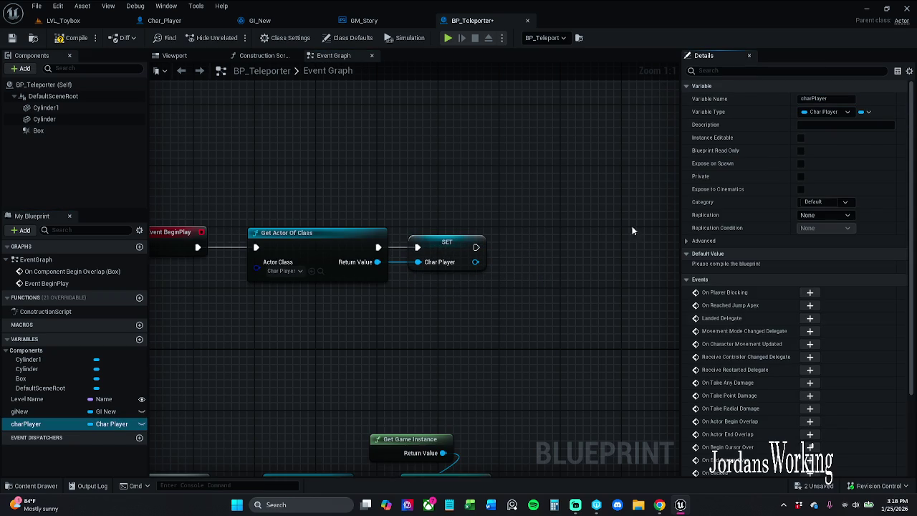
- Select all of the teleporter's nodes and refresh them
left_click_drag(483, 311, 391, 156)
scroll(391, 156, "down", 1)
scroll(485, 333, "up", 1)
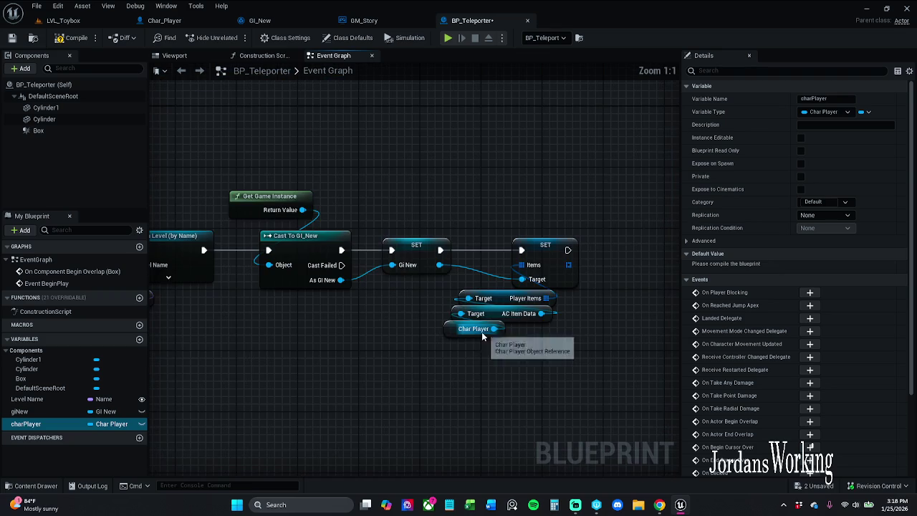
scroll(406, 349, "down", 4)
left_click_drag(405, 349, 493, 334)
scroll(207, 248, "down", 1)
left_click_drag(166, 177, 567, 400)
scroll(501, 301, "up", 3)
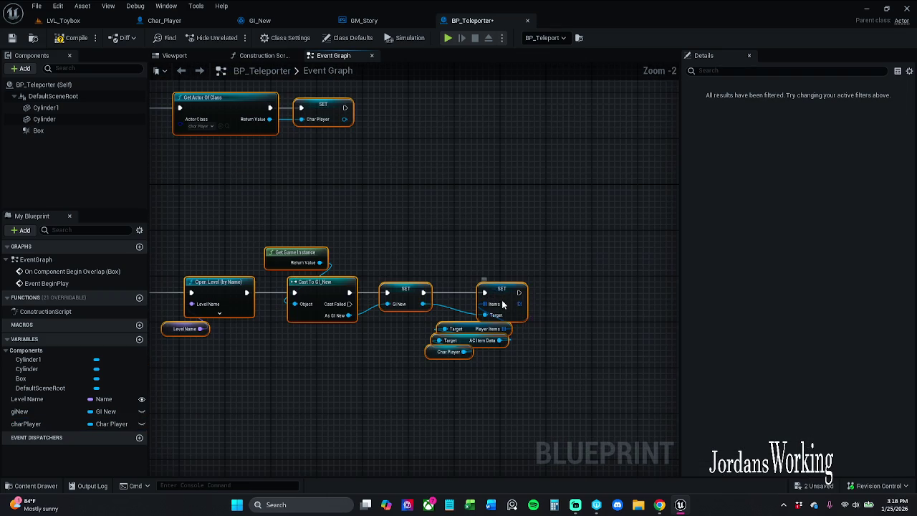
right_click(502, 309)
left_click(551, 136)
scroll(310, 87, "up", 1)
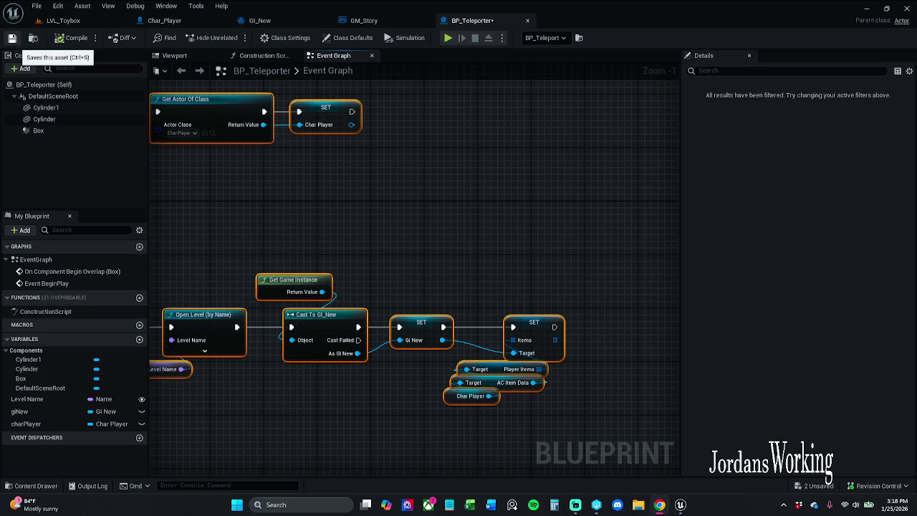
- Save BP_Teleporter, confirming the check-out prompt, and place its tab ahead of GM_Story
left_click(11, 37)
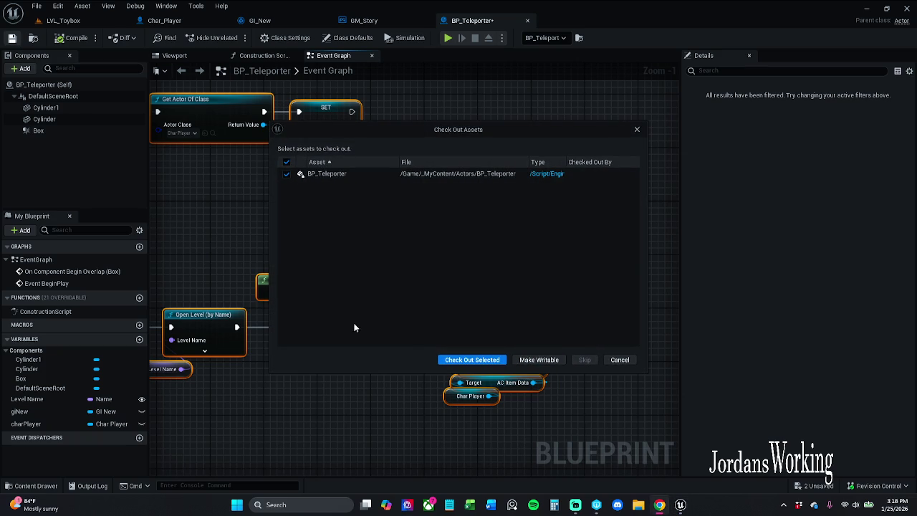
left_click(472, 359)
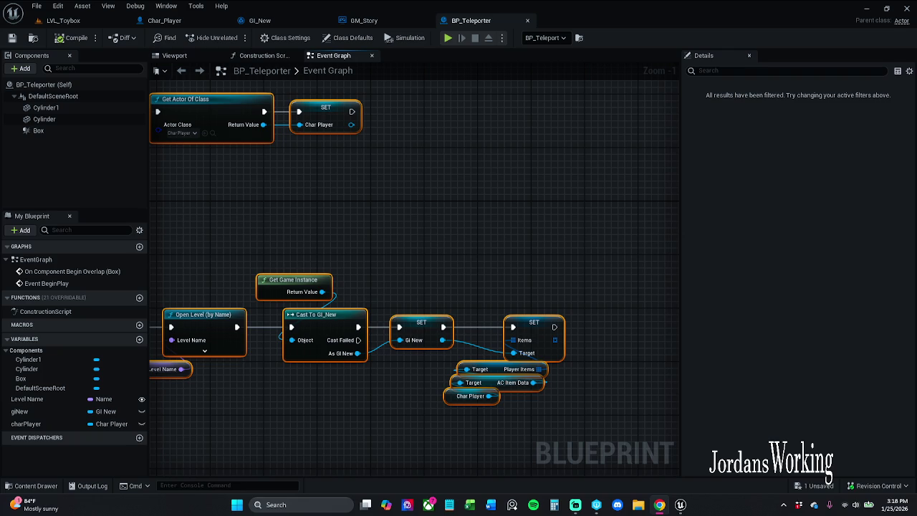
left_click_drag(478, 20, 380, 21)
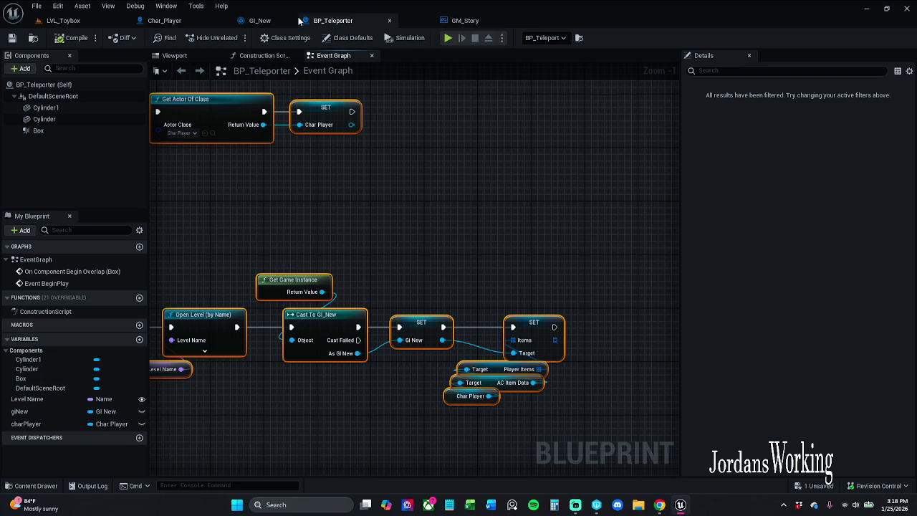
- Switch to the Char_Player blueprint and dock its detached editor back into the main window
left_click(164, 20)
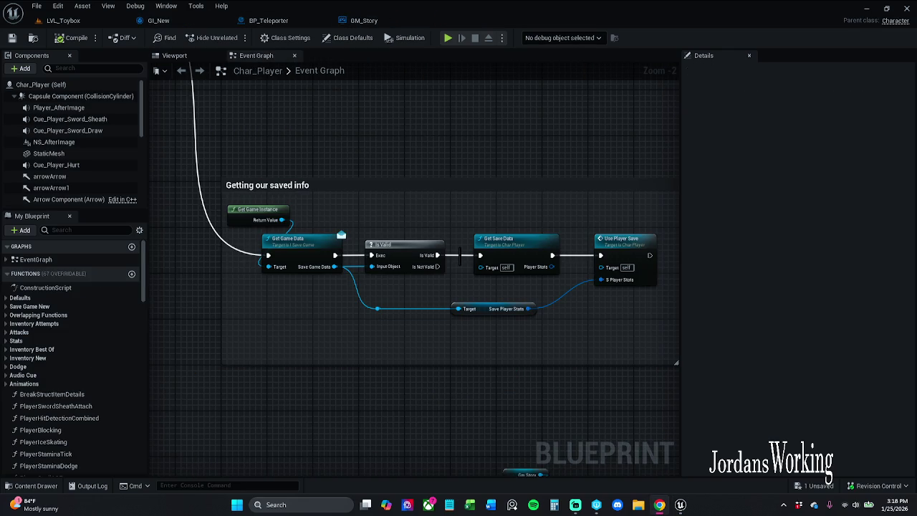
left_click_drag(271, 104, 318, 112)
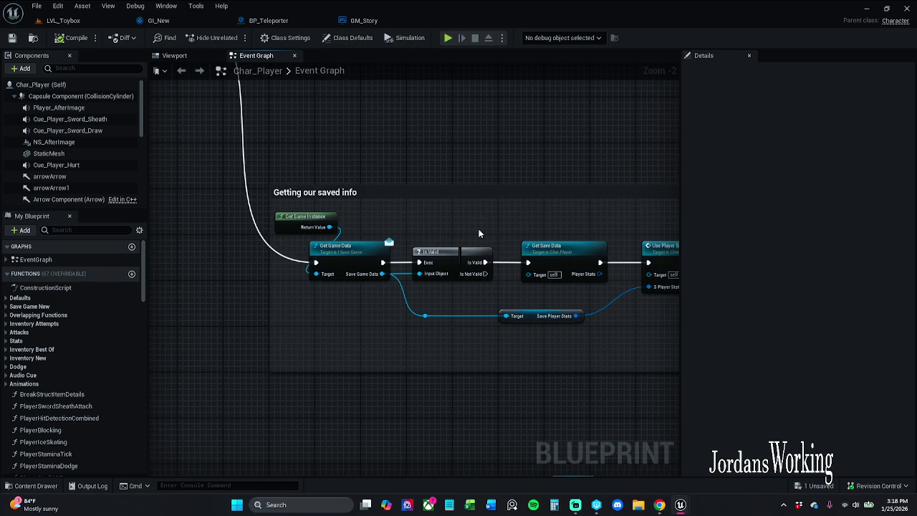
left_click_drag(486, 232, 410, 208)
mouse_move(463, 259)
left_mouse_down()
mouse_move(482, 240)
mouse_move(494, 276)
mouse_move(451, 276)
mouse_move(461, 260)
mouse_move(273, 259)
left_mouse_up()
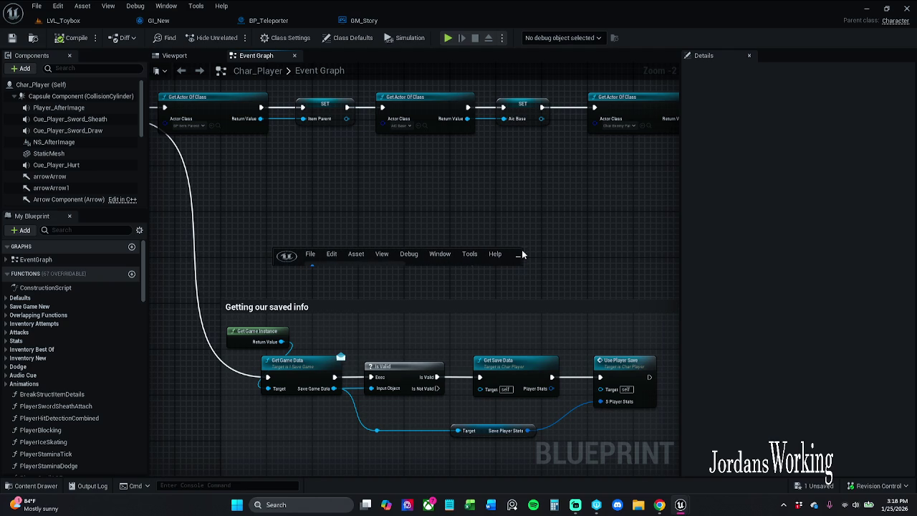
mouse_move(522, 248)
left_mouse_down()
mouse_move(604, 221)
mouse_move(715, 123)
mouse_move(701, 110)
left_mouse_up()
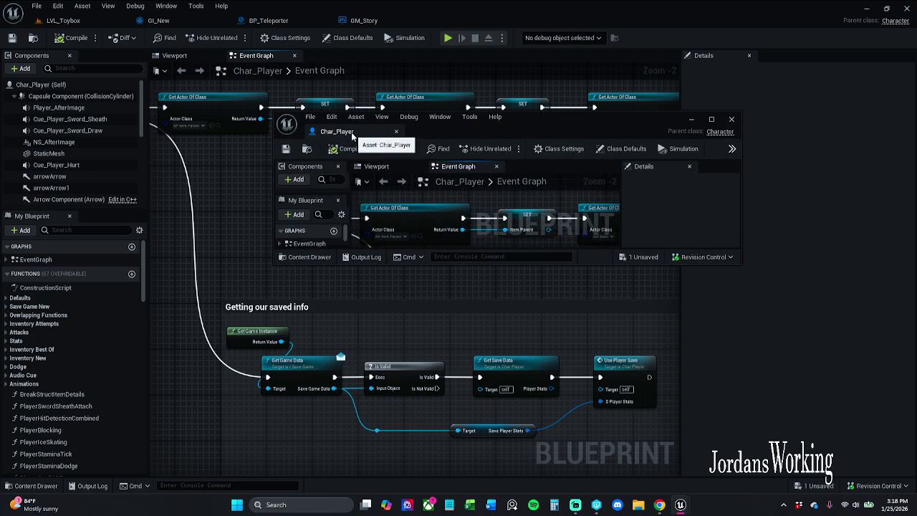
left_click_drag(344, 144, 194, 24)
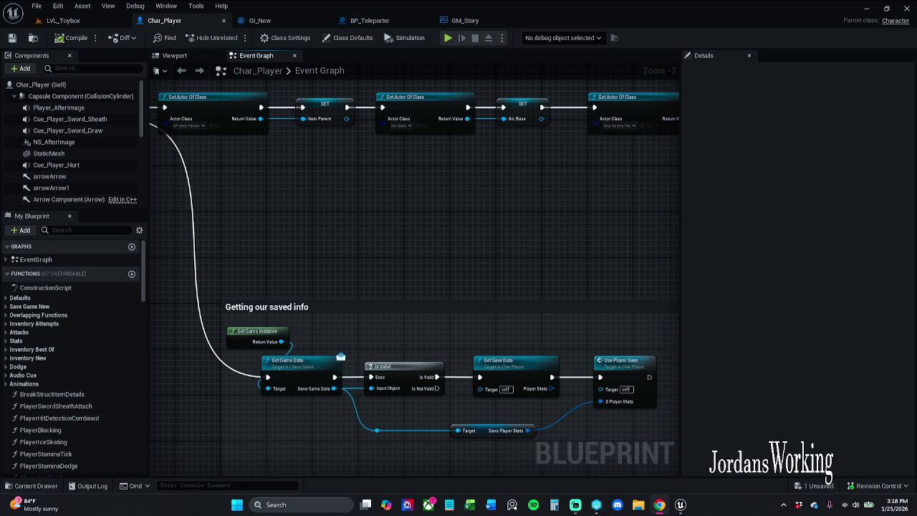
- Frame the 'Getting our saved info' comment and select its Use Player Save node
key("f")
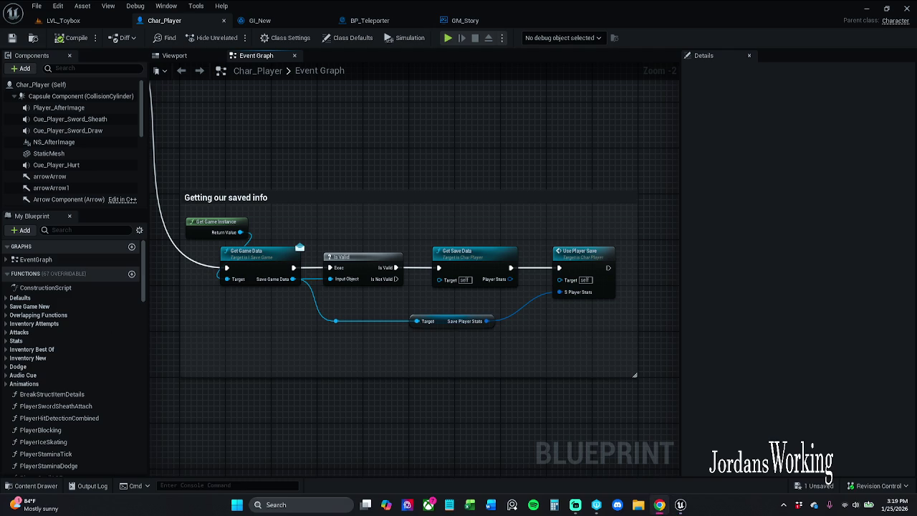
scroll(167, 257, "down", 2)
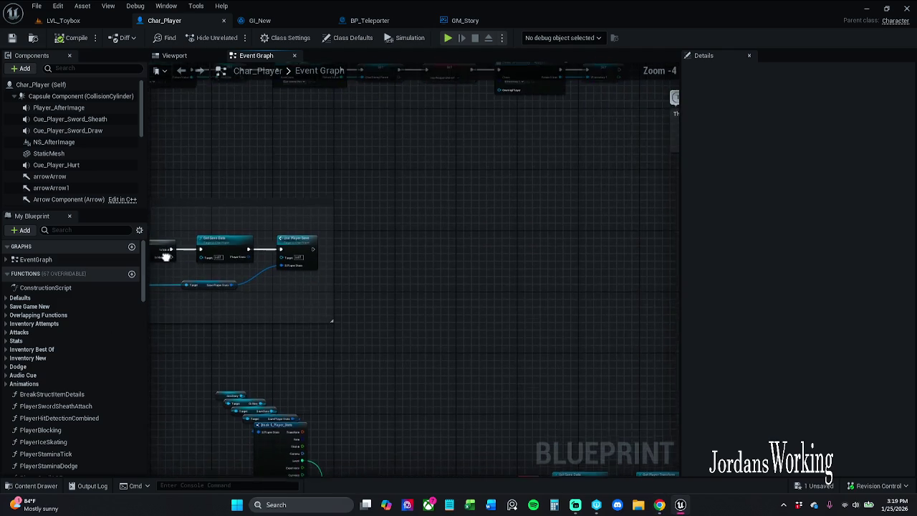
mouse_move(292, 252)
left_mouse_down()
mouse_move(471, 320)
mouse_move(778, 375)
left_mouse_up()
scroll(301, 198, "up", 2)
mouse_move(364, 225)
left_mouse_down()
mouse_move(498, 214)
mouse_move(716, 218)
mouse_move(492, 224)
mouse_move(232, 198)
mouse_move(337, 254)
left_mouse_up()
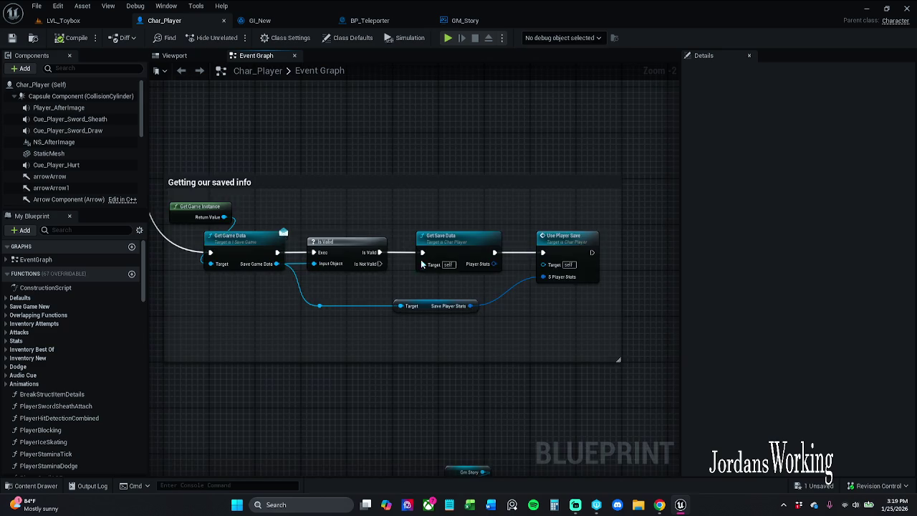
scroll(338, 254, "down", 1)
left_click_drag(399, 262, 311, 231)
scroll(323, 231, "up", 3)
left_click(287, 218)
- Open the Use Player Save function, inspect its settings, and close it
double_click(286, 218)
scroll(371, 231, "up", 7)
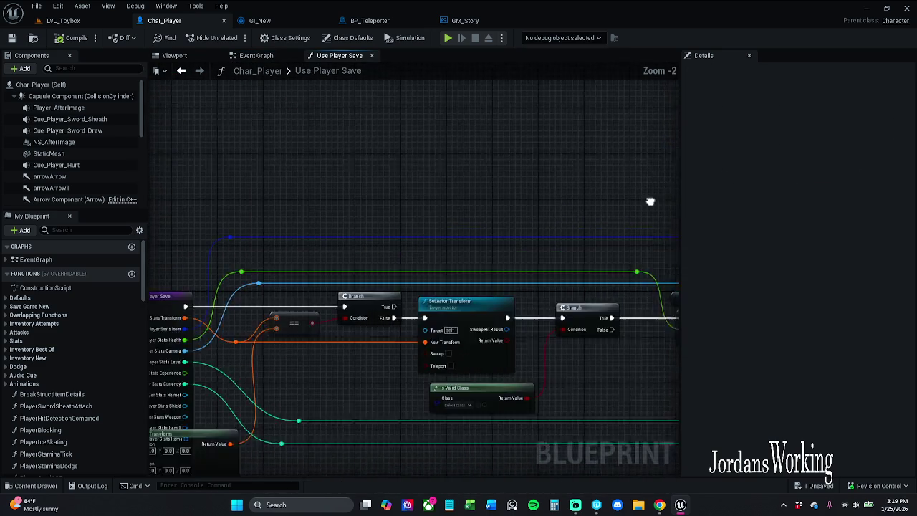
left_click_drag(644, 204, 678, 149)
left_click(299, 248)
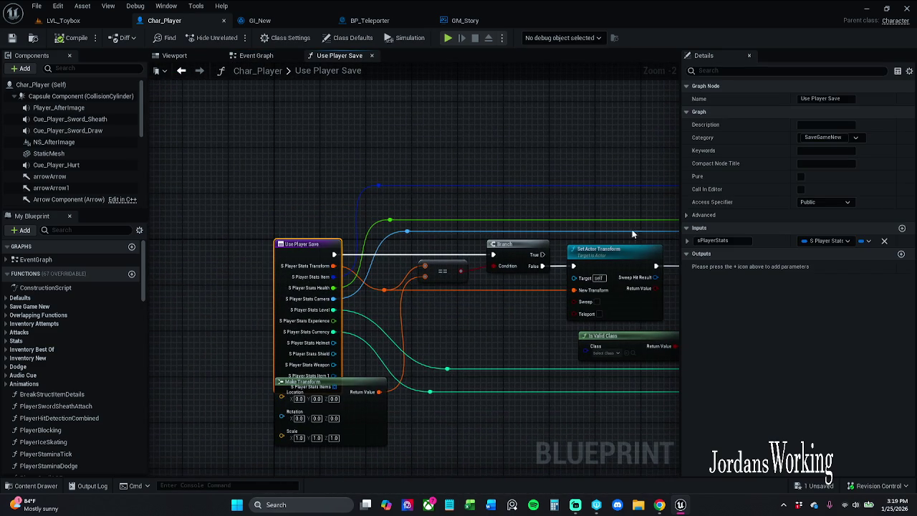
left_click(373, 56)
- Open the Get Save Data function to look over its nodes, then close it
mouse_move(358, 246)
left_mouse_down()
mouse_move(604, 232)
mouse_move(520, 236)
left_mouse_up()
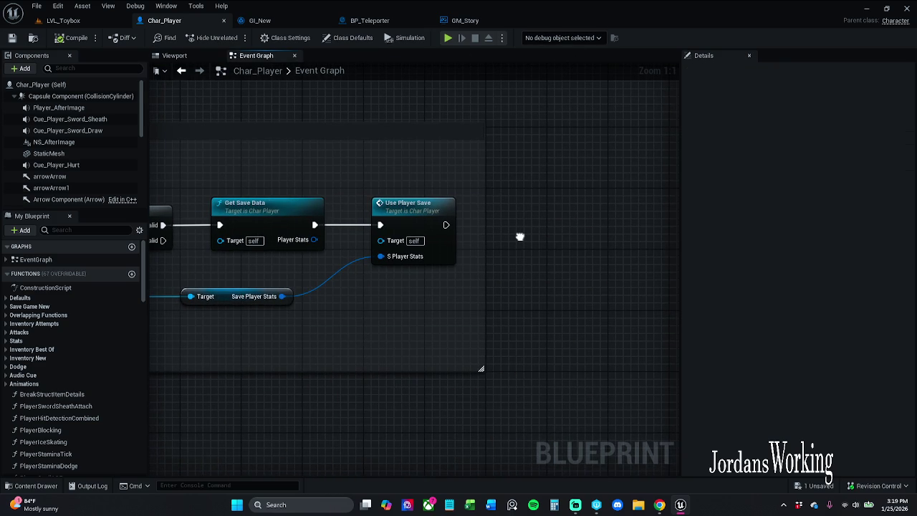
double_click(281, 221)
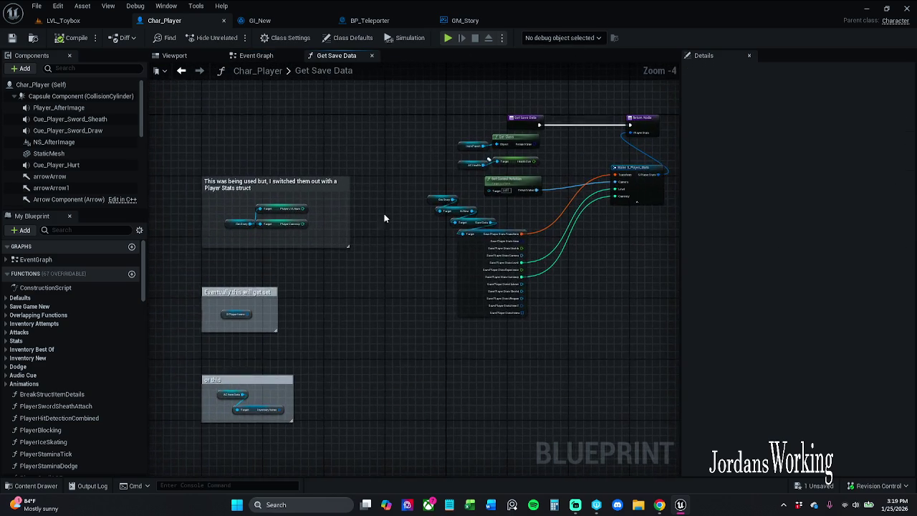
scroll(473, 185, "up", 3)
left_click_drag(442, 199, 447, 228)
scroll(452, 228, "down", 1)
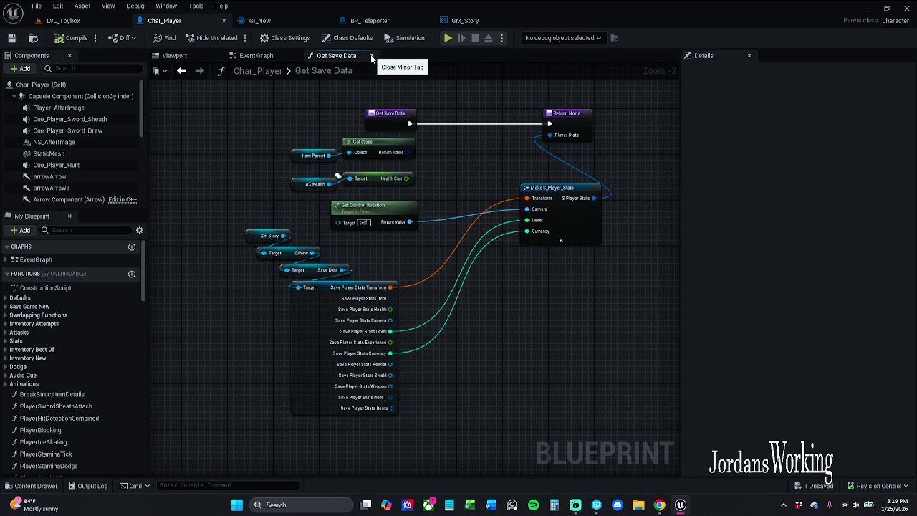
left_click(371, 56)
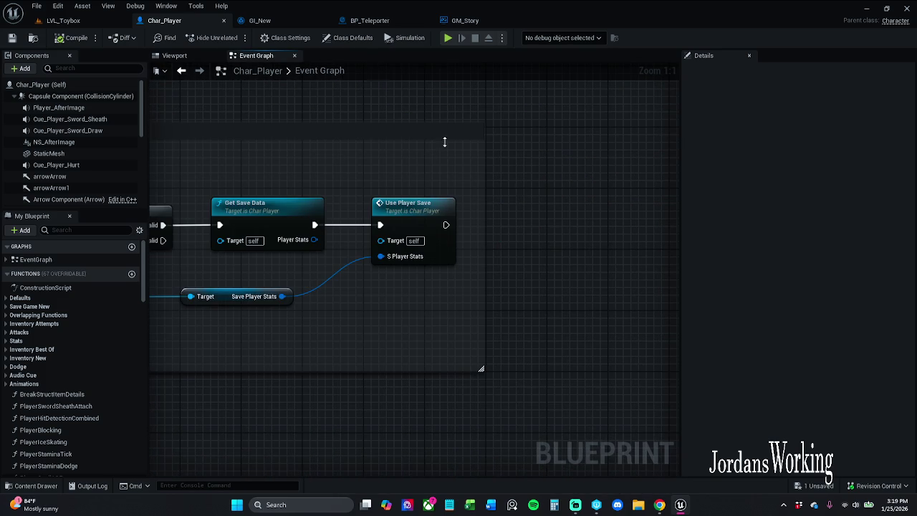
- Reopen Get Save Data, inspect its Make S_Player_Stats node, and close it back to the Event Graph
double_click(293, 225)
scroll(284, 228, "up", 4)
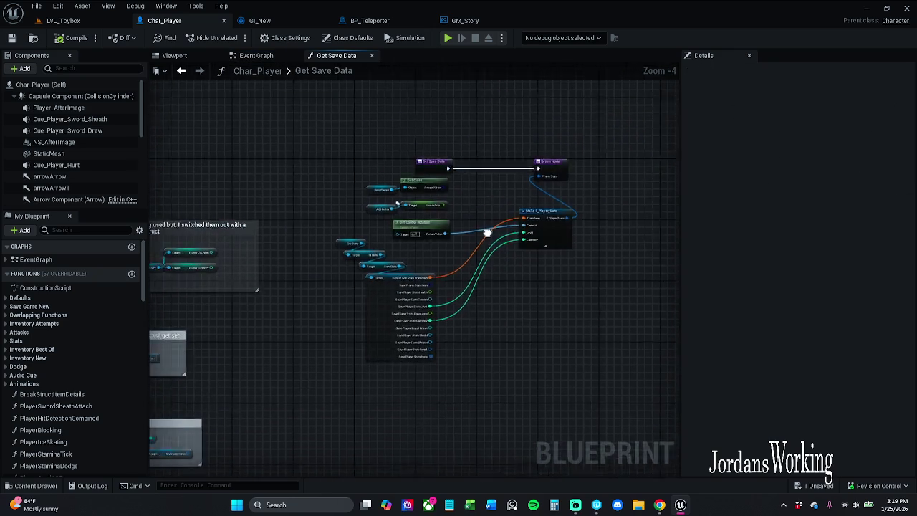
left_click(415, 258)
left_click(345, 202)
scroll(355, 199, "down", 1)
left_click_drag(355, 199, 458, 172)
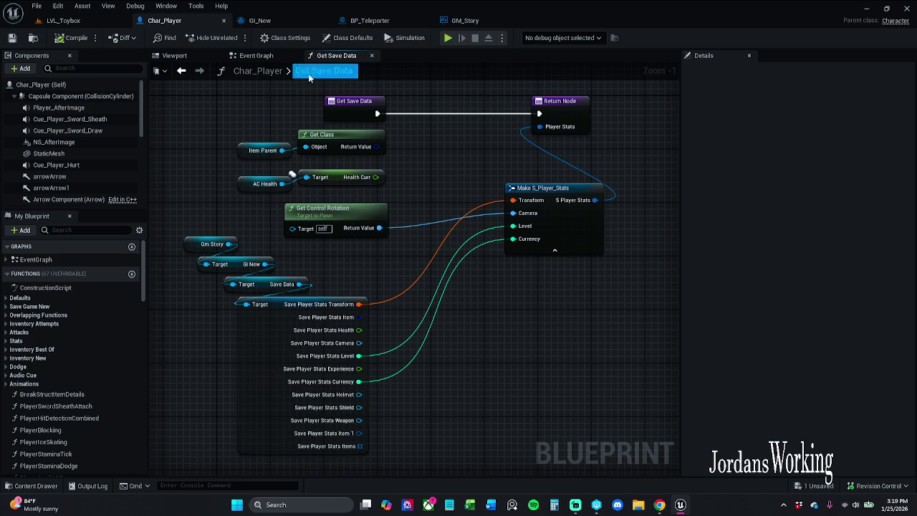
left_click(371, 56)
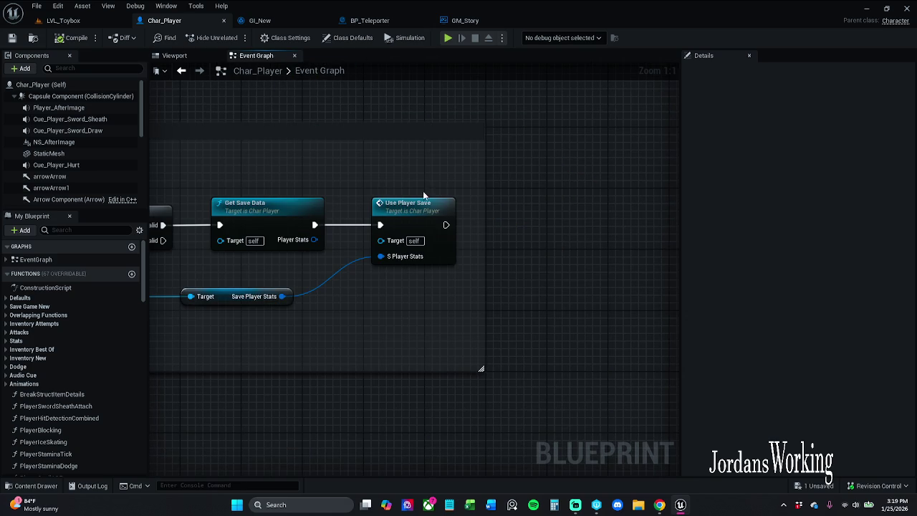
scroll(442, 187, "down", 1)
left_click_drag(441, 188, 465, 180)
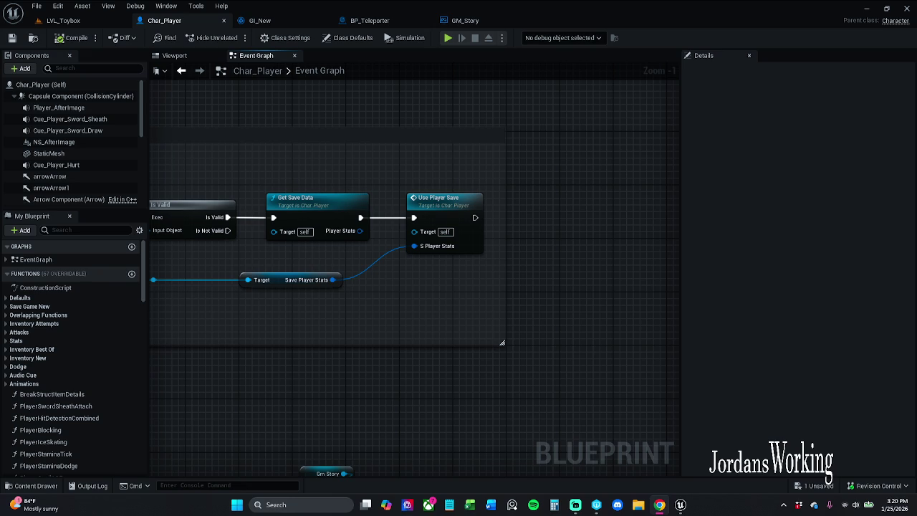
scroll(468, 297, "right", 5)
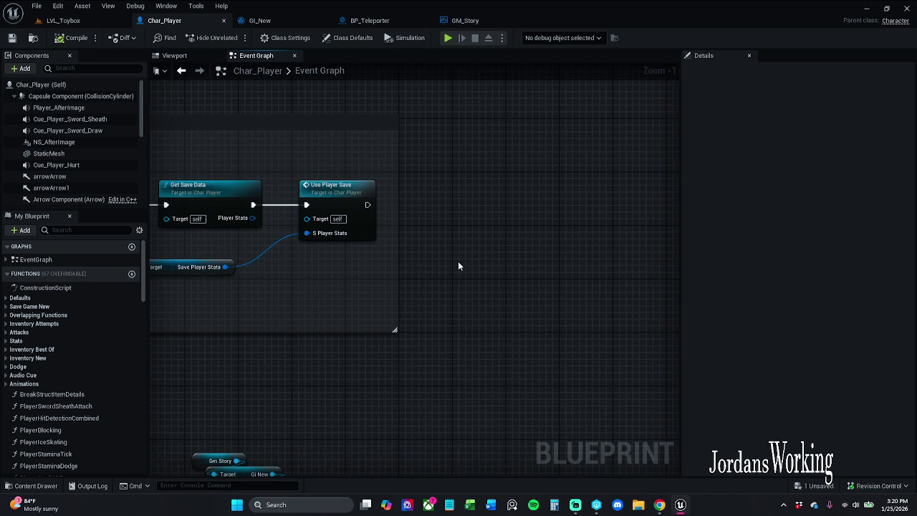
- Add a Get Game Instance node and cast its Return Value to GI_New
right_click(458, 266)
type("get game insta")
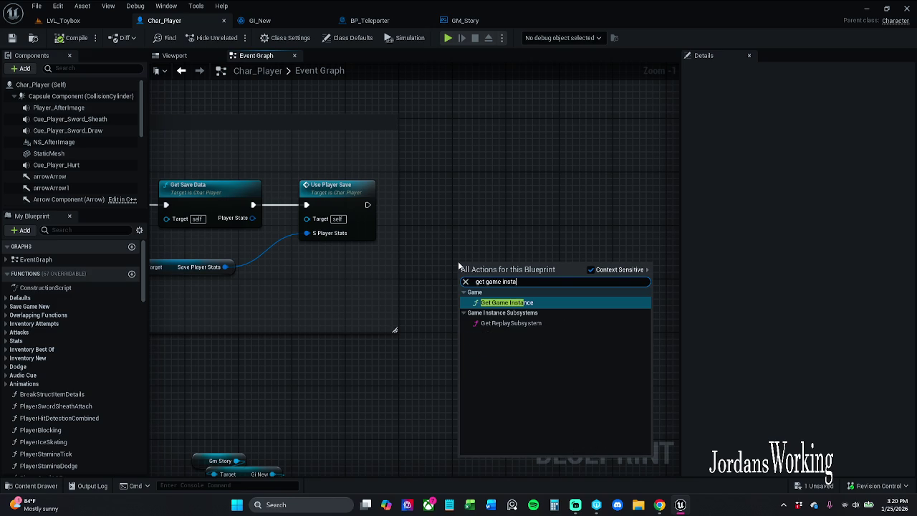
key("Escape")
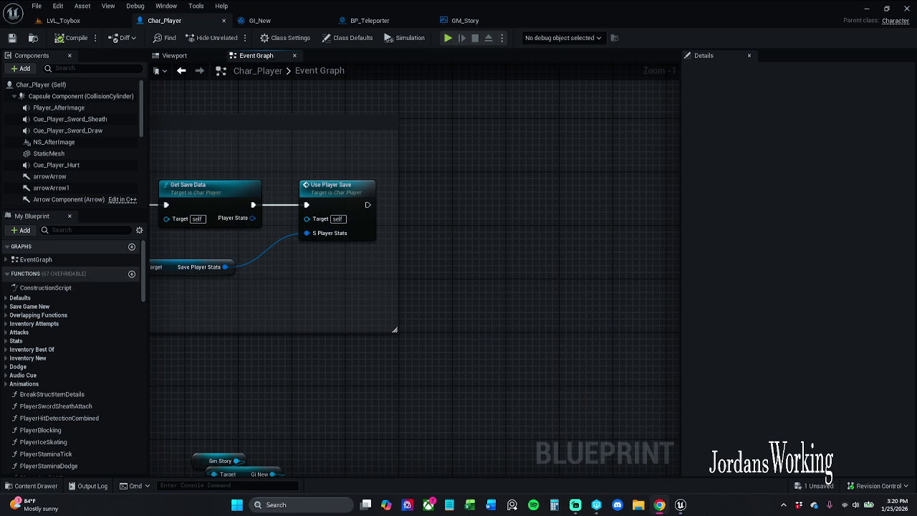
right_click(401, 232)
type("get ga")
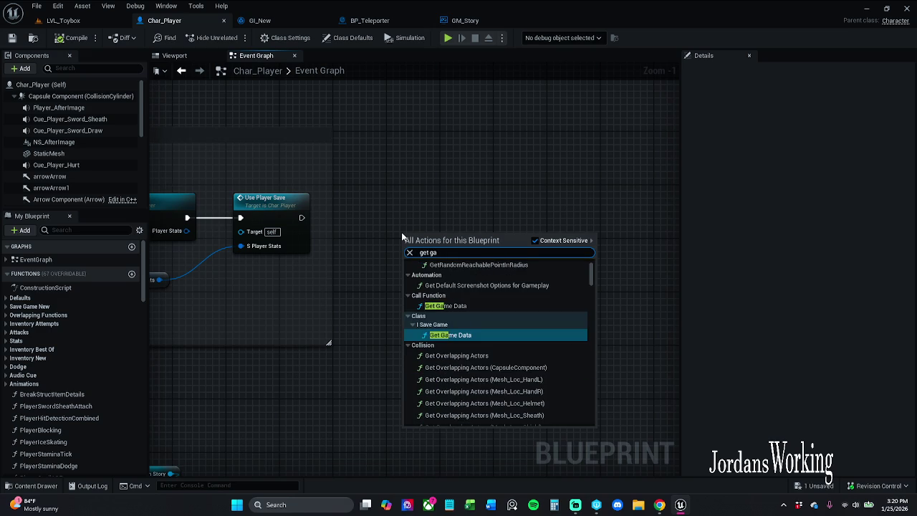
type("mest")
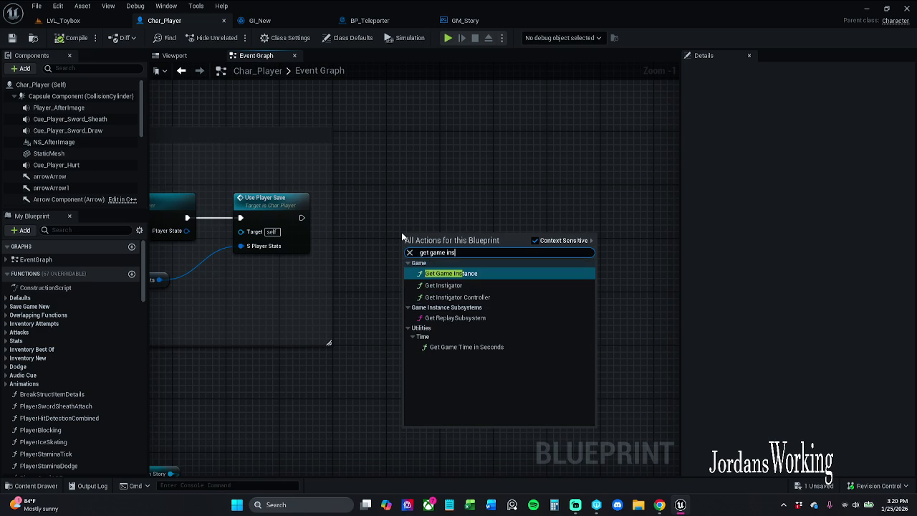
key("Escape")
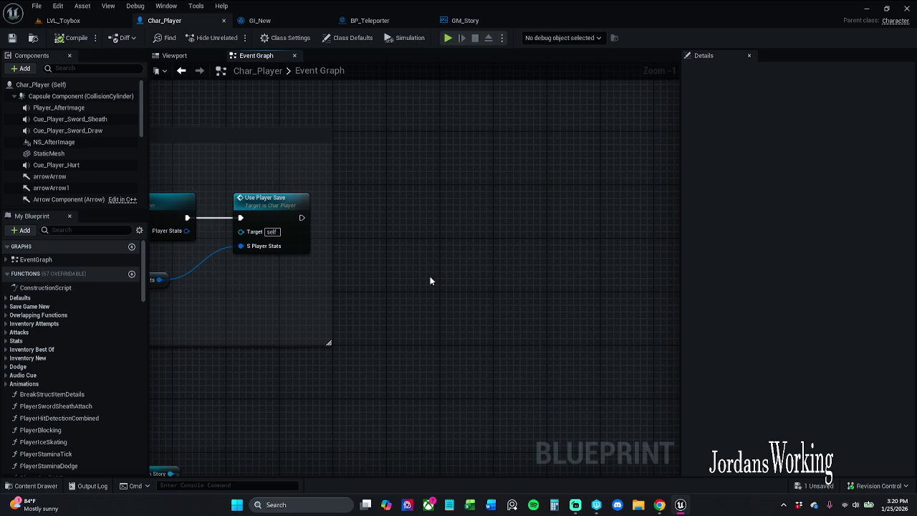
key("ctrl+v")
left_click_drag(466, 250, 443, 208)
type("cast to gi_new")
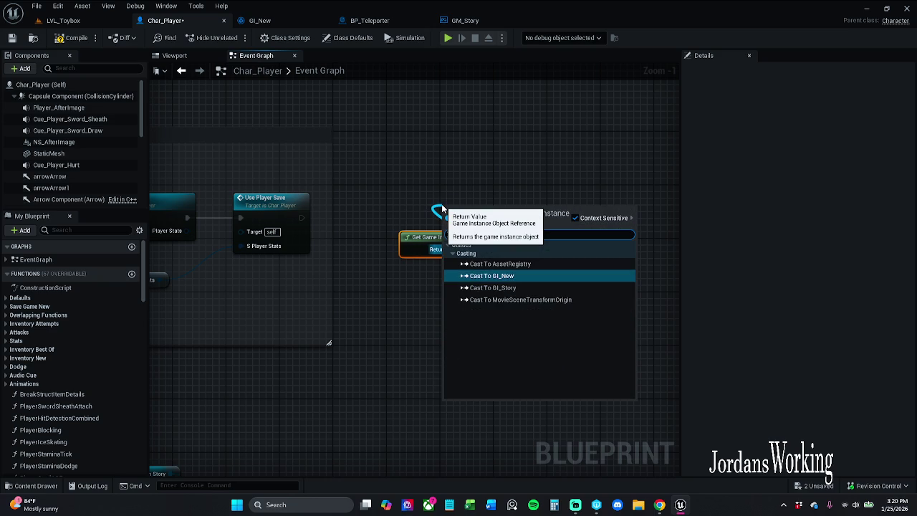
key("Return")
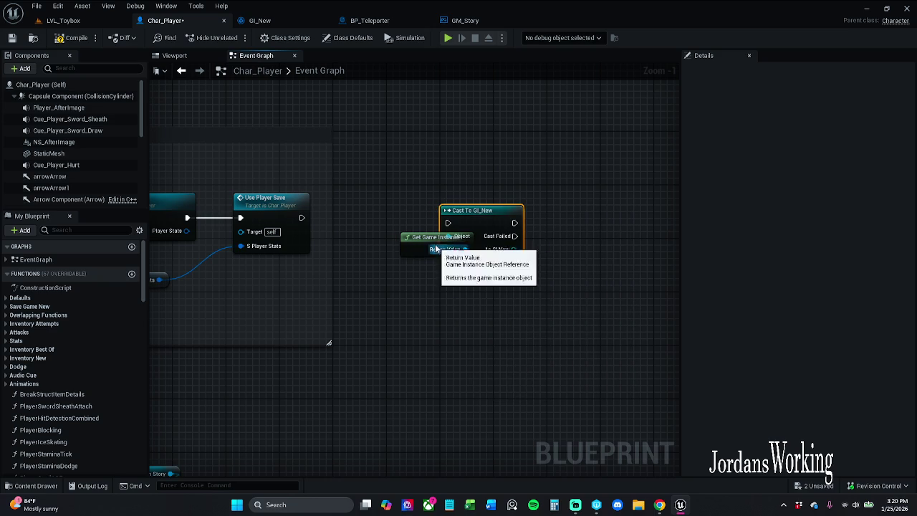
- Wire Use Player Save's execution into Cast To GI_New and straighten the node layout
left_click_drag(423, 237, 394, 290)
left_click_drag(449, 225, 302, 217)
left_click_drag(491, 182, 508, 249)
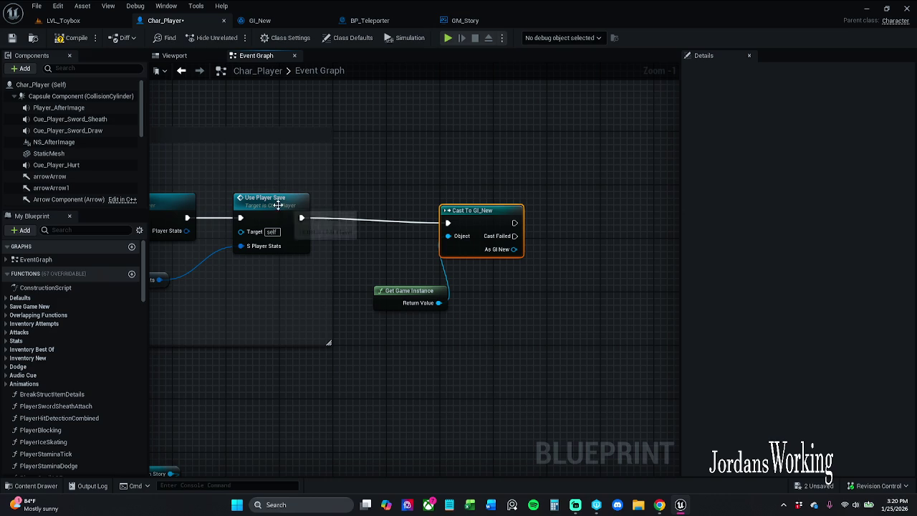
left_click(275, 203, "shift")
key("q")
left_click(455, 301)
mouse_move(405, 304)
left_mouse_down()
mouse_move(374, 273)
mouse_move(383, 264)
left_mouse_up()
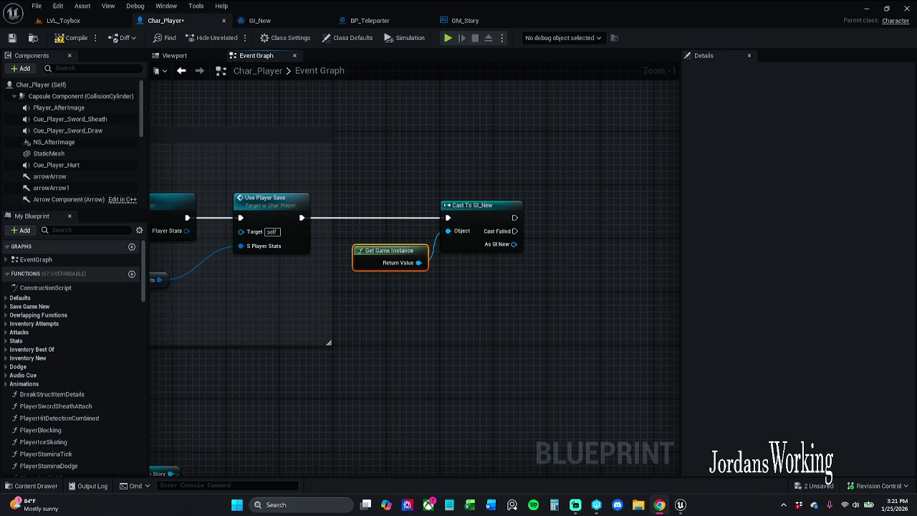
scroll(489, 364, "up", 1)
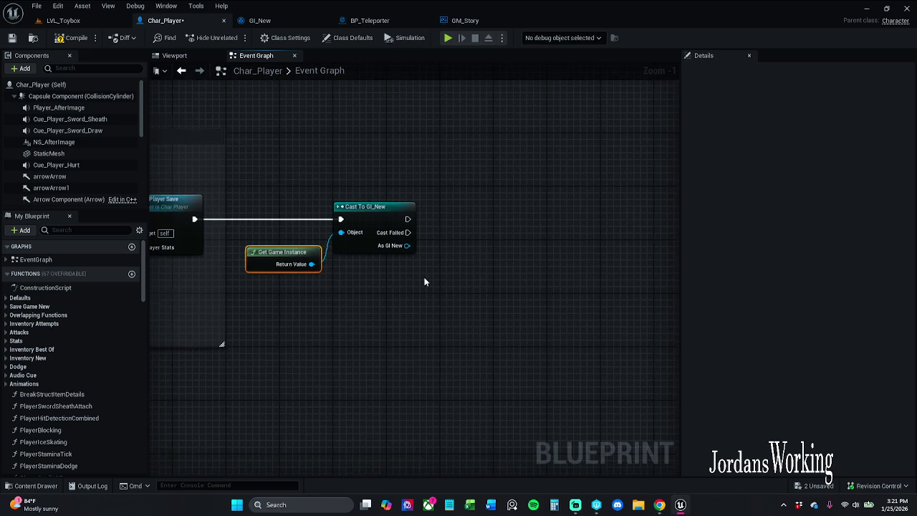
- Add a Get Items node off the cast's As GI New pin, then switch to GI_New
left_click(423, 269)
left_click_drag(401, 240, 444, 263)
type("get save")
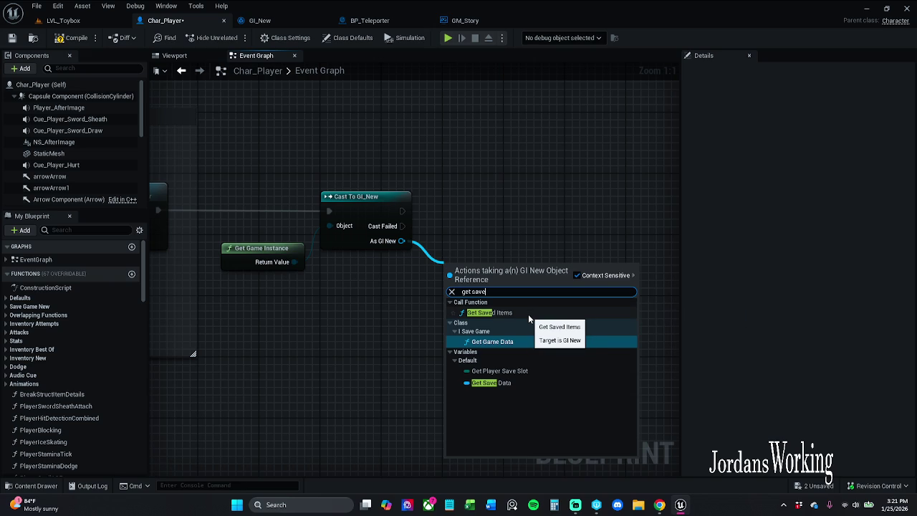
left_click_drag(471, 292, 495, 290)
type("items")
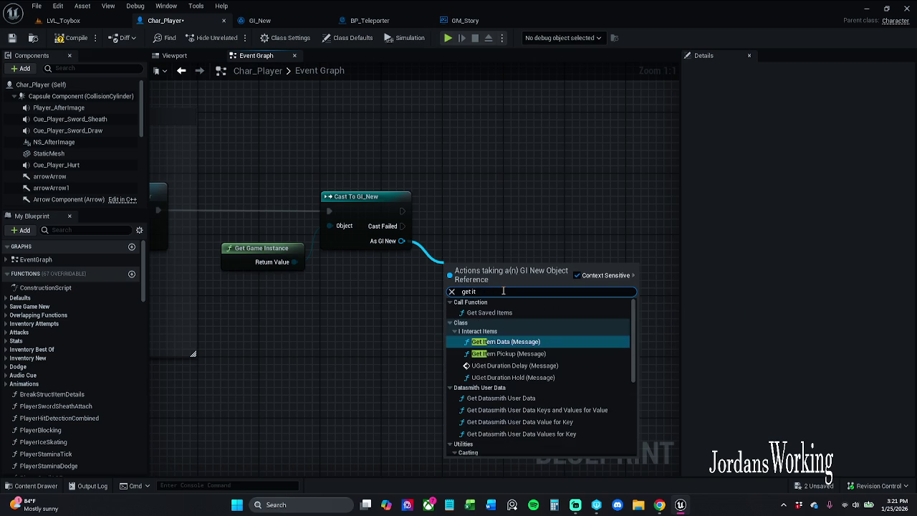
left_click(520, 405)
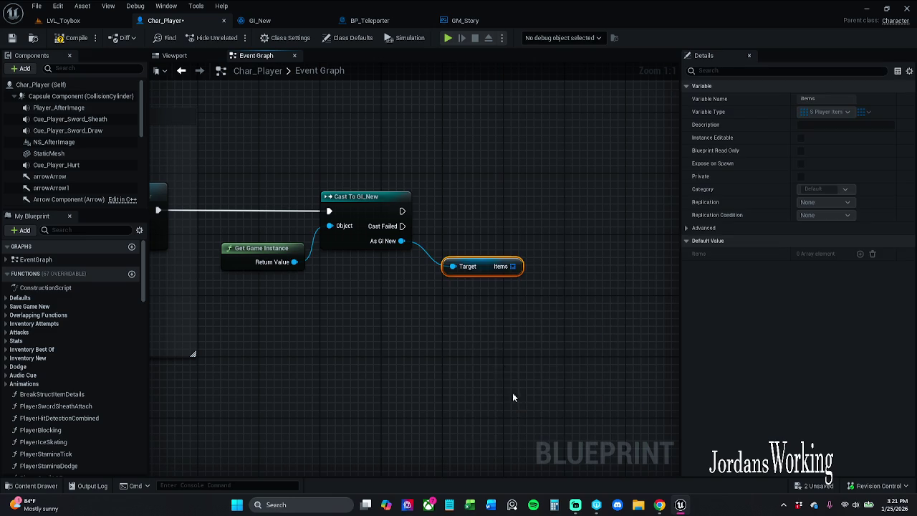
left_click(488, 295)
left_click_drag(479, 273, 468, 272)
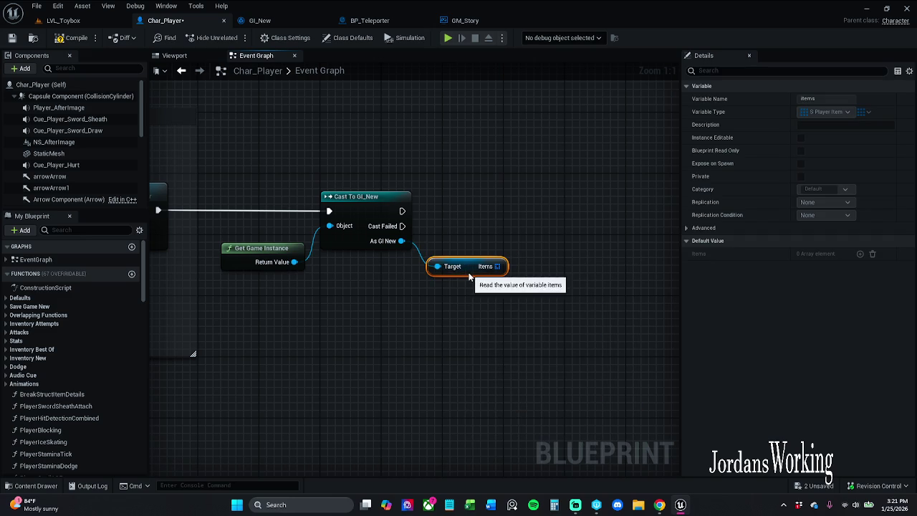
left_click(462, 214)
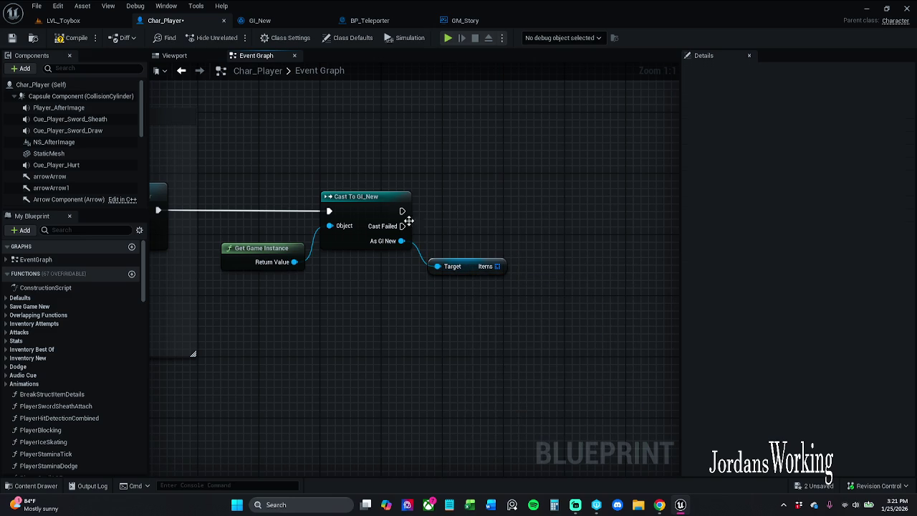
left_click(275, 20)
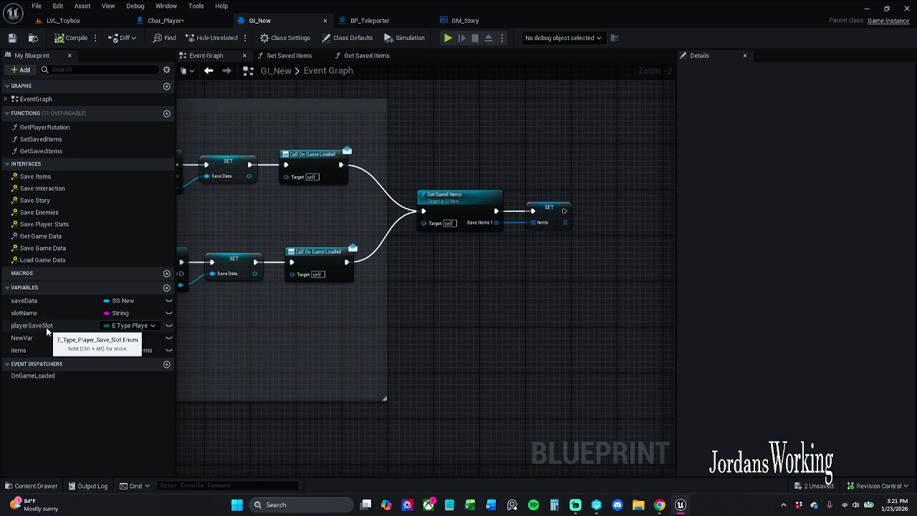
- Rename the playerSaveSlot variable to playerSlot and save and compile GI_New
left_click(46, 327)
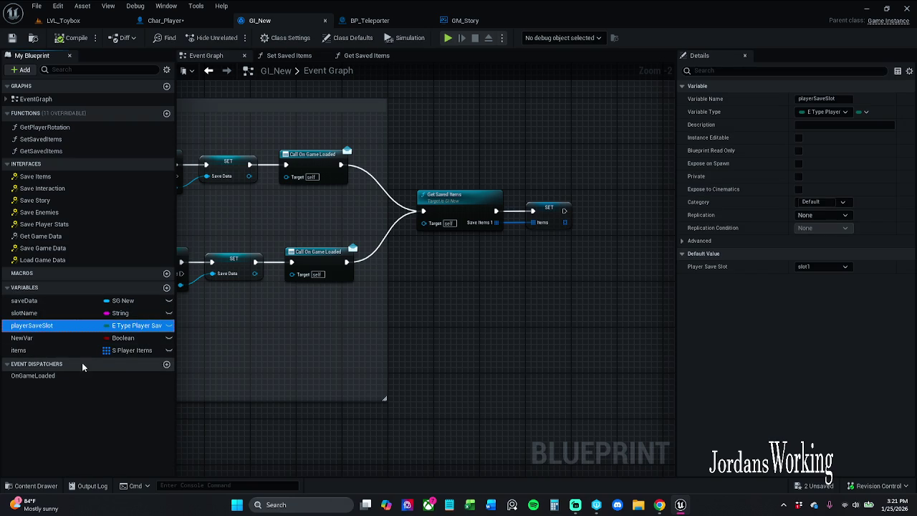
left_click(47, 326)
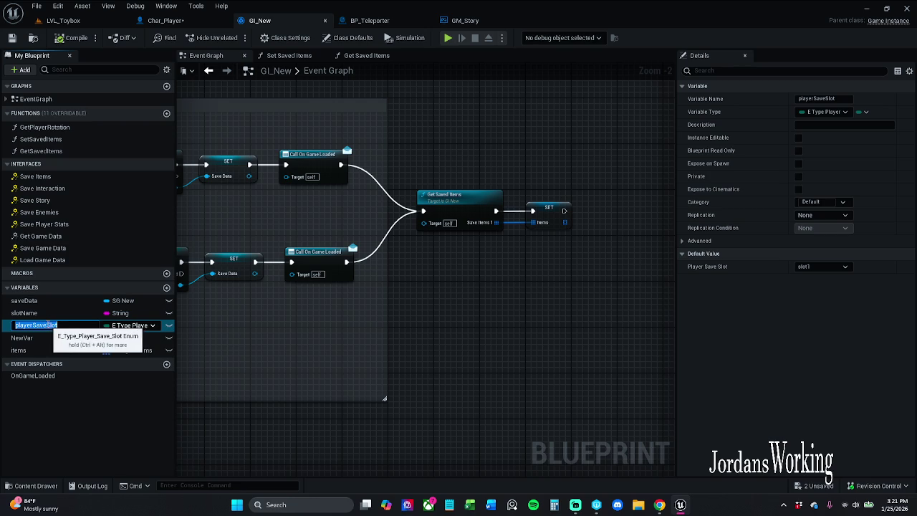
left_click(45, 325)
key("BackSpace")
key("BackSpace")
key("BackSpace")
key("BackSpace")
key("Return")
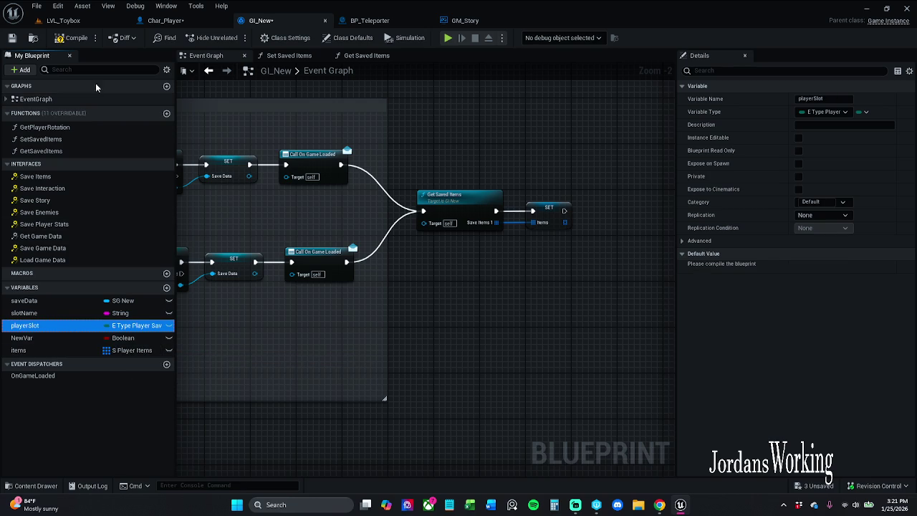
left_click(12, 37)
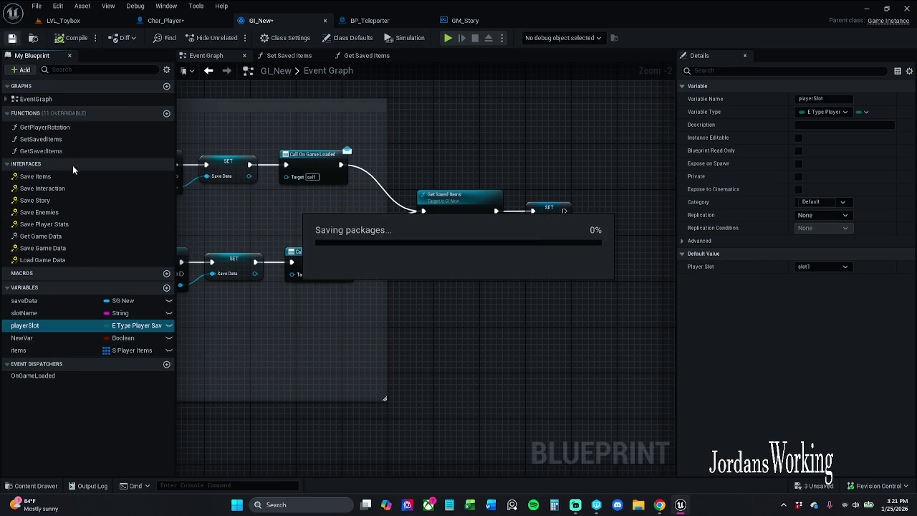
- Check the slotName and playerSlot defaults, keeping playerSlot's default at slot1
left_click(66, 313)
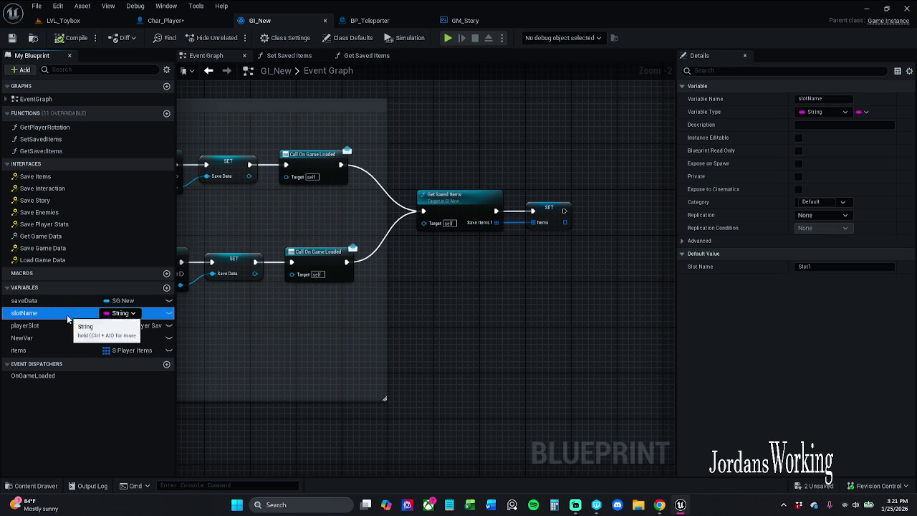
left_click(64, 326)
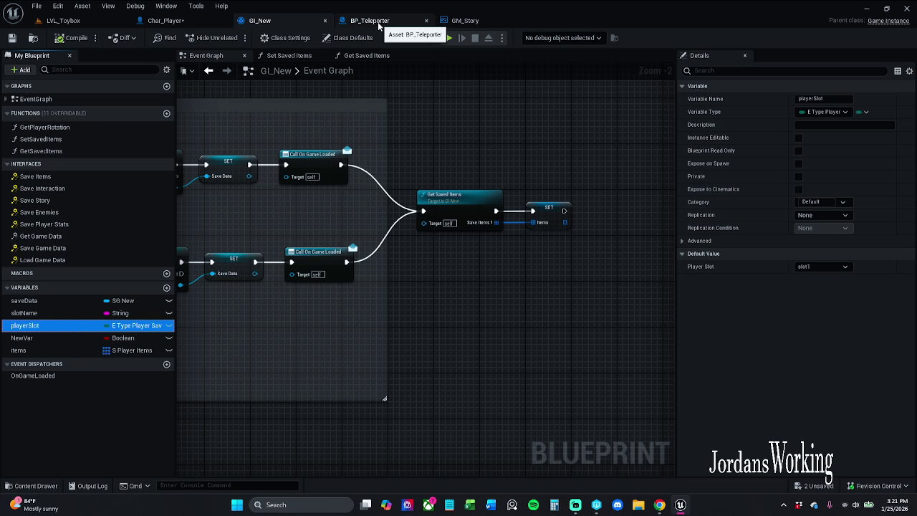
left_click(836, 267)
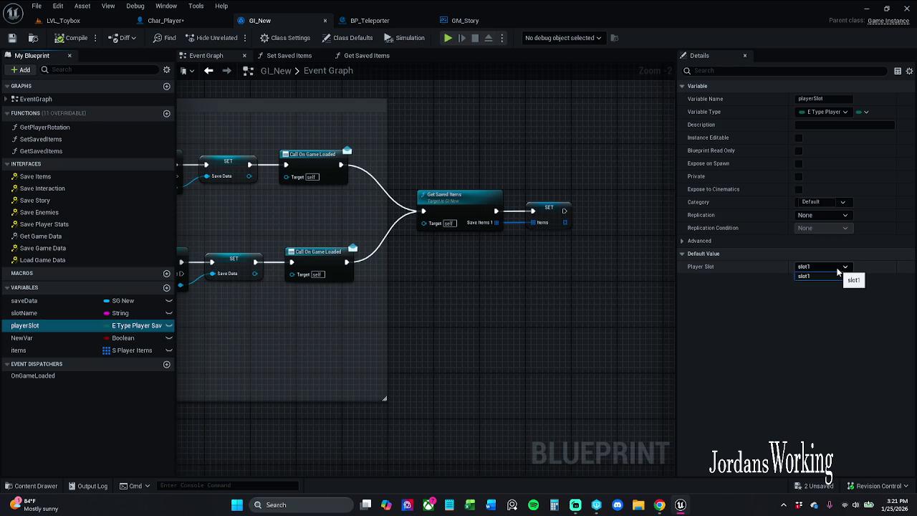
left_click(824, 276)
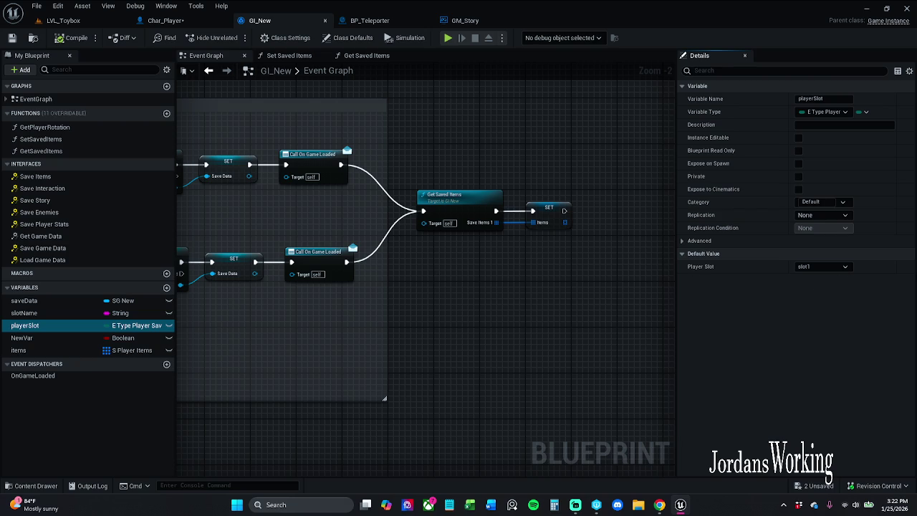
left_click(43, 313)
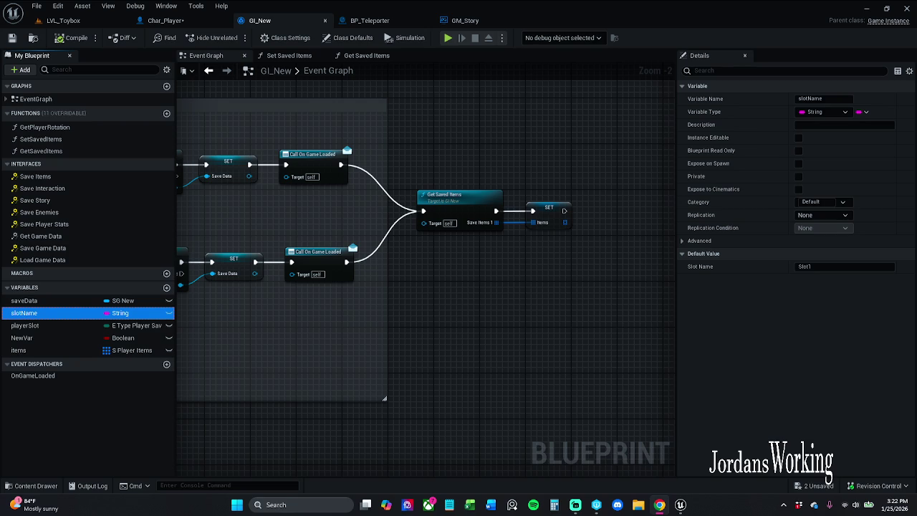
- Pan the GI_New graph left and return to Char_Player's Event Graph
mouse_move(538, 292)
left_mouse_down()
mouse_move(432, 284)
mouse_move(436, 299)
left_mouse_up()
left_click(166, 20)
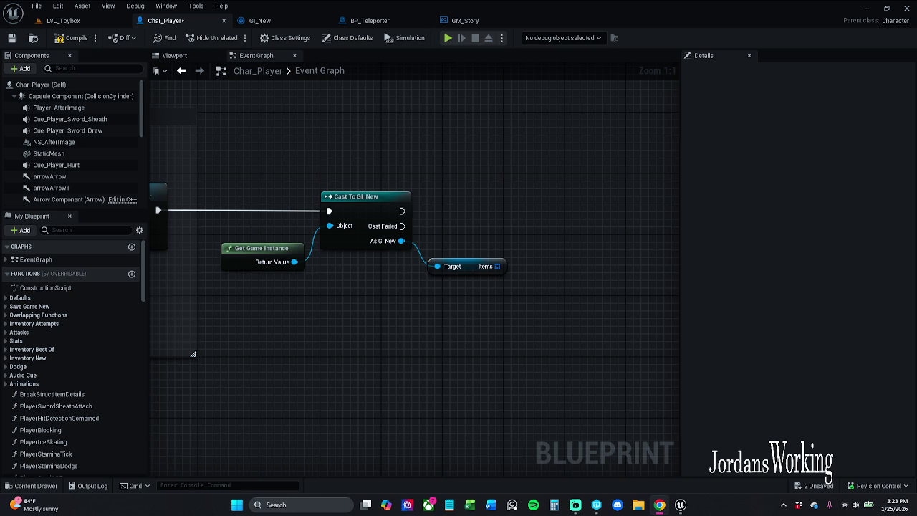
- Drop an AC Item Data reference into the graph and add its Set Player Items node via a 'set player' search
mouse_move(275, 184)
left_mouse_down()
mouse_move(254, 172)
mouse_move(262, 164)
left_mouse_up()
scroll(65, 162, "down", 6)
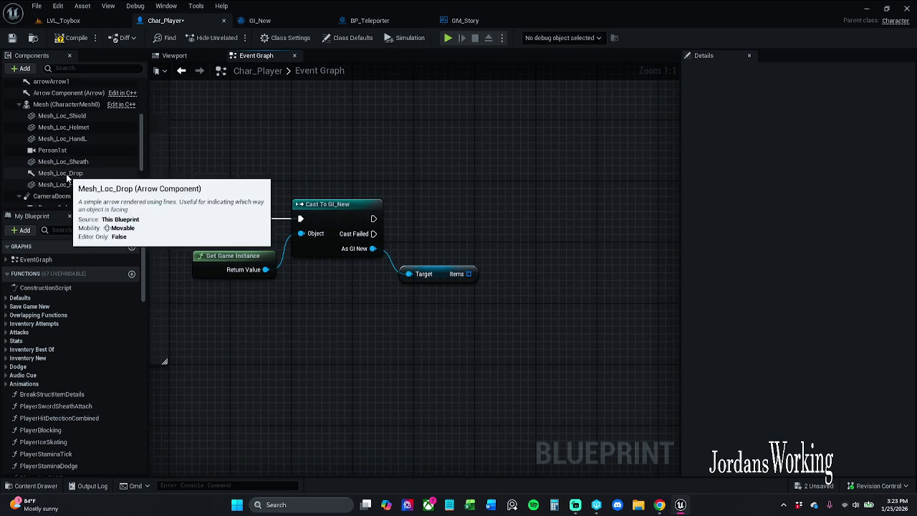
mouse_move(48, 121)
left_mouse_down()
mouse_move(401, 199)
mouse_move(444, 159)
mouse_move(421, 175)
mouse_move(424, 146)
mouse_move(490, 227)
left_mouse_up()
type("set")
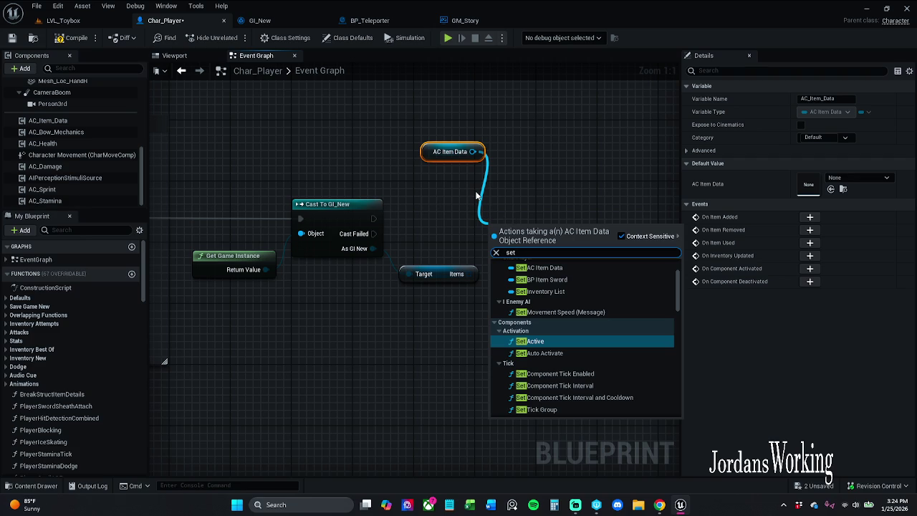
type(" player")
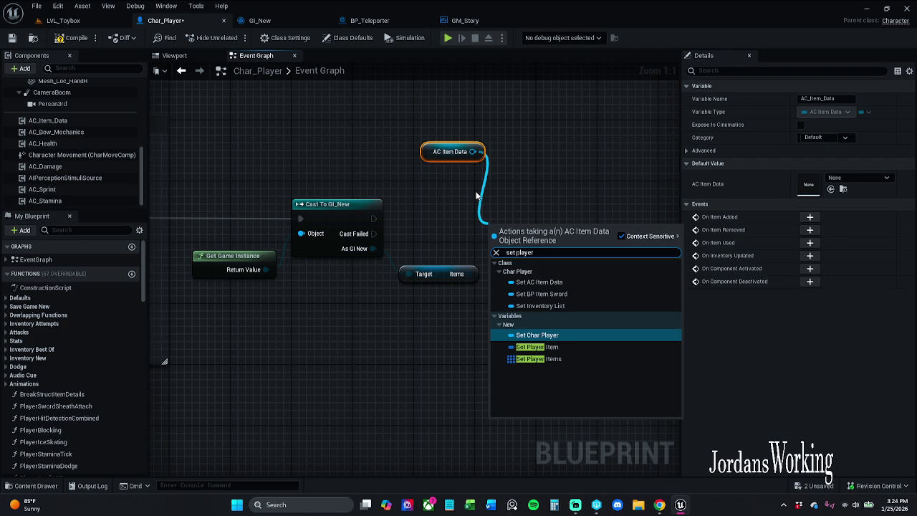
left_click(566, 360)
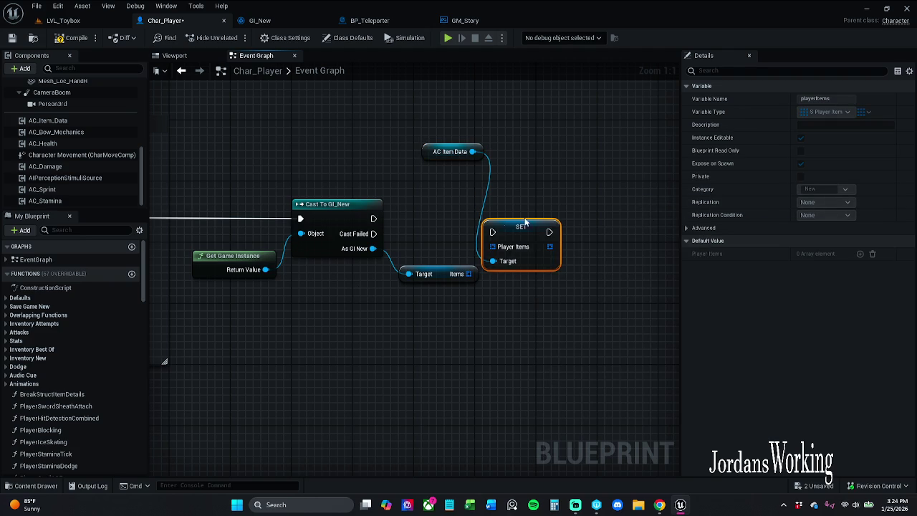
- Run SET Player Items after Cast To GI_New with Items feeding Player Items, then save Char_Player
left_click_drag(492, 232, 374, 218)
mouse_move(512, 233)
left_mouse_down()
mouse_move(542, 218)
mouse_move(527, 220)
left_mouse_up()
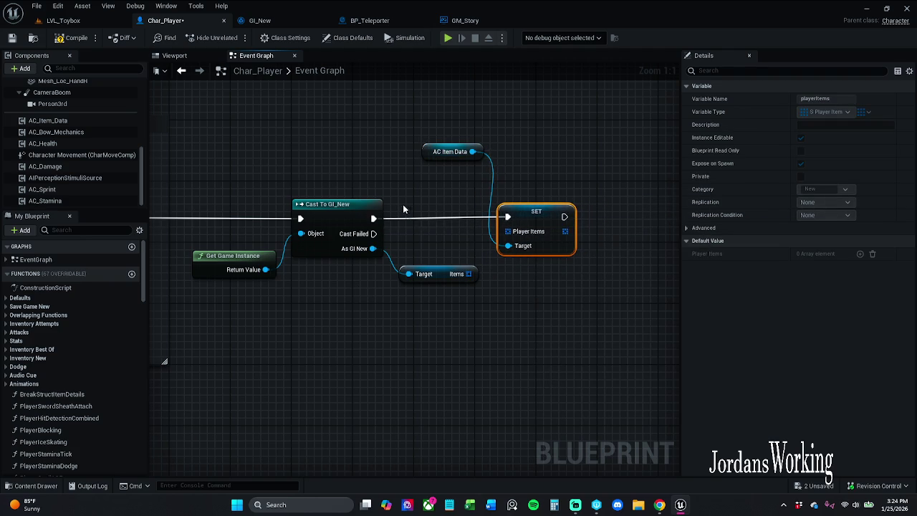
left_click_drag(362, 210, 595, 253)
left_click(514, 280)
mouse_move(507, 233)
left_mouse_down()
mouse_move(464, 287)
mouse_move(468, 274)
left_mouse_up()
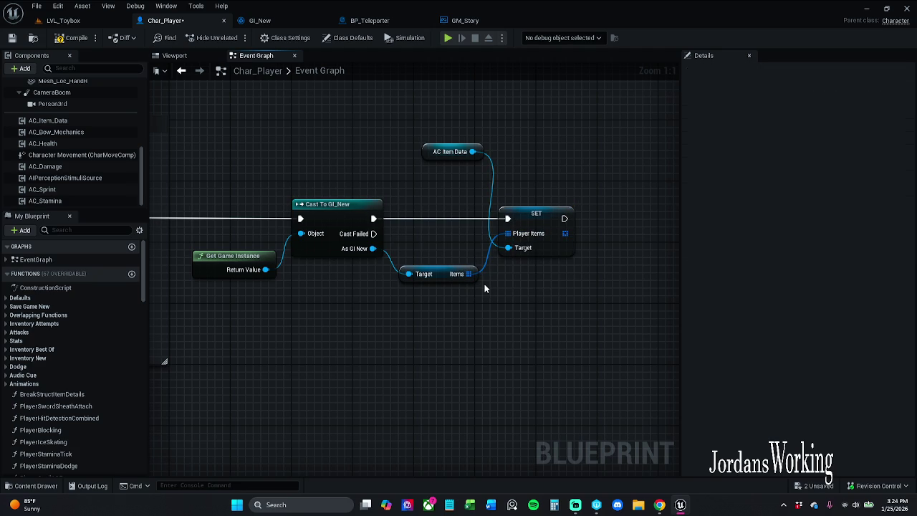
mouse_move(426, 149)
left_mouse_down()
mouse_move(504, 189)
mouse_move(481, 189)
left_mouse_up()
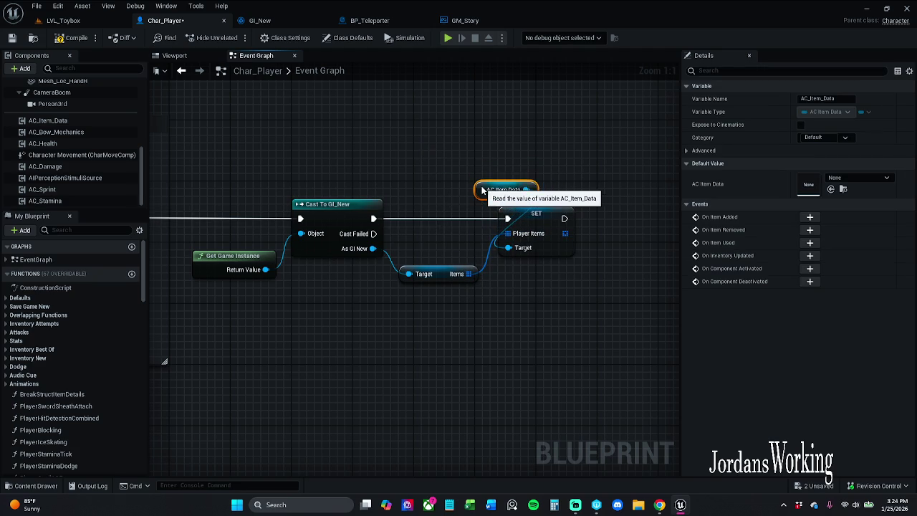
left_click(485, 153)
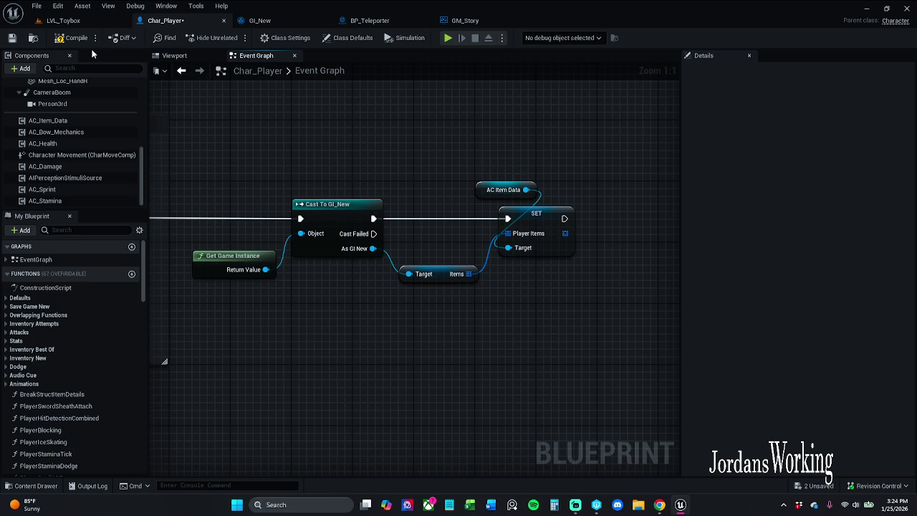
left_click(13, 38)
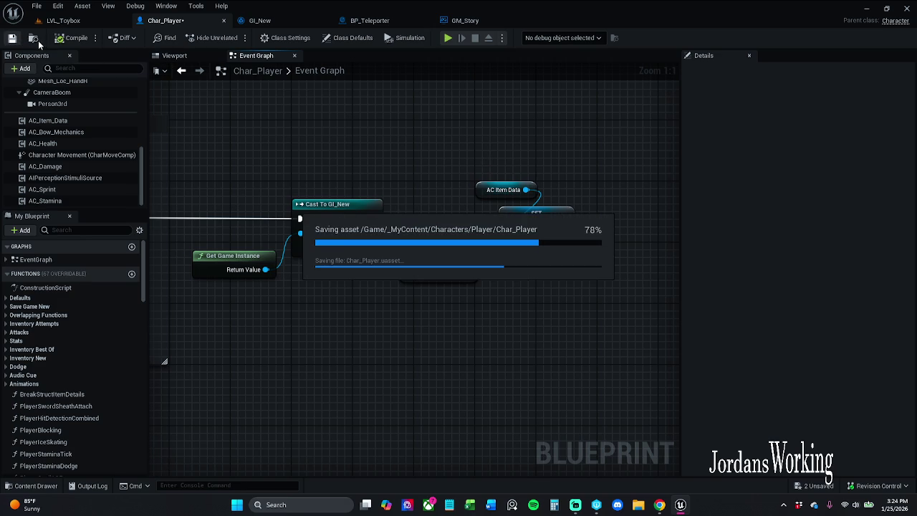
left_click(82, 24)
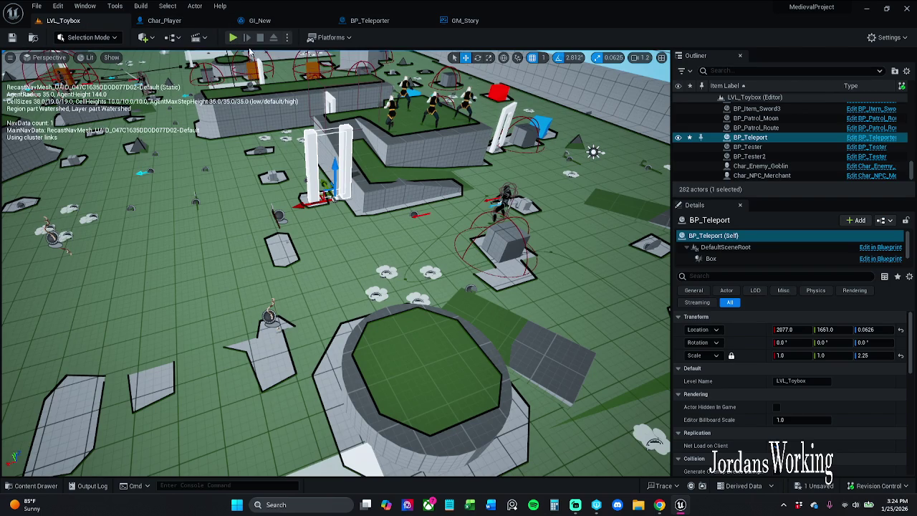
left_click(233, 38)
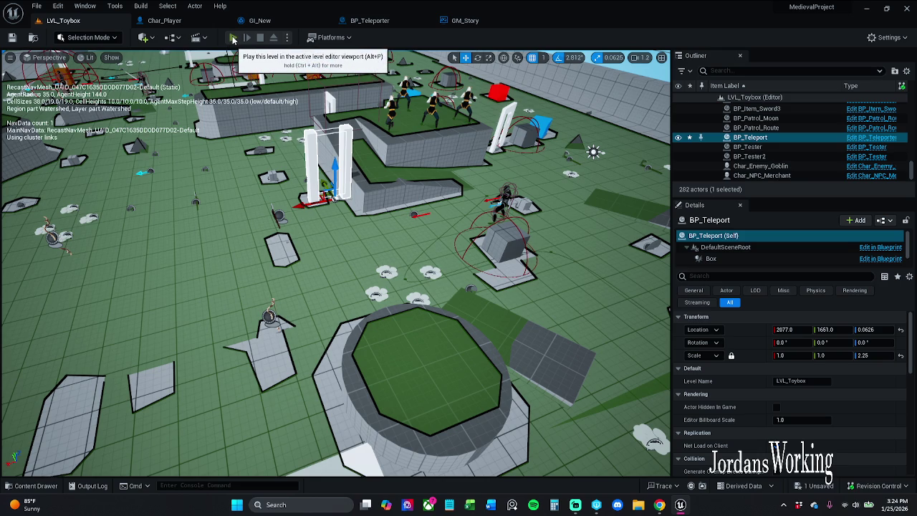
left_click(233, 38)
key("Escape")
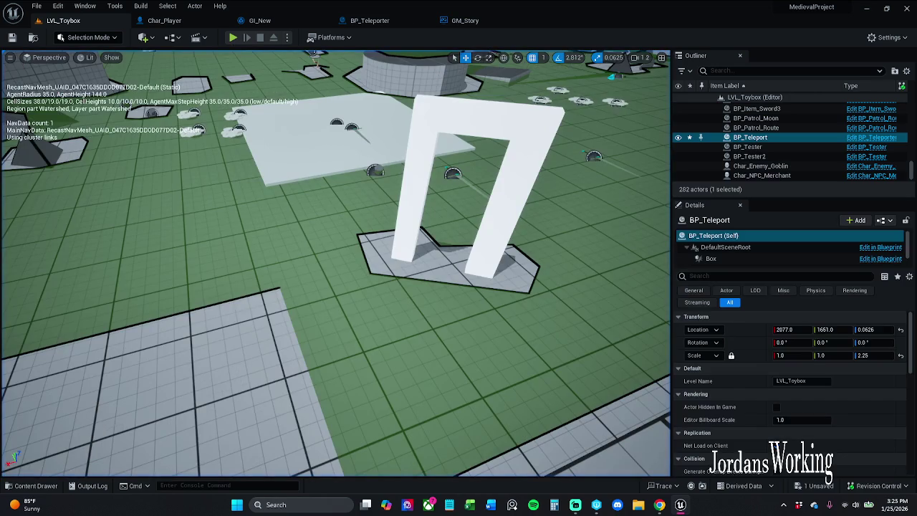
left_click(161, 21)
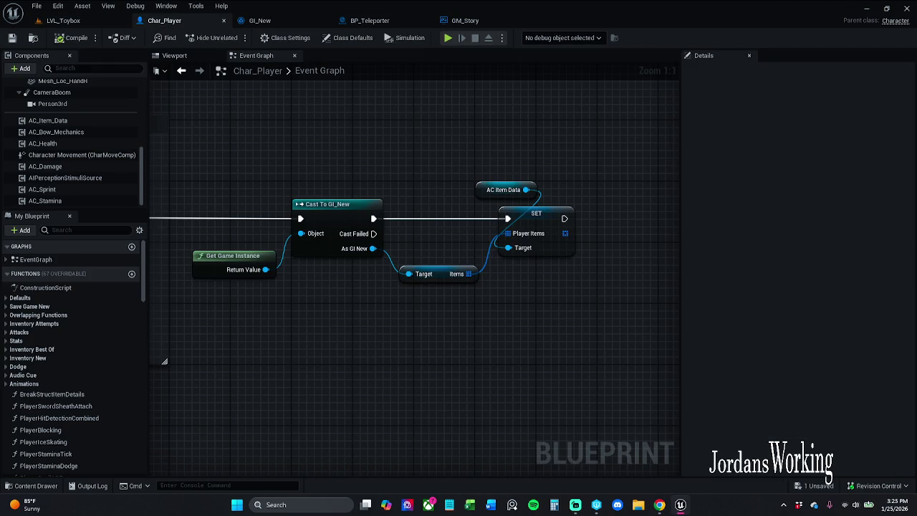
left_click_drag(416, 112, 342, 89)
mouse_move(252, 143)
left_mouse_down()
mouse_move(531, 151)
mouse_move(325, 151)
left_mouse_up()
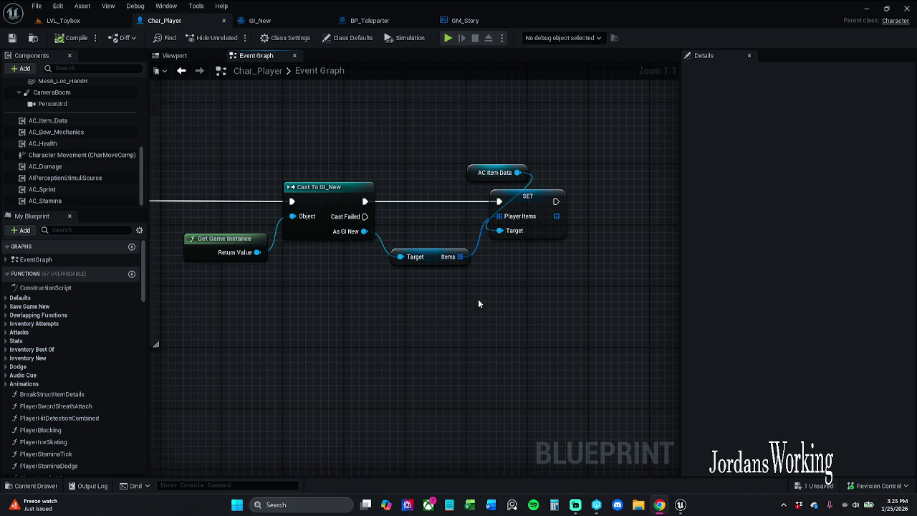
scroll(408, 275, "down", 3)
left_click_drag(370, 162, 458, 261)
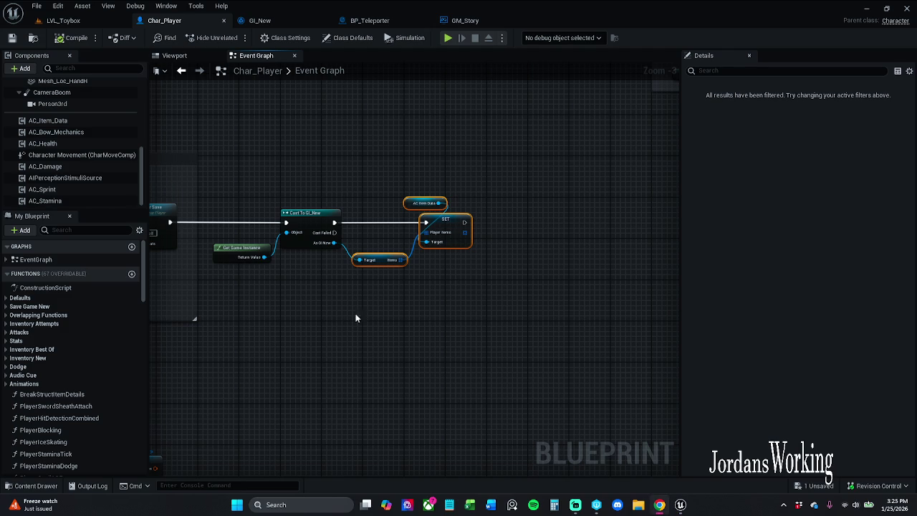
- Shift the AC Item Data and SET nodes right and pull a new wire from the Items pin
left_click_drag(359, 163, 481, 275)
left_click_drag(382, 231, 527, 229)
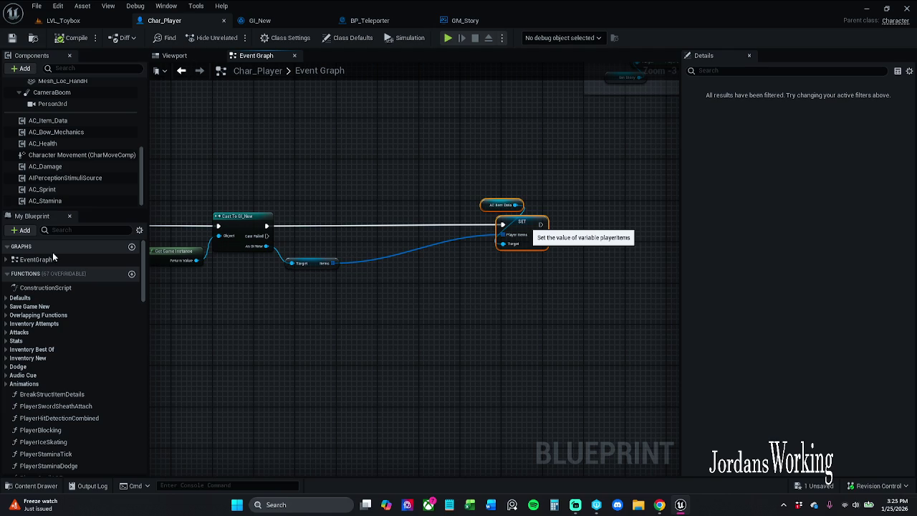
scroll(337, 251, "up", 2)
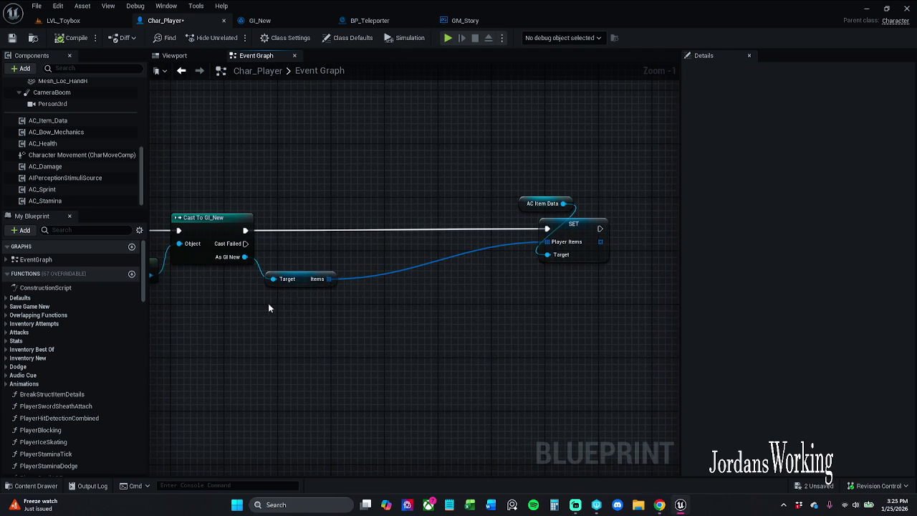
left_click_drag(329, 279, 334, 255)
- Add an Is Valid Index check on the Items array and move it down-left
type("isValid")
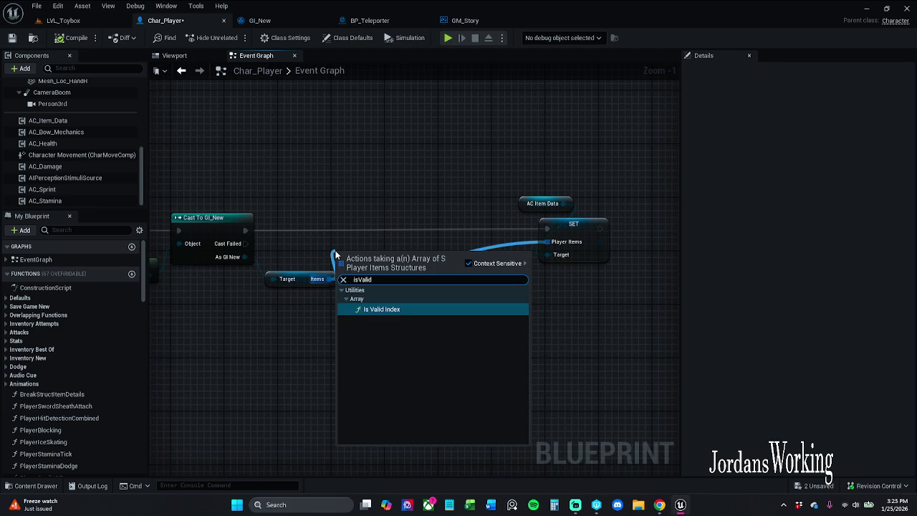
key("Return")
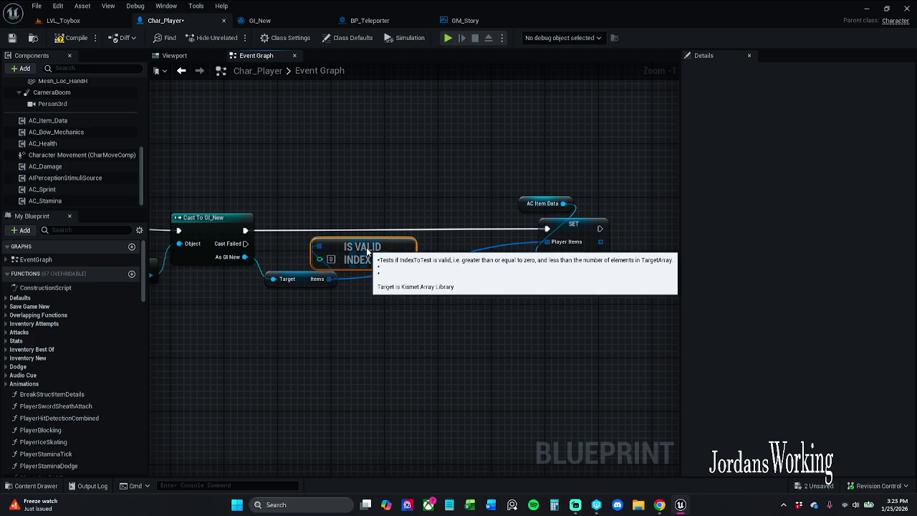
mouse_move(307, 309)
left_mouse_down()
mouse_move(378, 260)
mouse_move(367, 284)
mouse_move(402, 277)
mouse_move(408, 215)
mouse_move(534, 227)
left_mouse_up()
left_click(406, 301)
- Insert a Branch driven by Is Valid Index between the GI_New cast and SET Player Items
type("bbbbbbbbbbbbbbb")
key("Escape")
left_click(391, 275)
left_click_drag(393, 226, 234, 230)
left_click(485, 174)
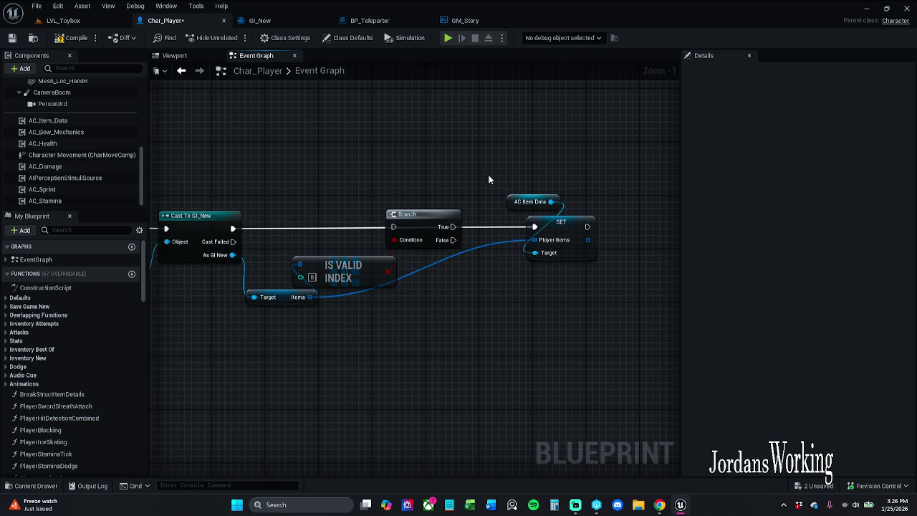
left_click_drag(453, 227, 538, 228)
left_click_drag(393, 226, 234, 229)
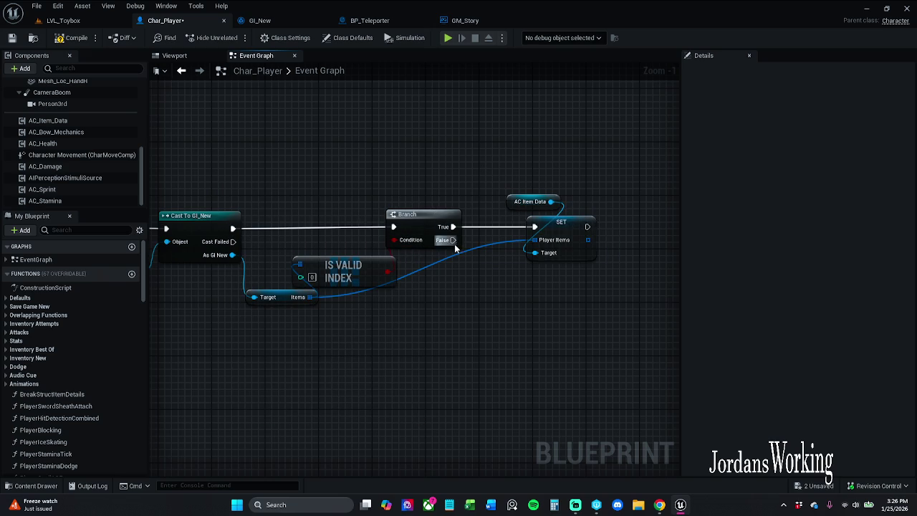
left_click_drag(635, 234, 237, 226)
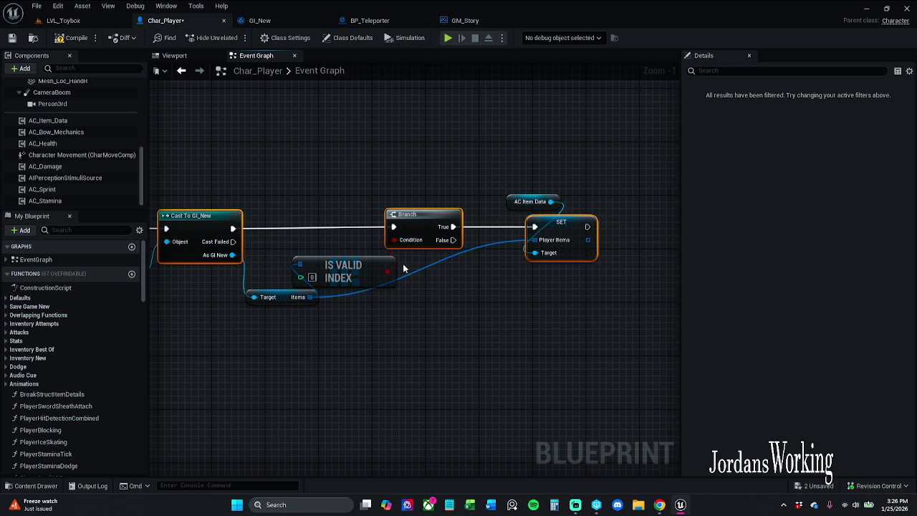
left_click(469, 187)
mouse_move(468, 188)
left_mouse_down()
mouse_move(609, 187)
mouse_move(673, 201)
mouse_move(384, 226)
left_mouse_up()
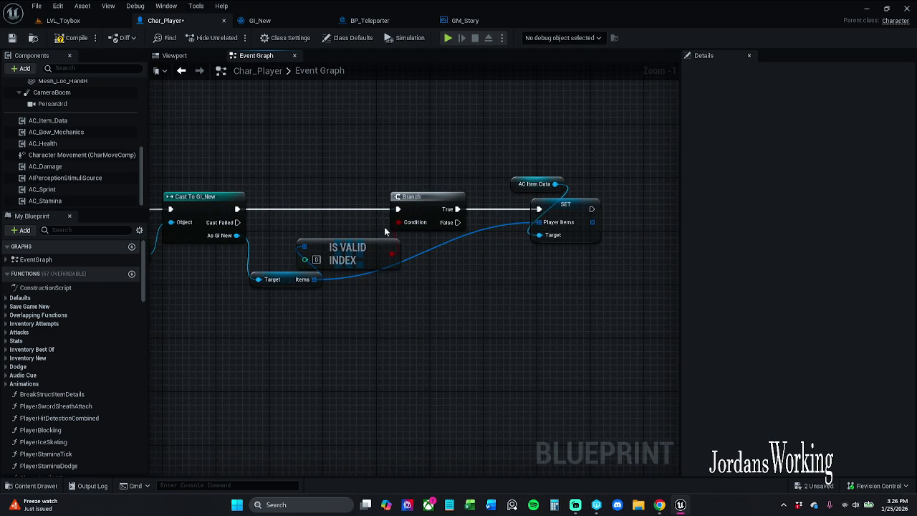
- Add a straightened reroute point on the Items wire and save Char_Player
double_click(485, 223)
key("q")
left_click(394, 379)
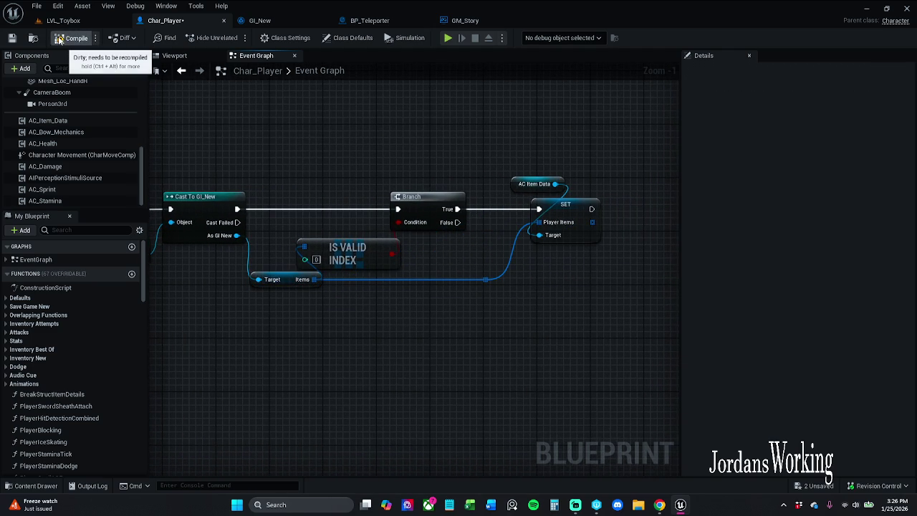
left_click(11, 40)
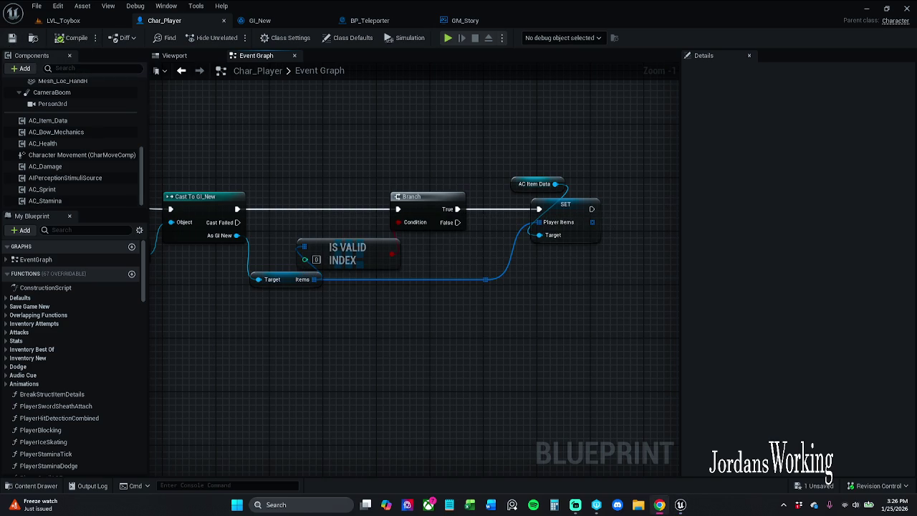
left_click_drag(309, 453, 304, 464)
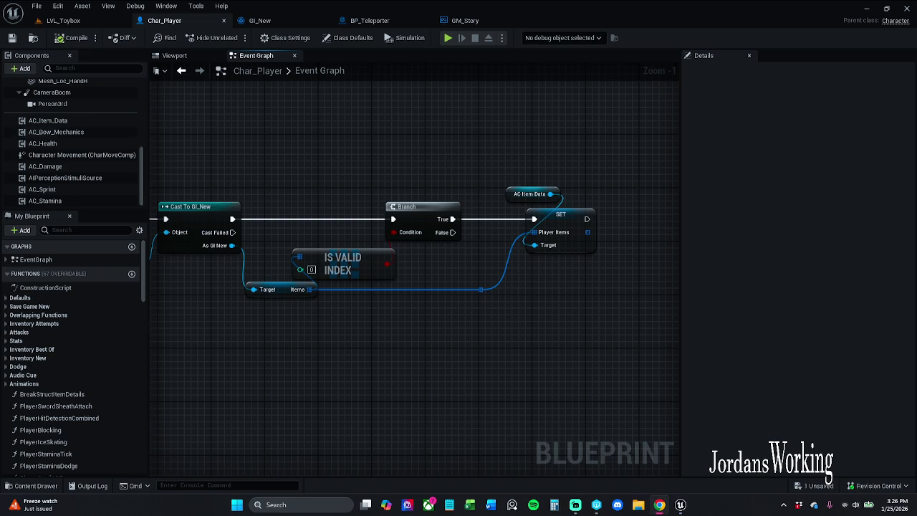
- Return to the LVL_Toybox level viewport with the BP_Teleport gate in view
left_click(72, 22)
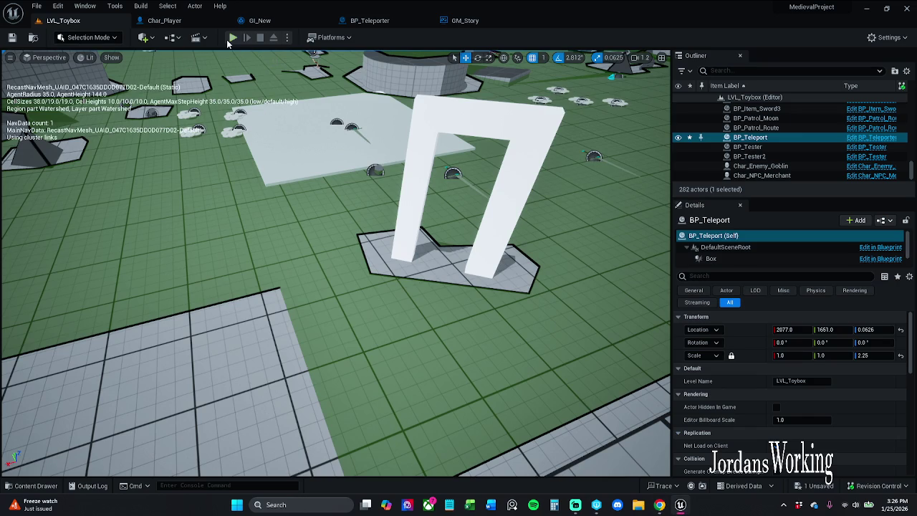
- Play-test the level, checking the inventory while running to the round platform, then stop
left_click(228, 43)
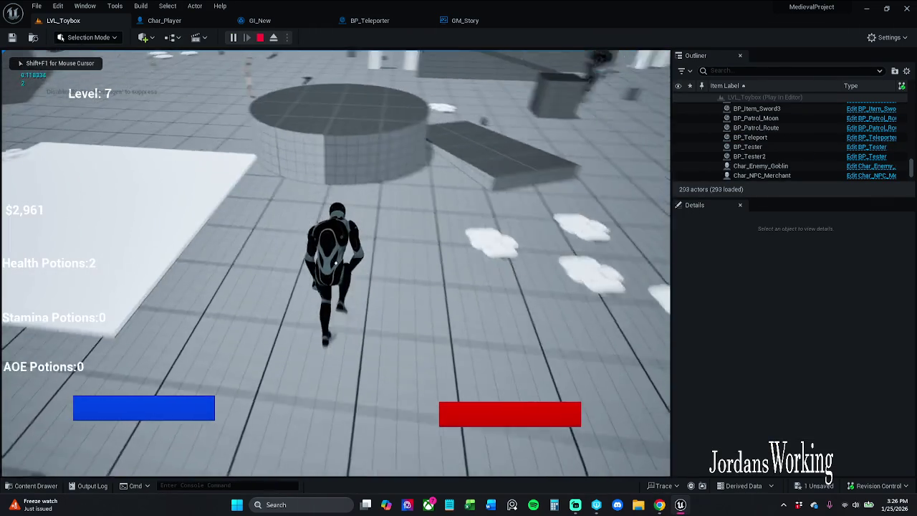
key("i")
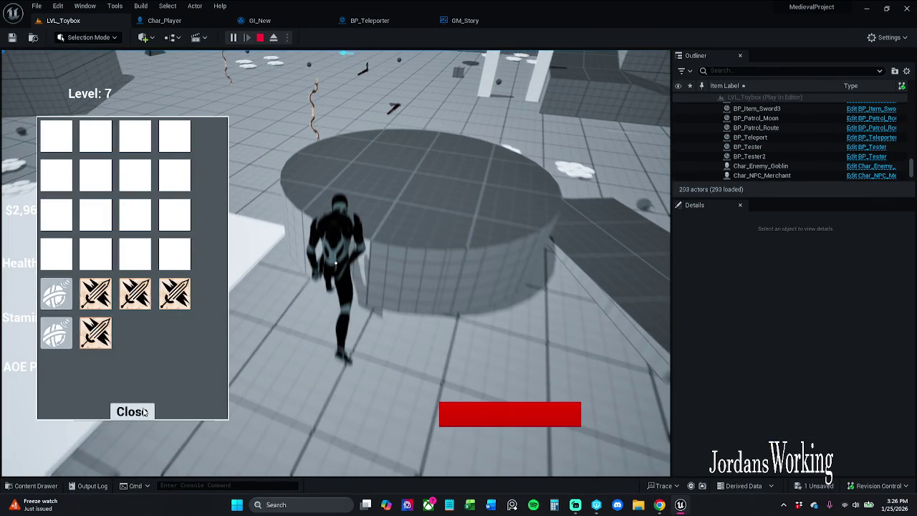
left_click(146, 412)
key("w")
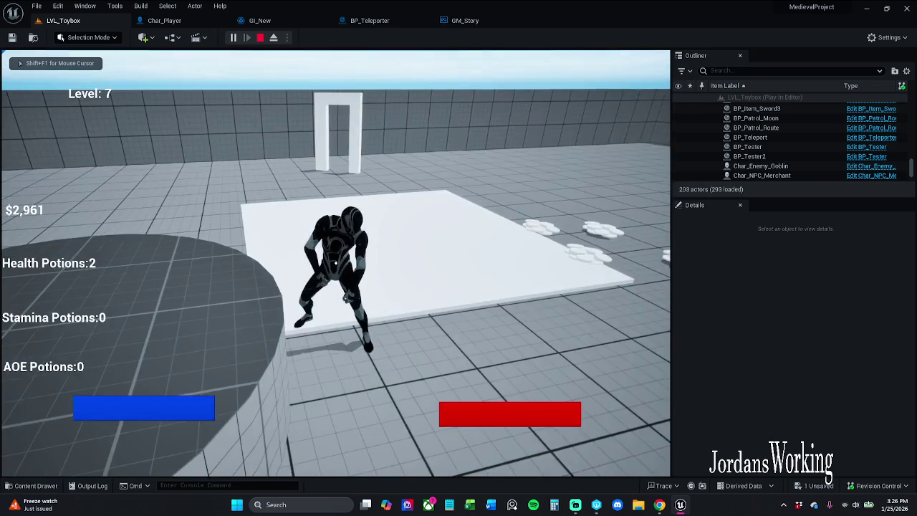
key("w")
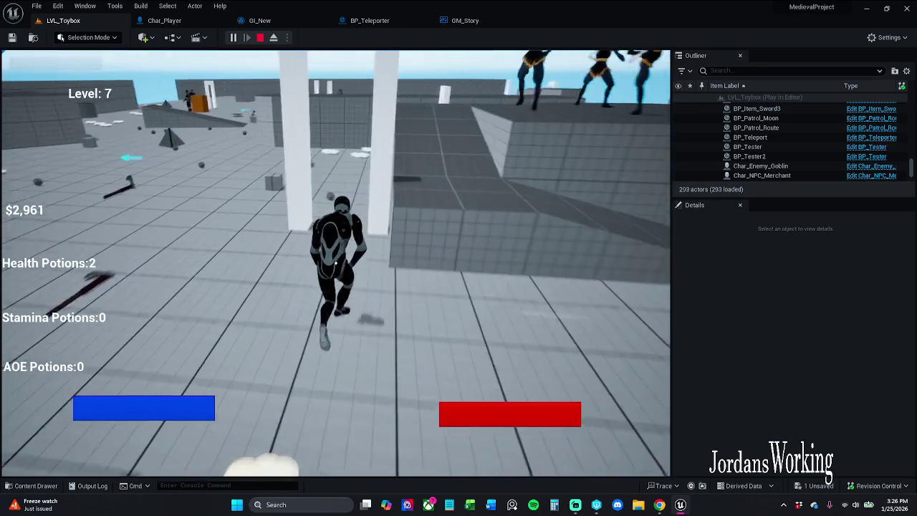
key("i")
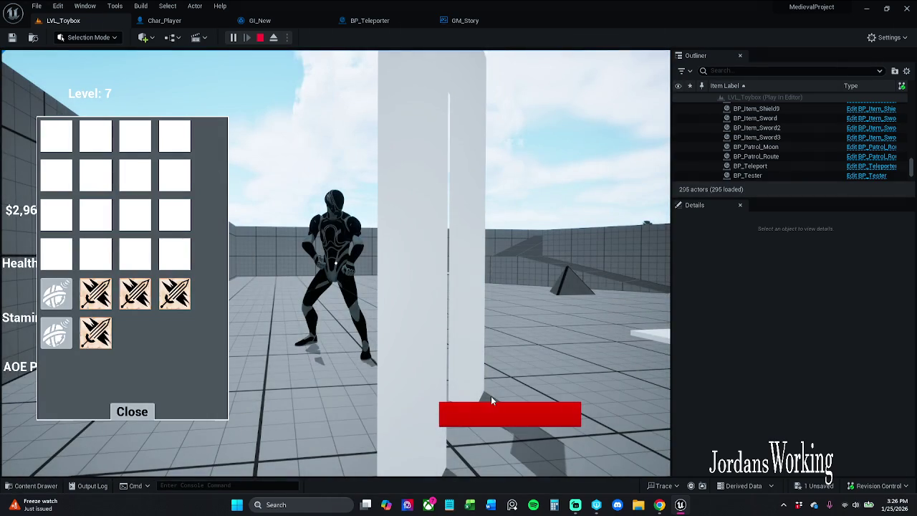
left_click(132, 411)
key("w")
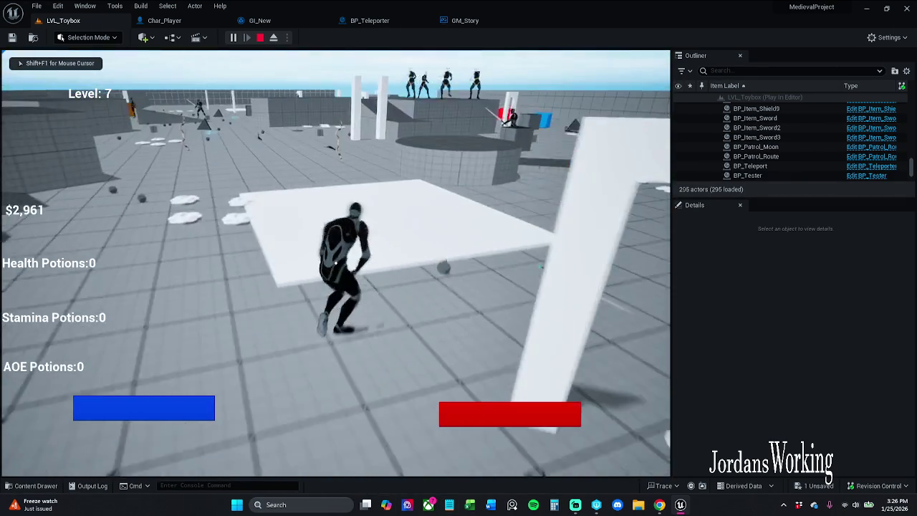
key("shift+F1")
key("Escape")
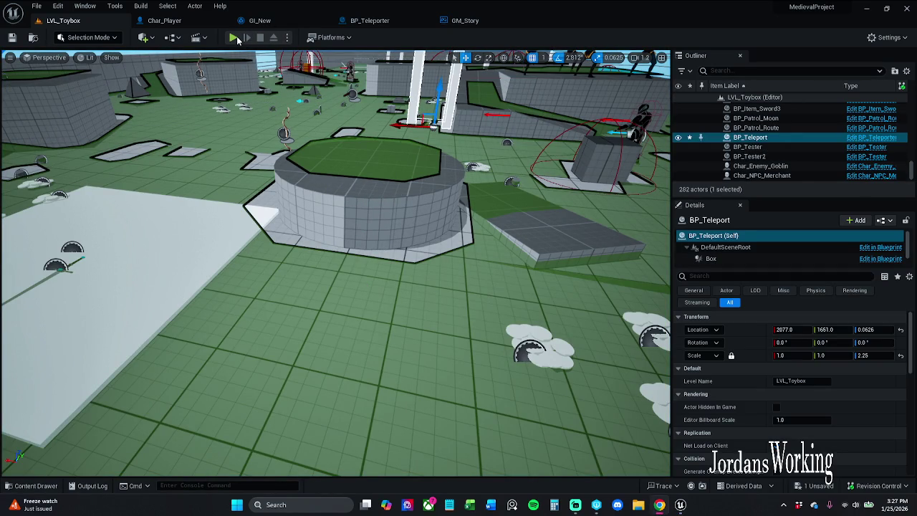
- Start a second play-test, check the inventory, and steer toward the white arch
left_click(233, 37)
key("i")
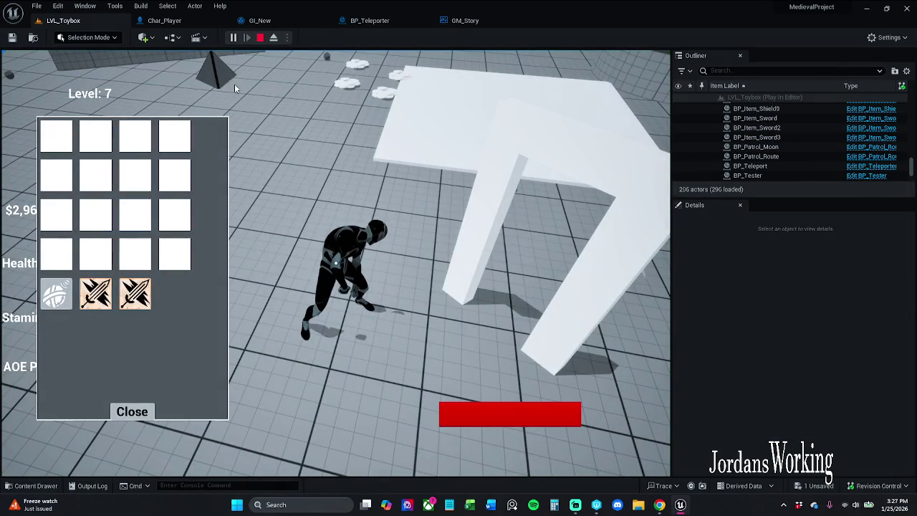
left_click(133, 412)
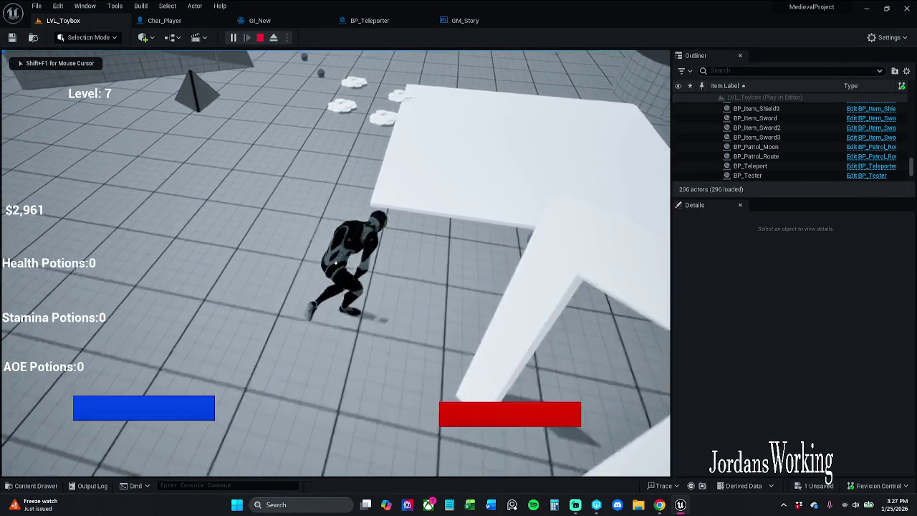
key("w")
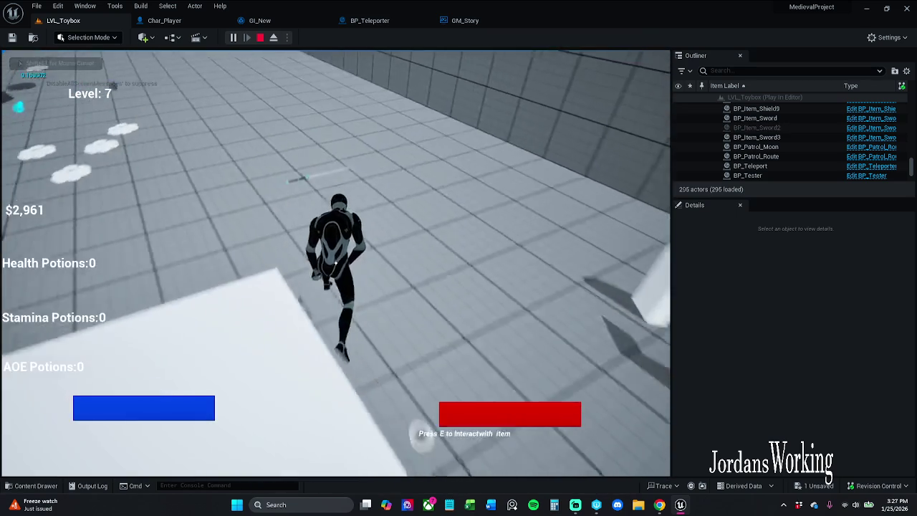
key("a")
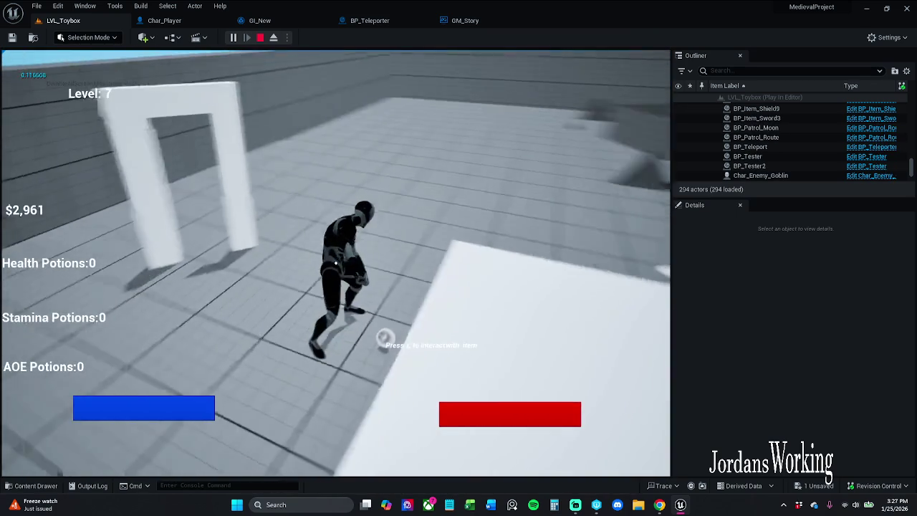
key("w")
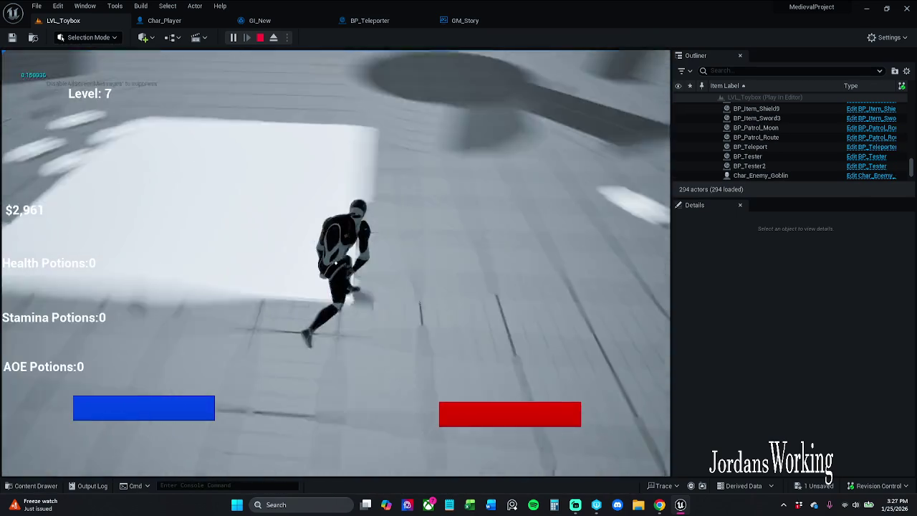
key("a")
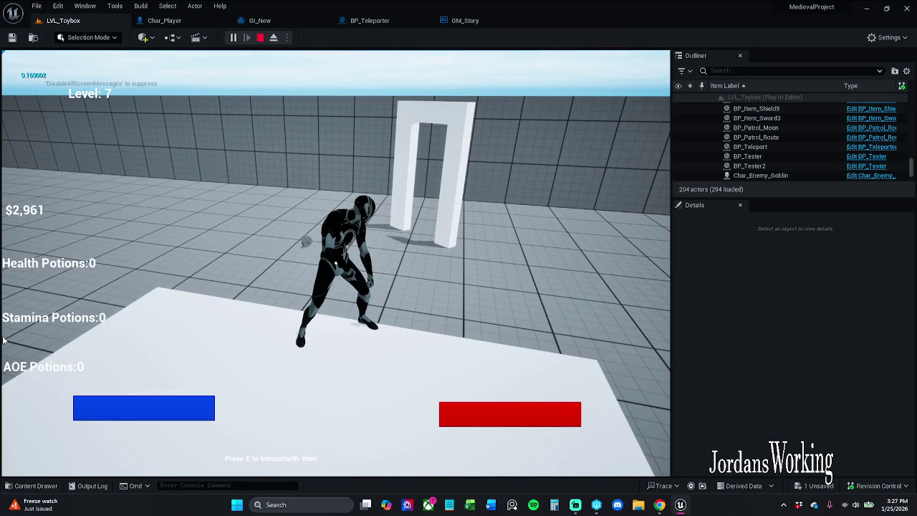
- Walk through the white arch to teleport, checking the inventory before and after, then stop
key("i")
left_click(132, 412)
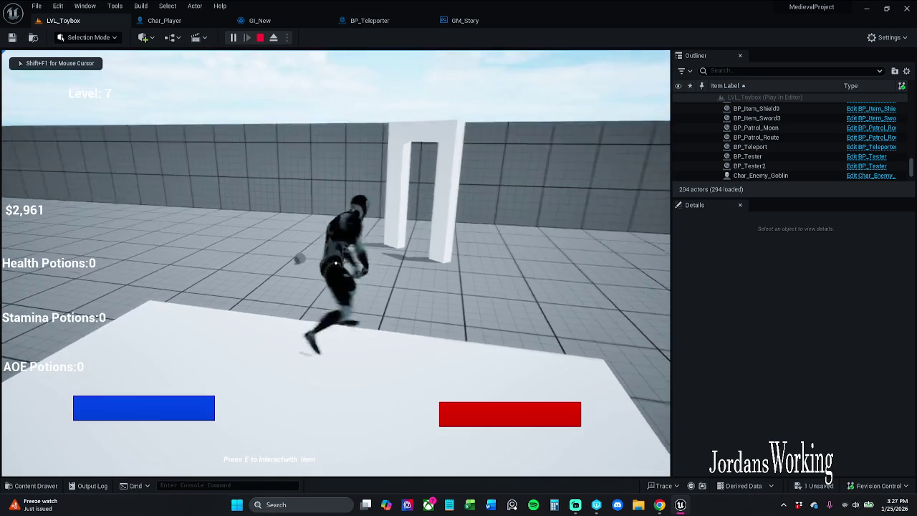
key("w")
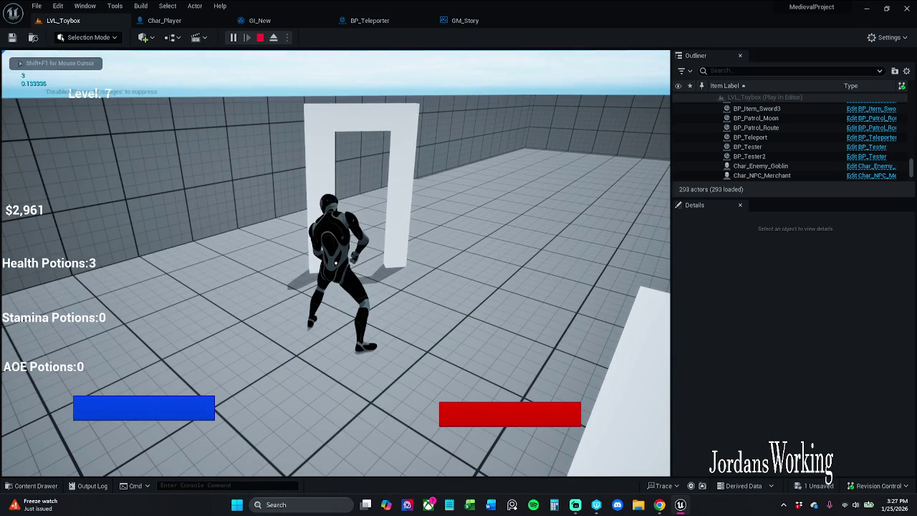
key("i")
left_click(132, 414)
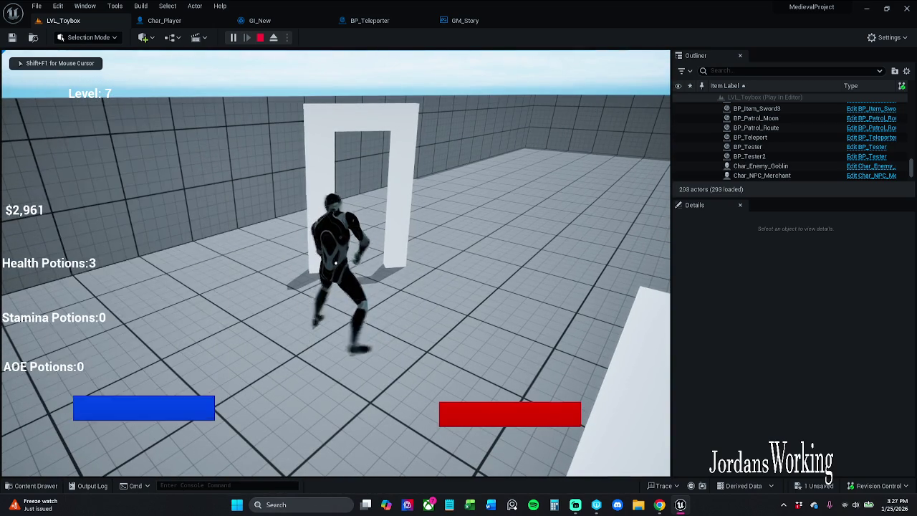
key("w")
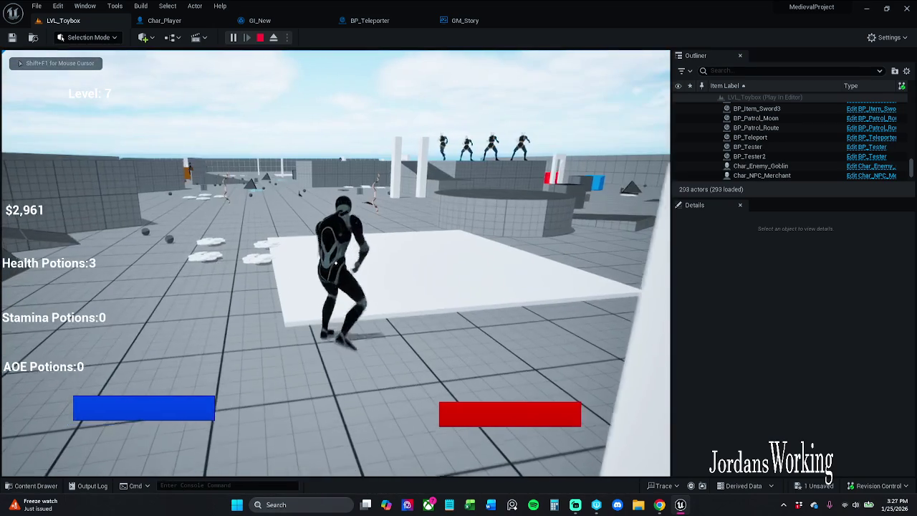
key("i")
left_click(260, 38)
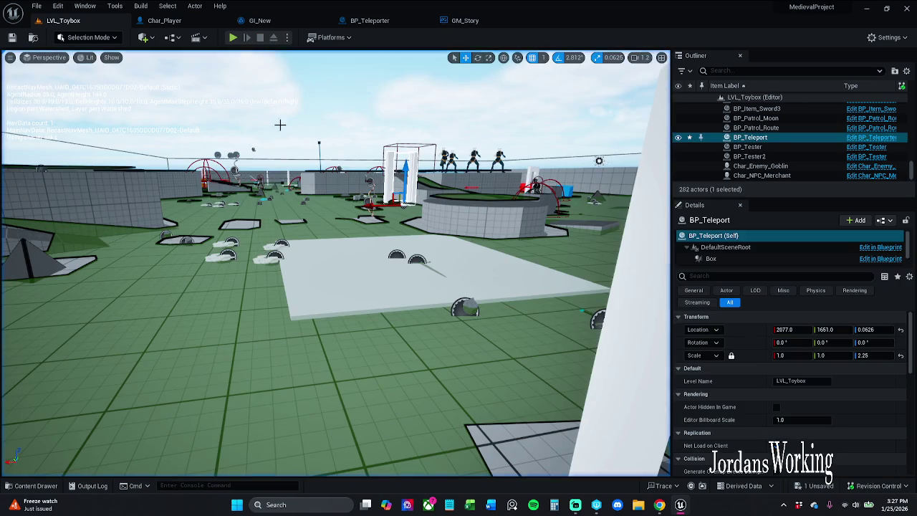
- Play-test again, verifying saved items, collecting potions and running through the white doorway
left_click(233, 38)
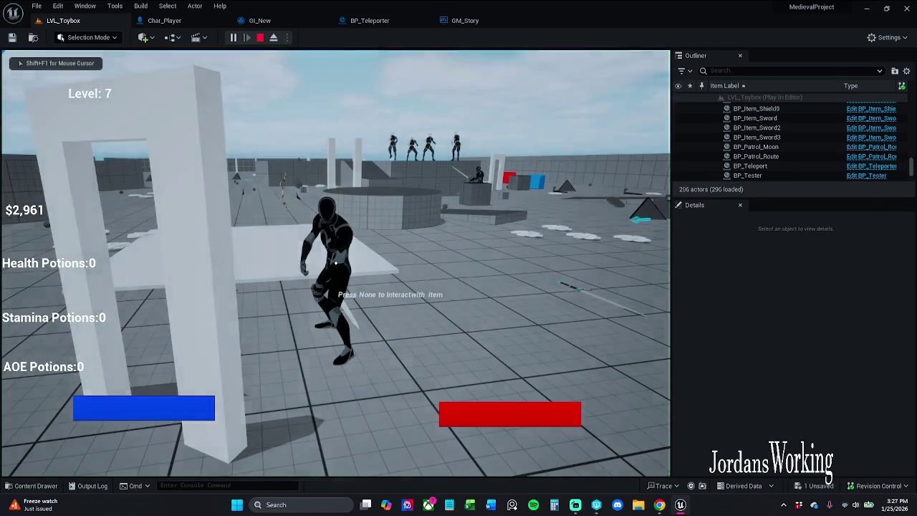
key("i")
left_click(132, 411)
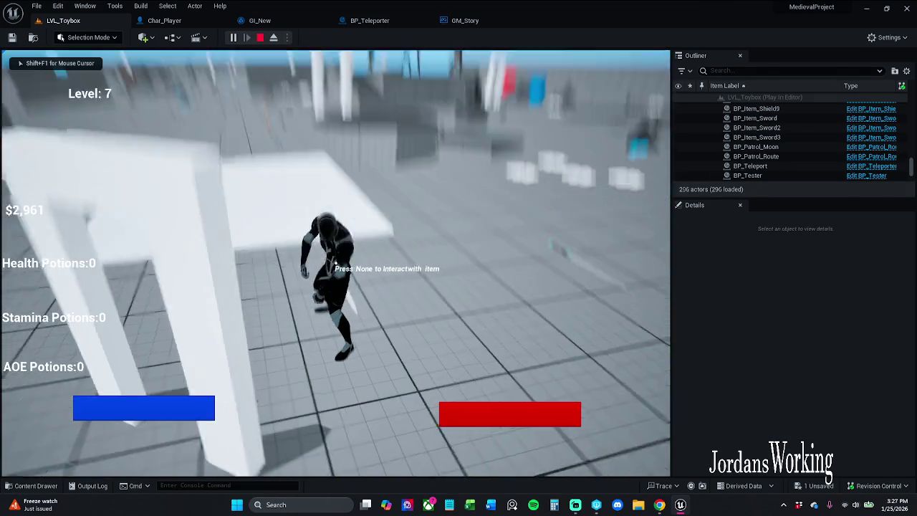
key("w")
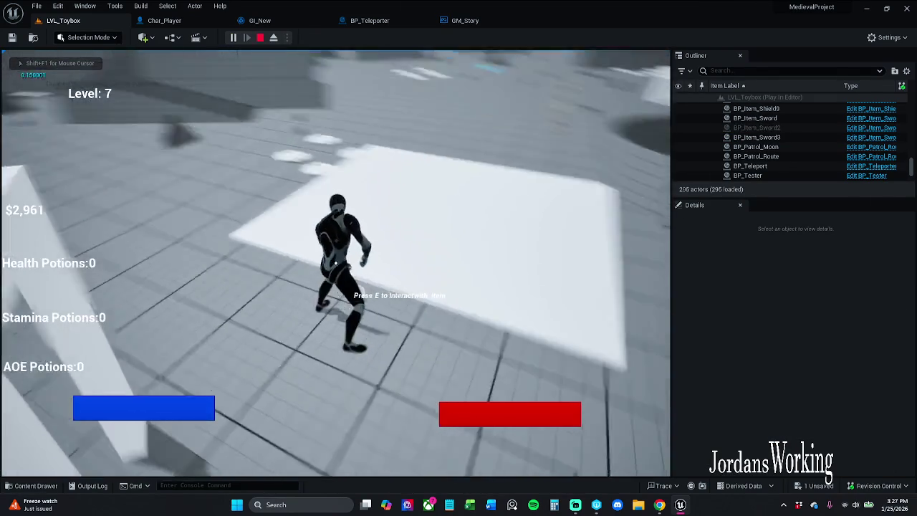
key("w")
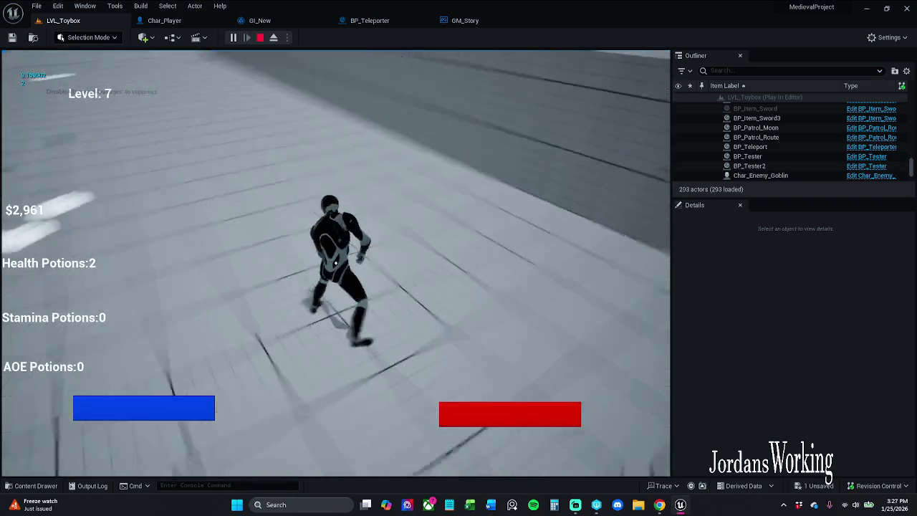
key("s")
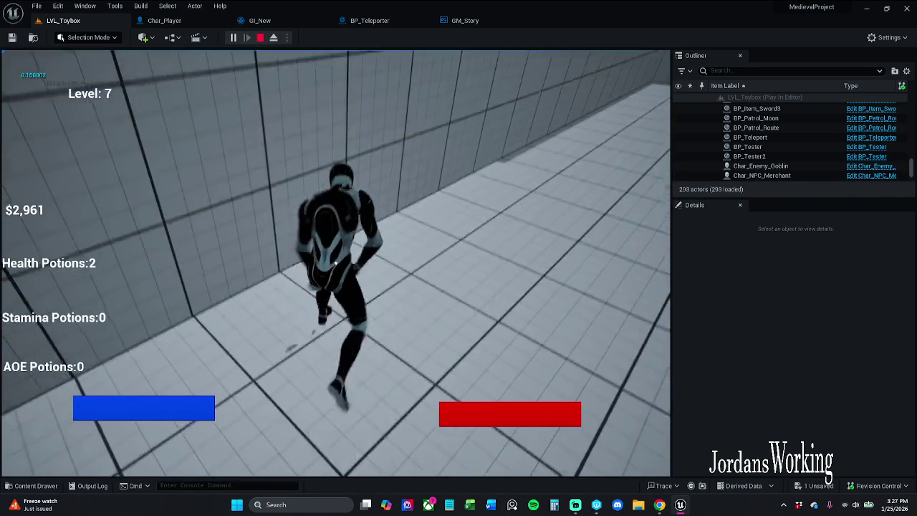
key("Escape")
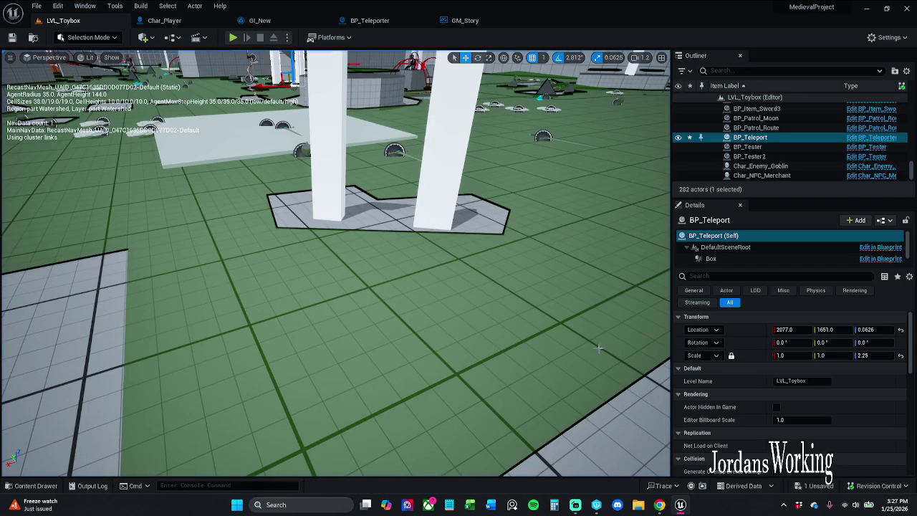
- Edit BP_Checkpoint3's Blueprint and follow its Get Saved Items node into GI_New's function
left_click(451, 135)
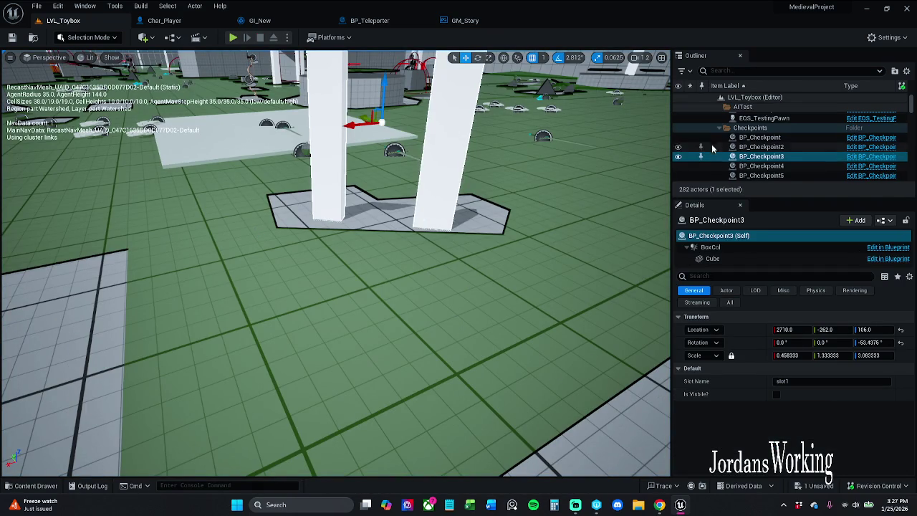
left_click(892, 157)
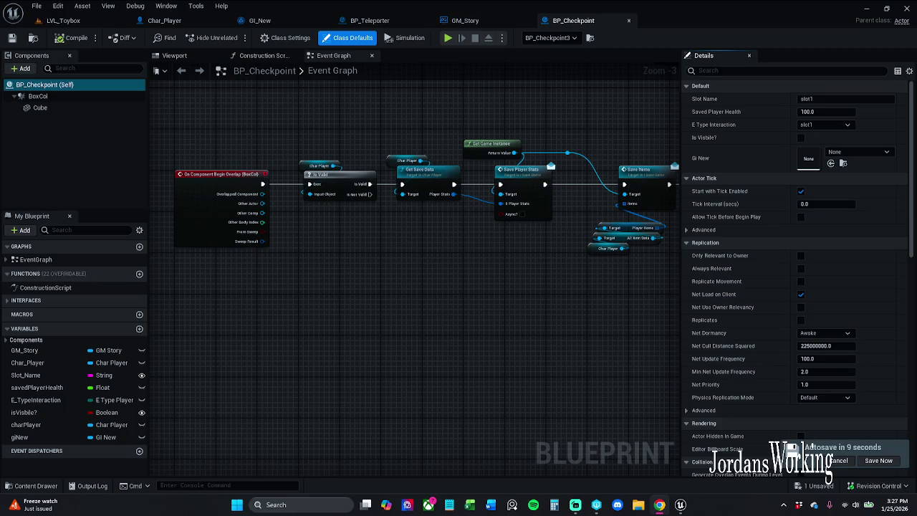
mouse_move(474, 167)
left_mouse_down()
mouse_move(449, 167)
mouse_move(453, 161)
left_mouse_up()
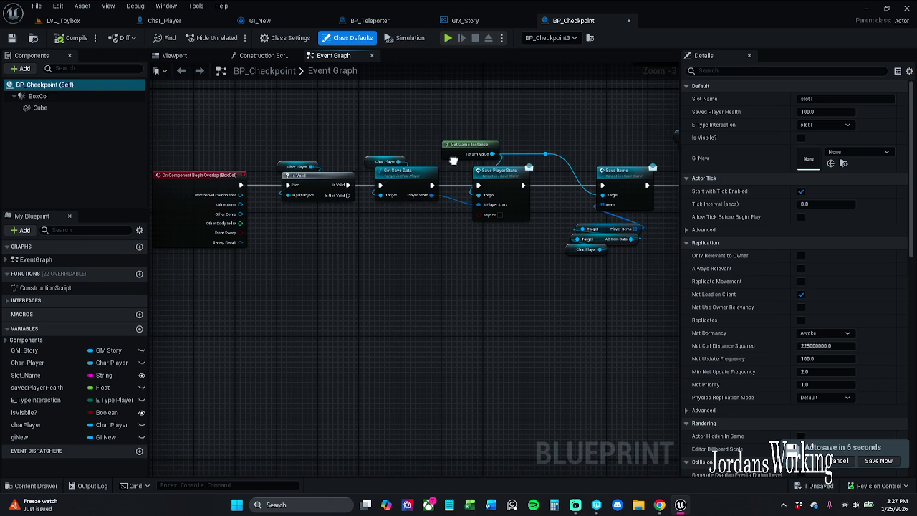
left_click_drag(527, 186, 576, 202)
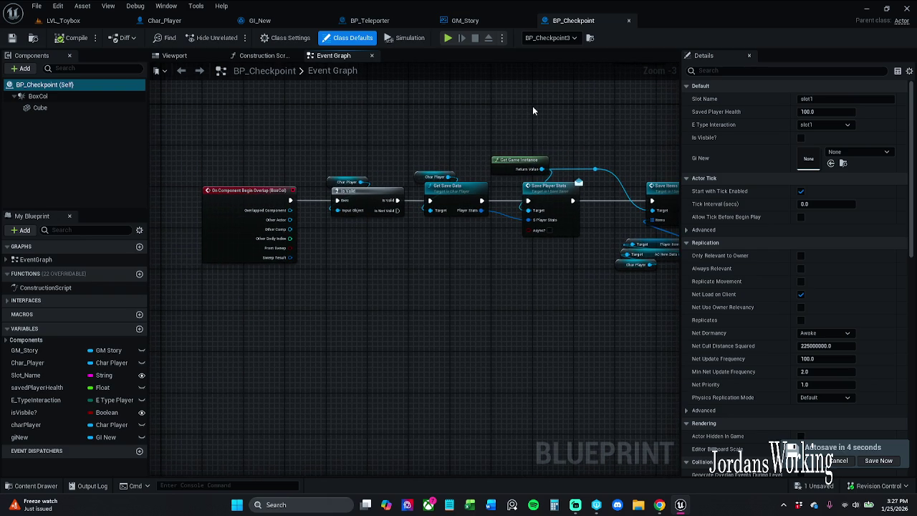
left_click_drag(576, 133, 453, 130)
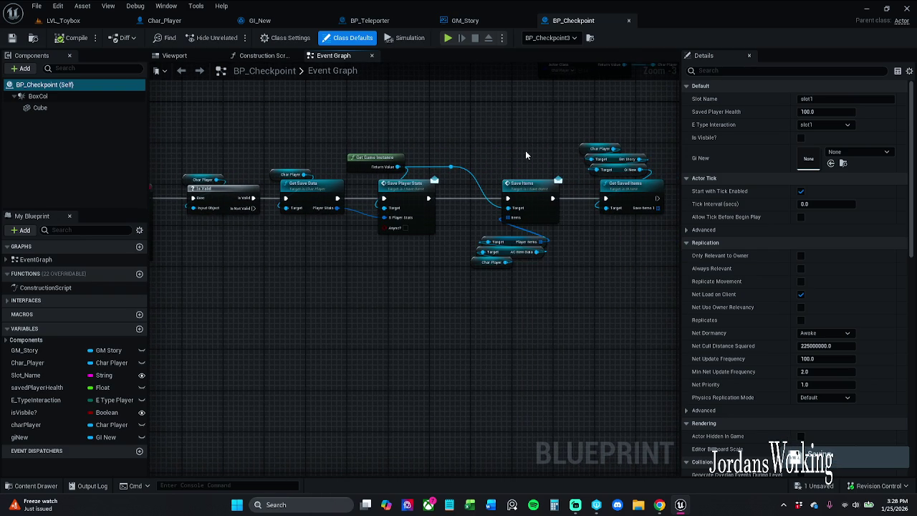
scroll(512, 149, "up", 3)
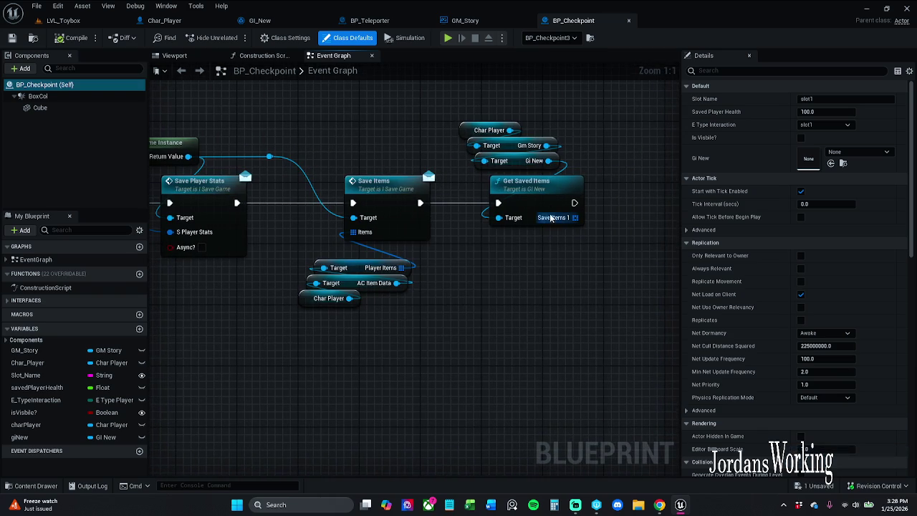
double_click(523, 187)
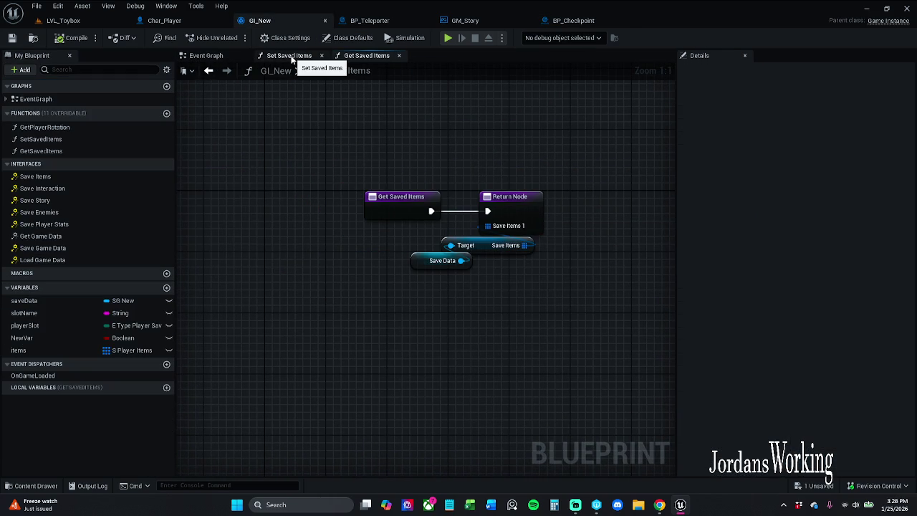
- Select the Save Data and Save Items nodes, undoing an accidental move
left_click(512, 283)
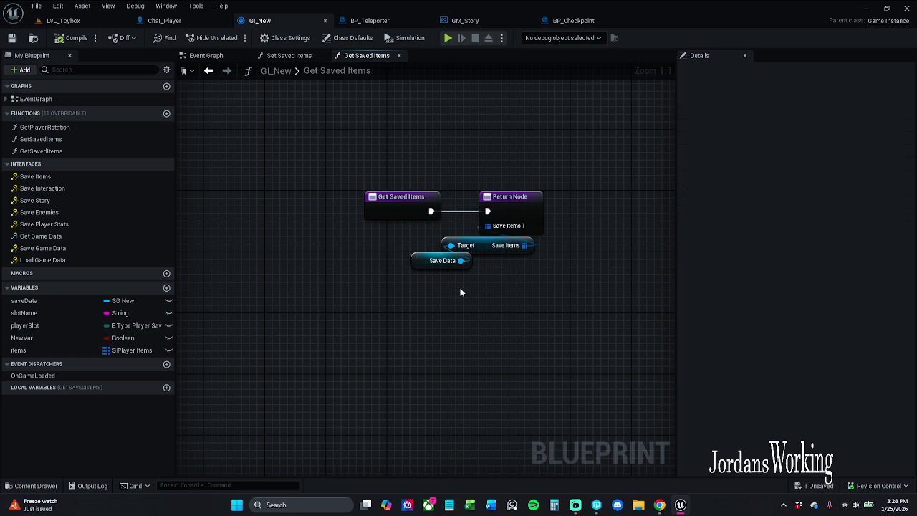
mouse_move(425, 307)
left_mouse_down()
mouse_move(540, 256)
mouse_move(540, 240)
mouse_move(487, 260)
left_mouse_up()
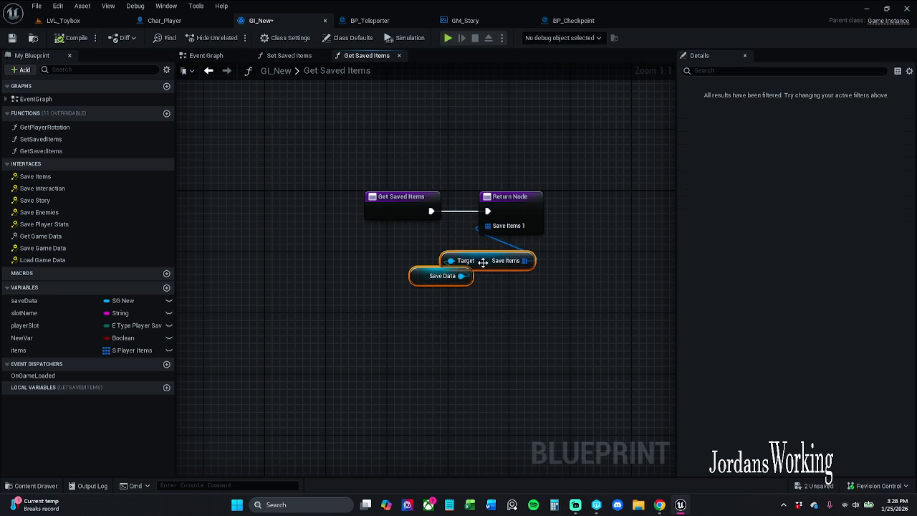
key("ctrl+z")
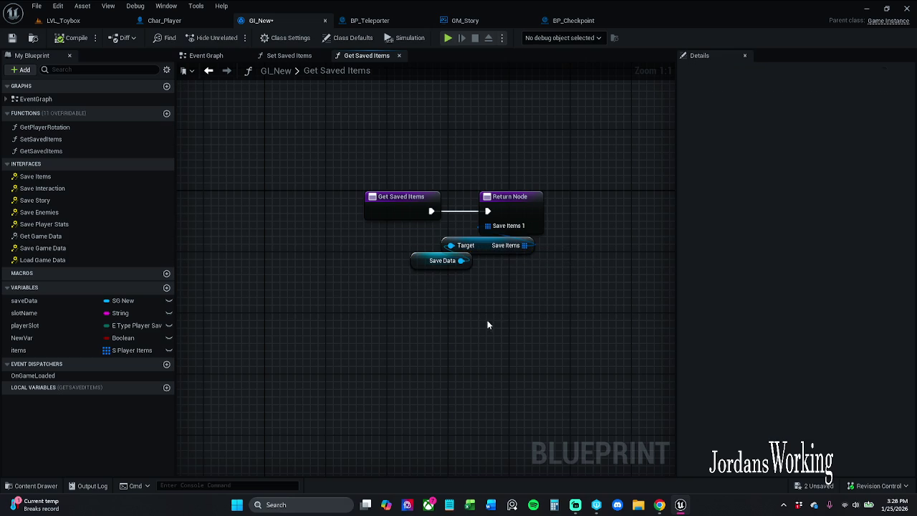
- Break both Call On Game Loaded wires into Get Saved Items, save GI_New, and return to LVL_Toybox
left_click(208, 55)
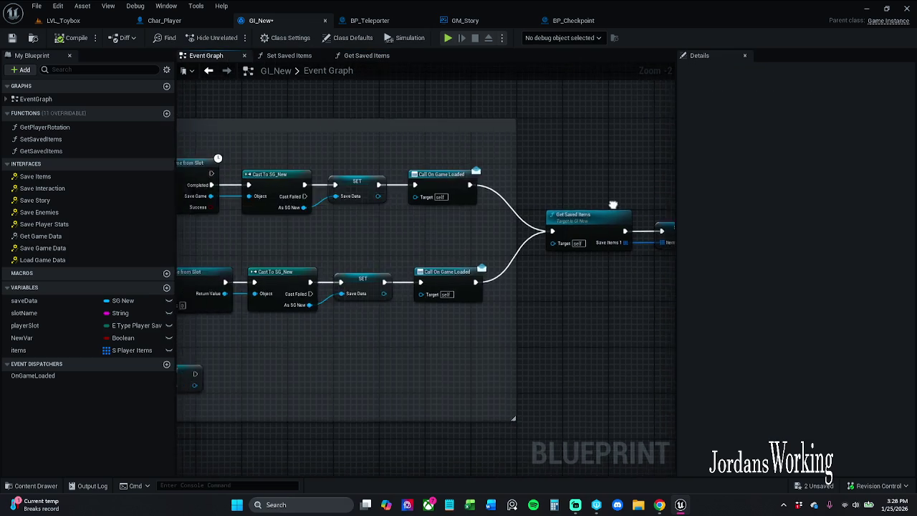
scroll(612, 205, "down", 5)
scroll(624, 207, "up", 4)
scroll(478, 160, "up", 2)
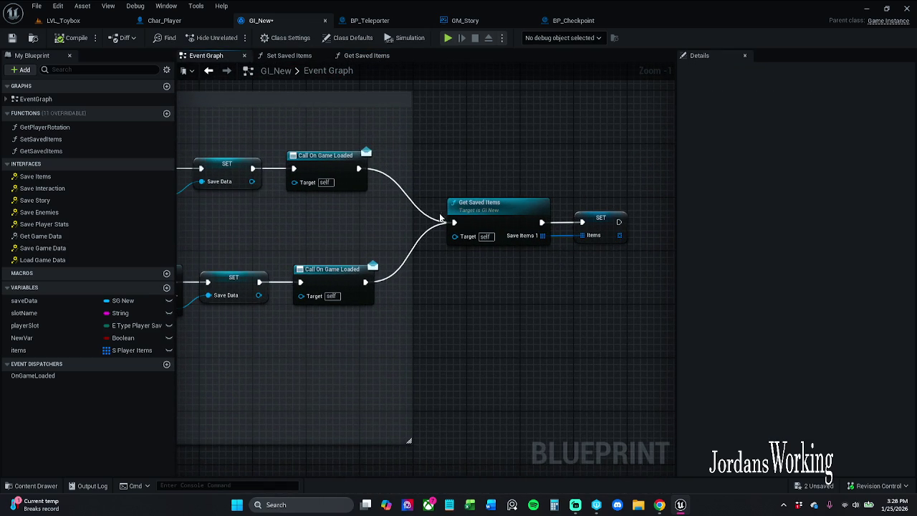
left_click(454, 223, "alt")
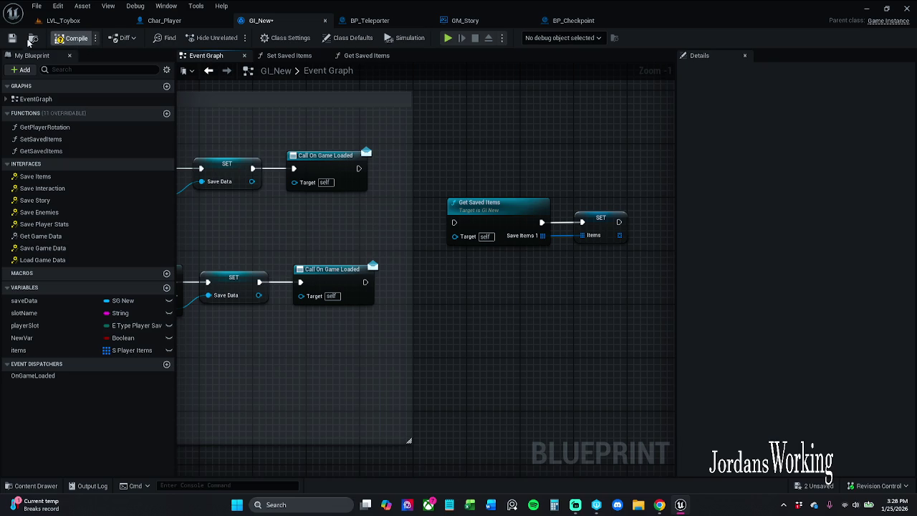
left_click(13, 38)
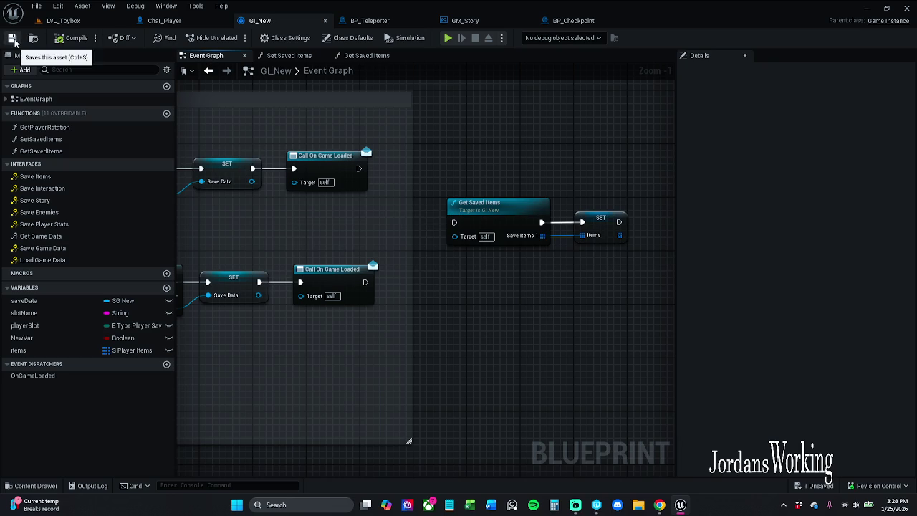
left_click(79, 23)
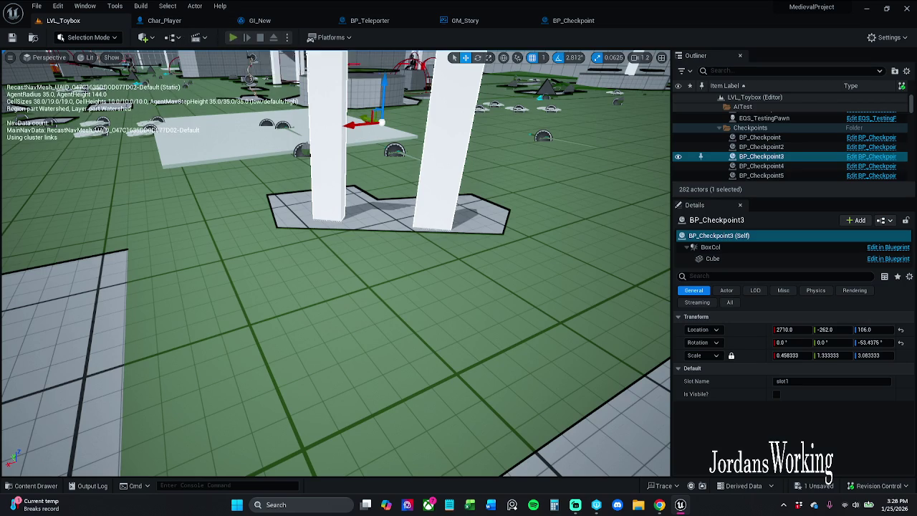
left_click(233, 38)
left_click(133, 412)
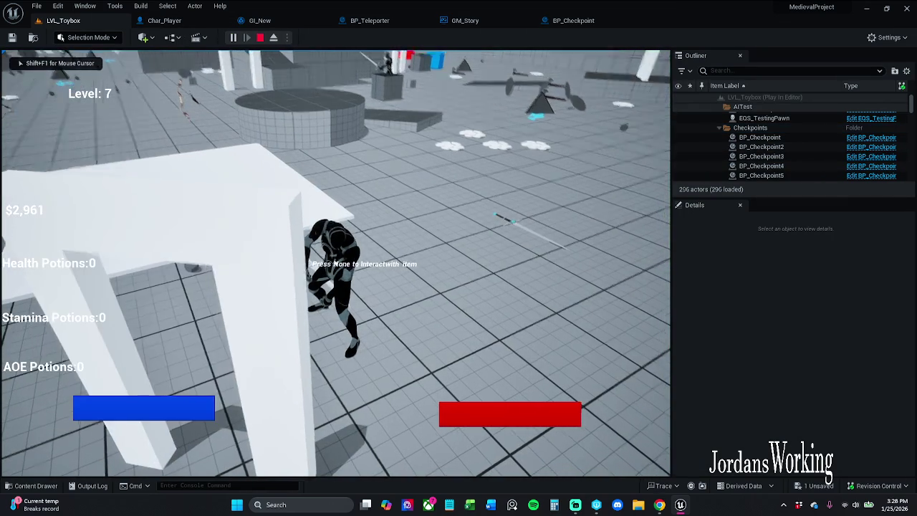
key("w")
key("w")
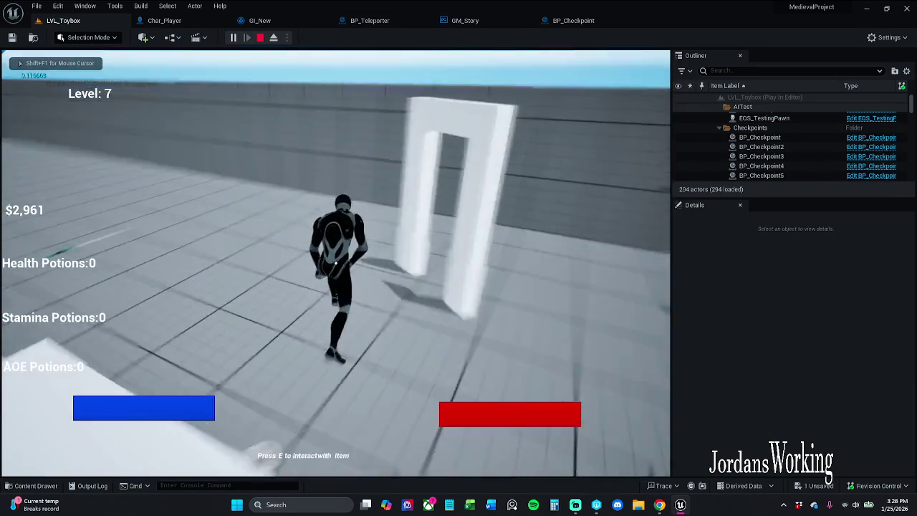
key("i")
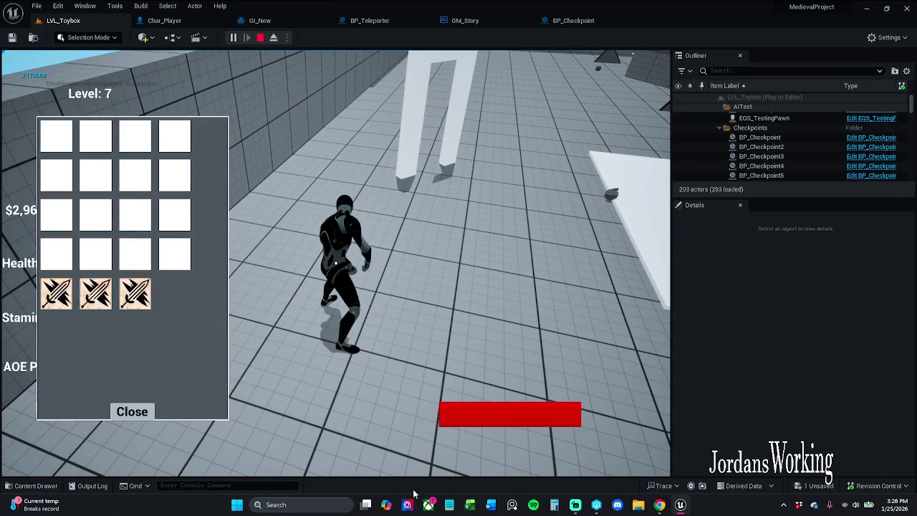
left_click(137, 415)
key("w")
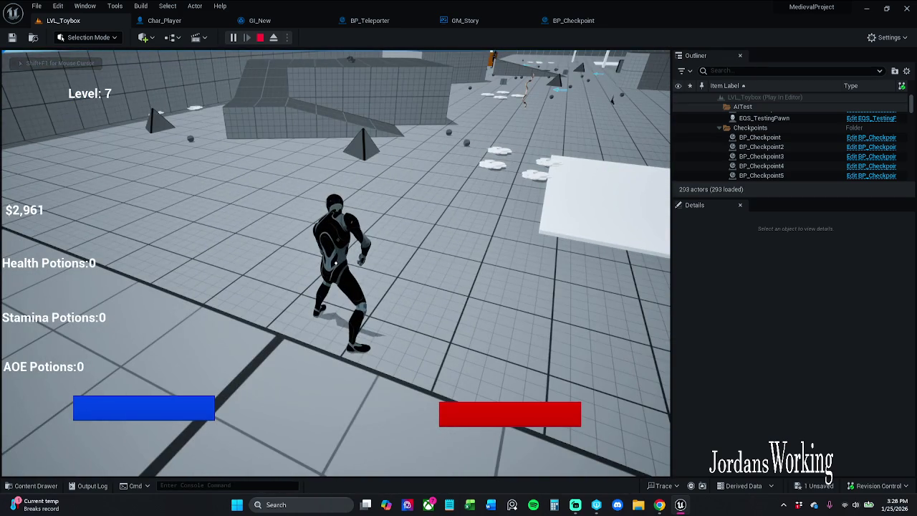
key("Escape")
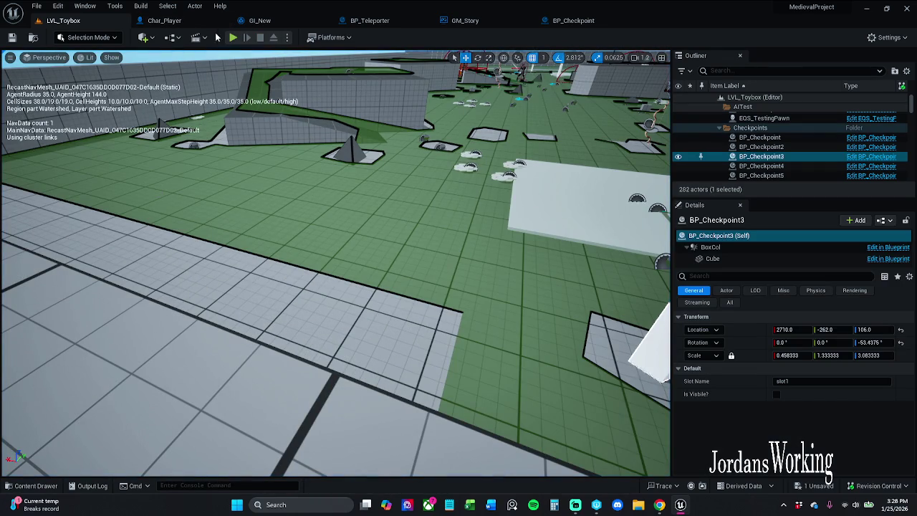
left_click(236, 42)
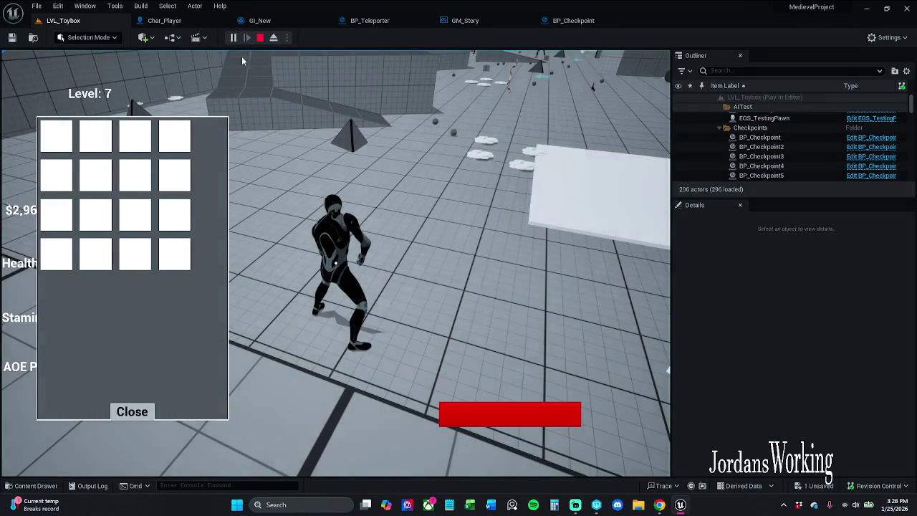
key("Escape")
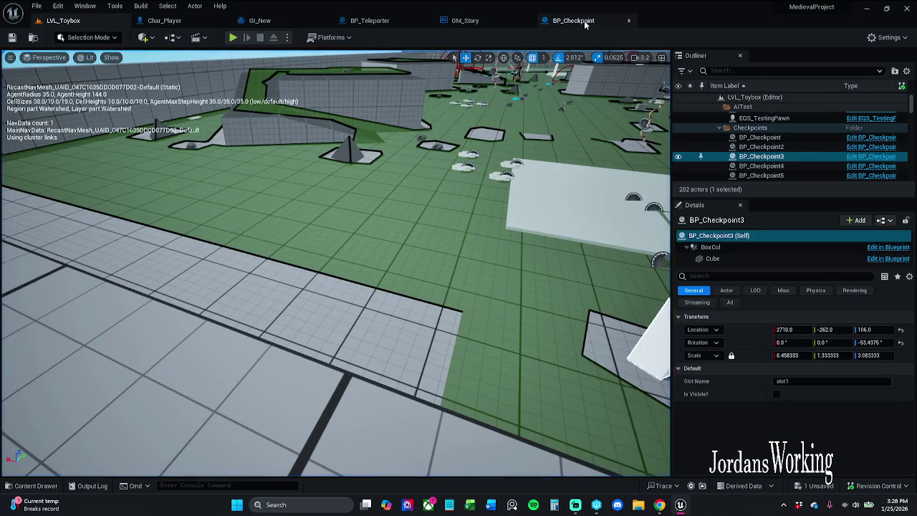
- Find the GI_New tab and reconnect the lower game-load path to Get Saved Items
left_click(570, 20)
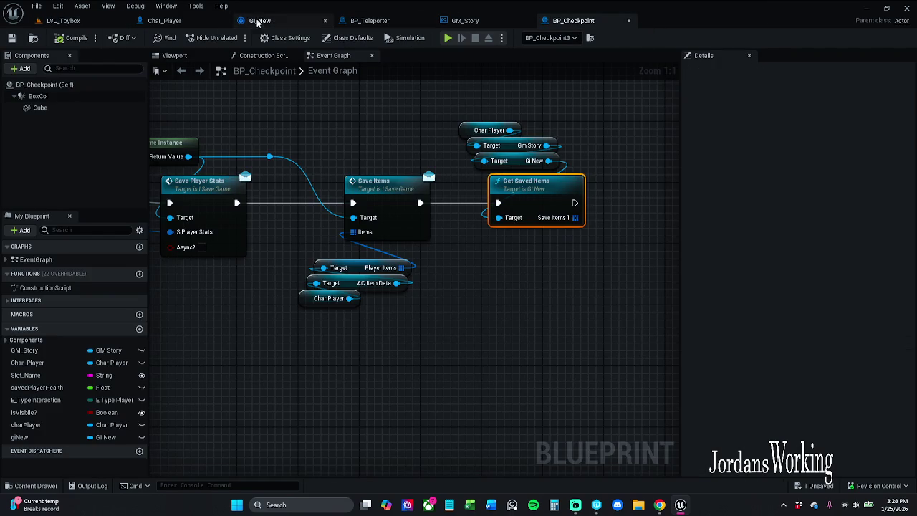
left_click(179, 21)
left_click(399, 21)
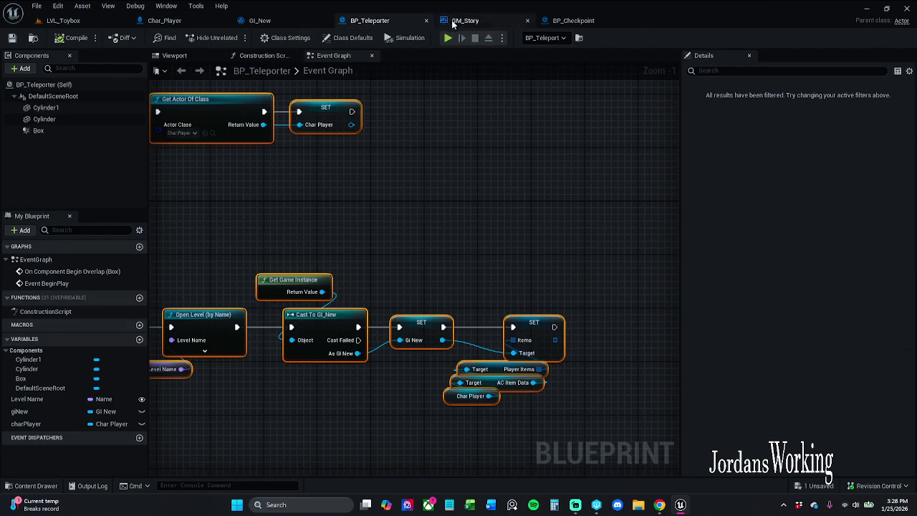
left_click(466, 22)
left_click(272, 20)
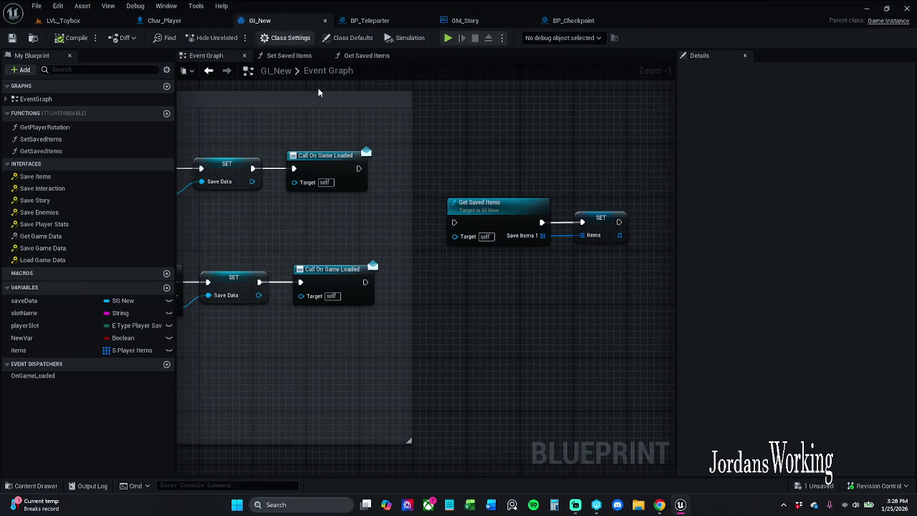
mouse_move(452, 225)
left_mouse_down()
mouse_move(366, 282)
mouse_move(374, 182)
mouse_move(359, 169)
left_mouse_up()
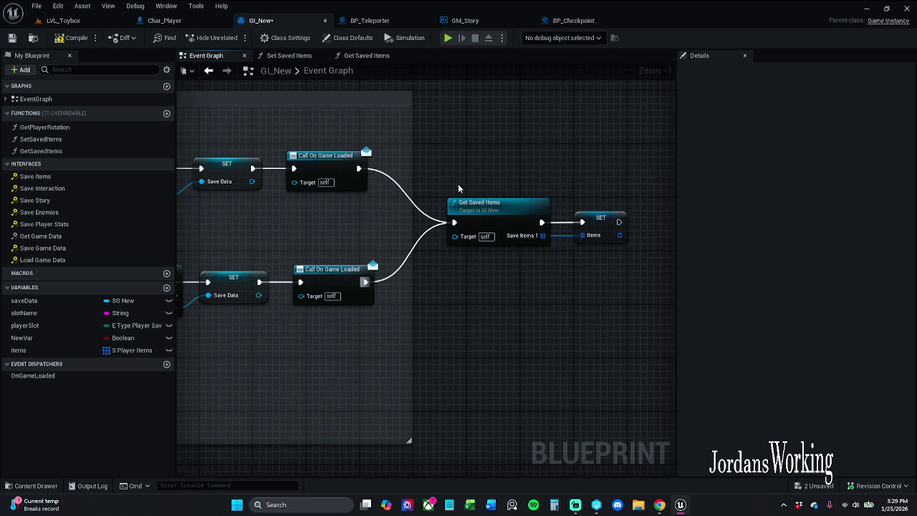
scroll(458, 183, "down", 2)
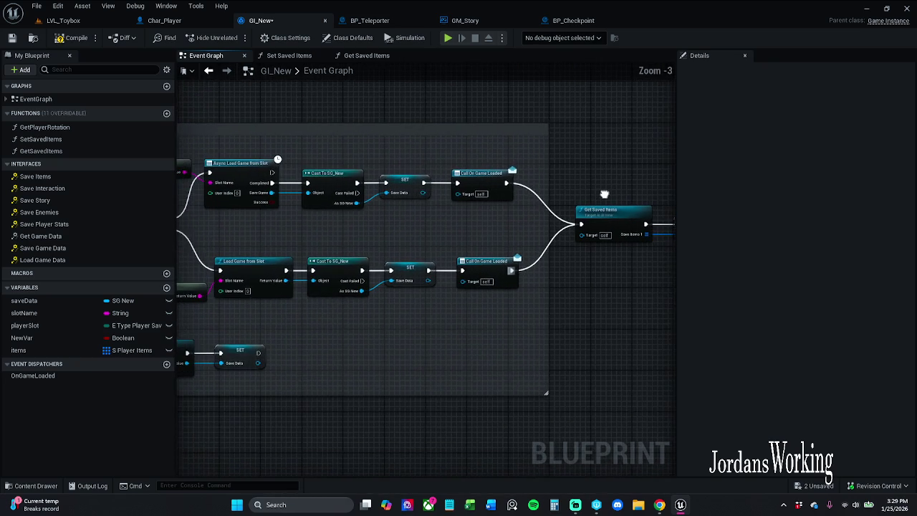
left_click_drag(612, 194, 529, 205)
- Inspect Get Saved Items' Save Data node, review the load-game wiring, save GI_New, and return to LVL_Toybox
double_click(533, 228)
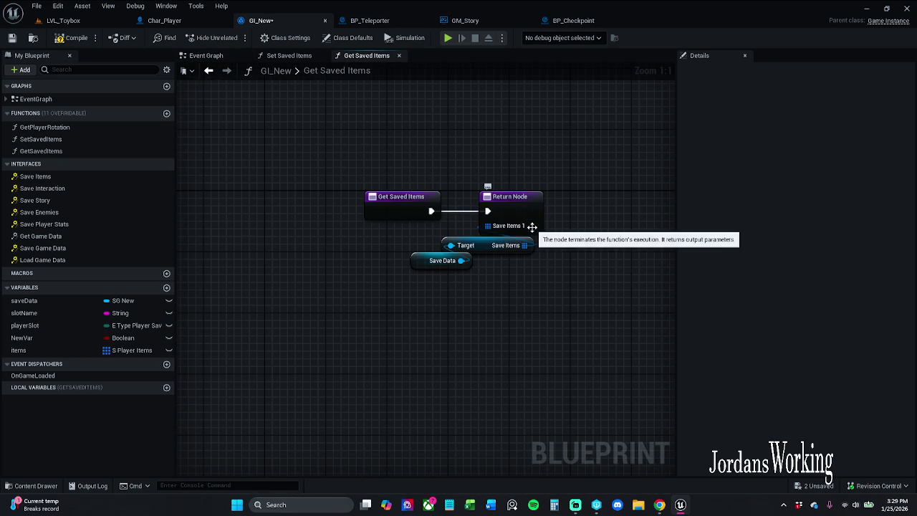
left_click(422, 260)
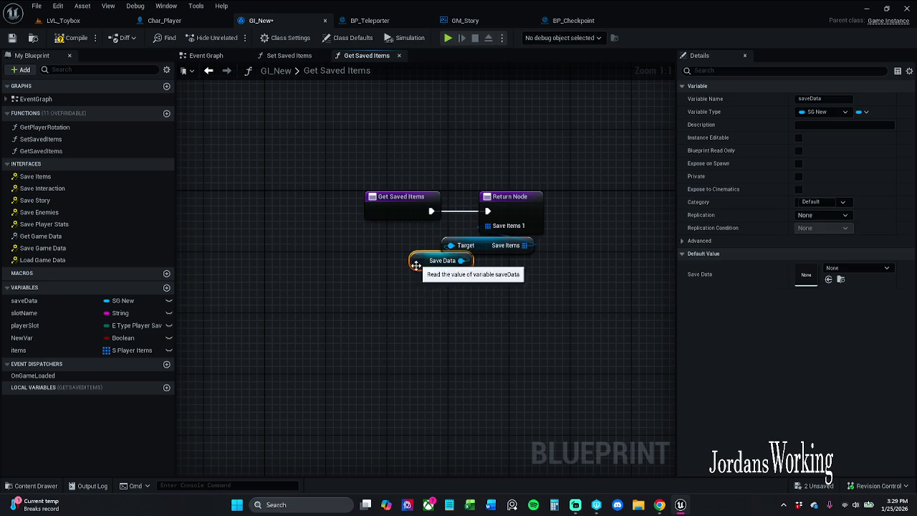
left_click(392, 117)
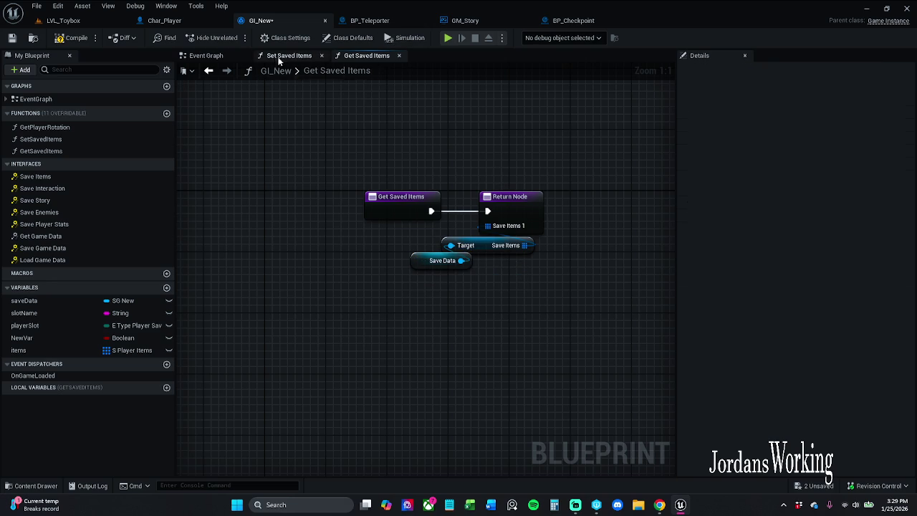
left_click(226, 58)
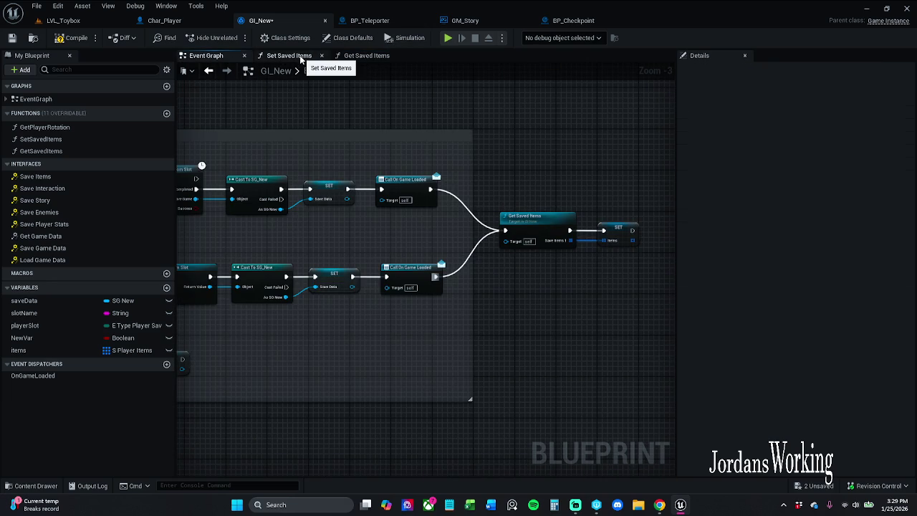
scroll(416, 145, "down", 2)
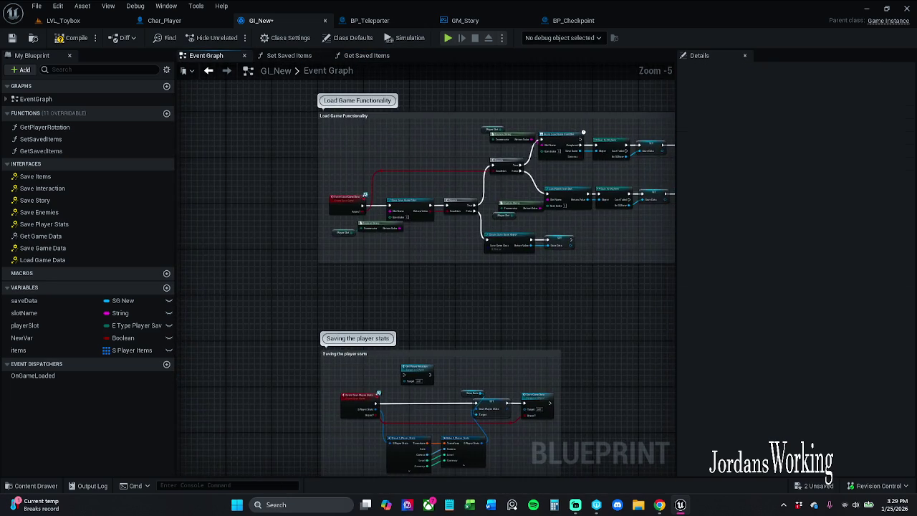
scroll(300, 185, "up", 3)
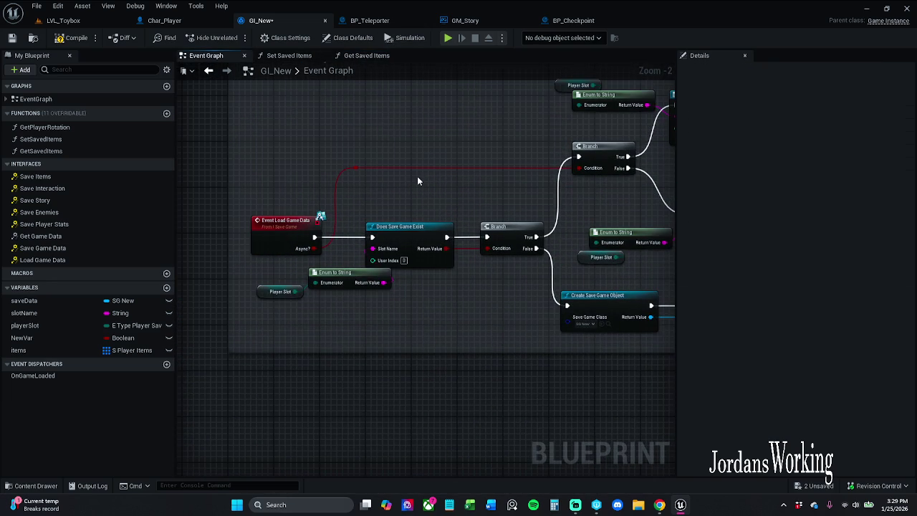
left_click_drag(418, 181, 213, 168)
scroll(237, 182, "down", 1)
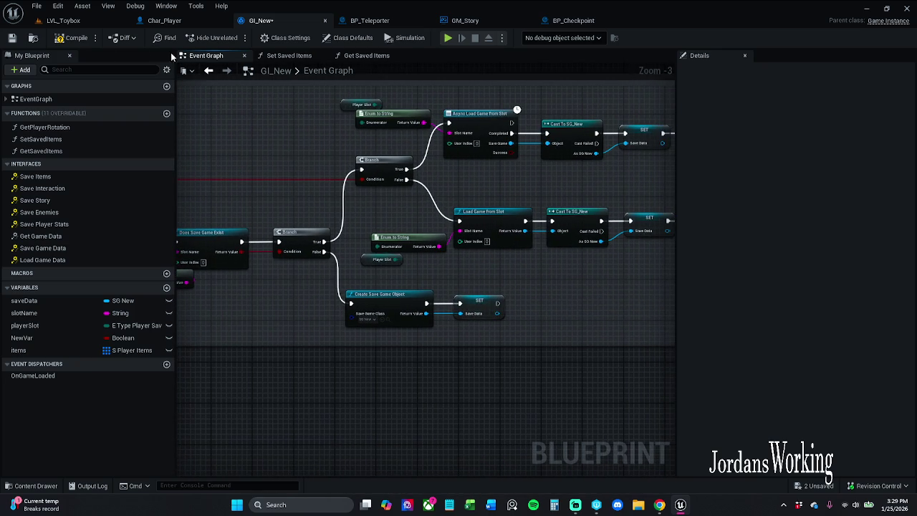
left_click(12, 38)
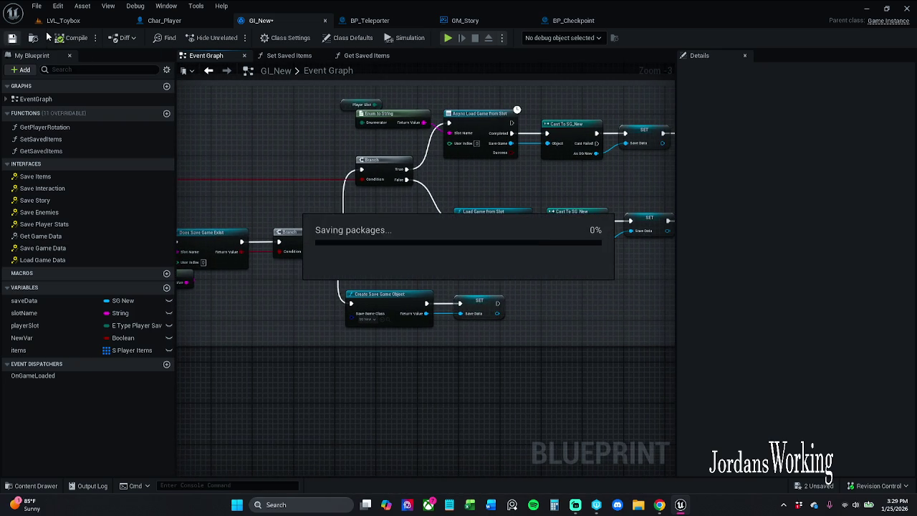
left_click(63, 20)
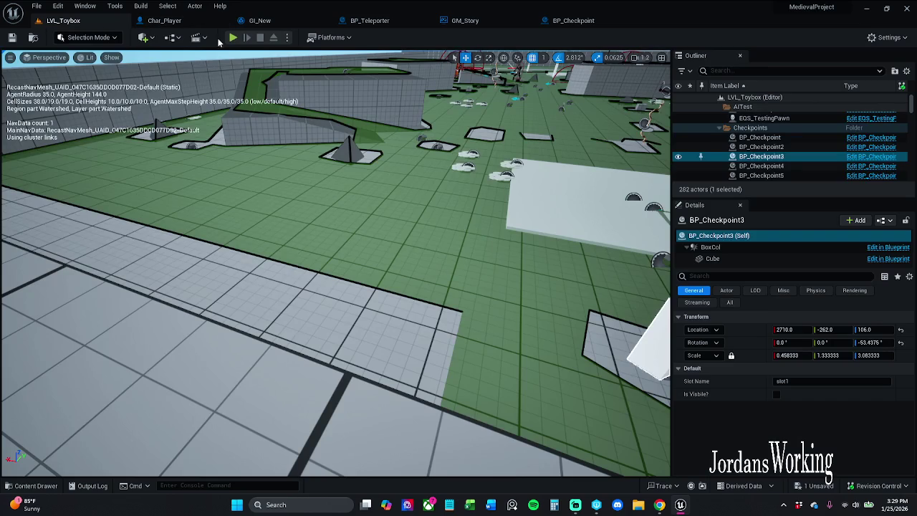
left_click(233, 37)
key("w")
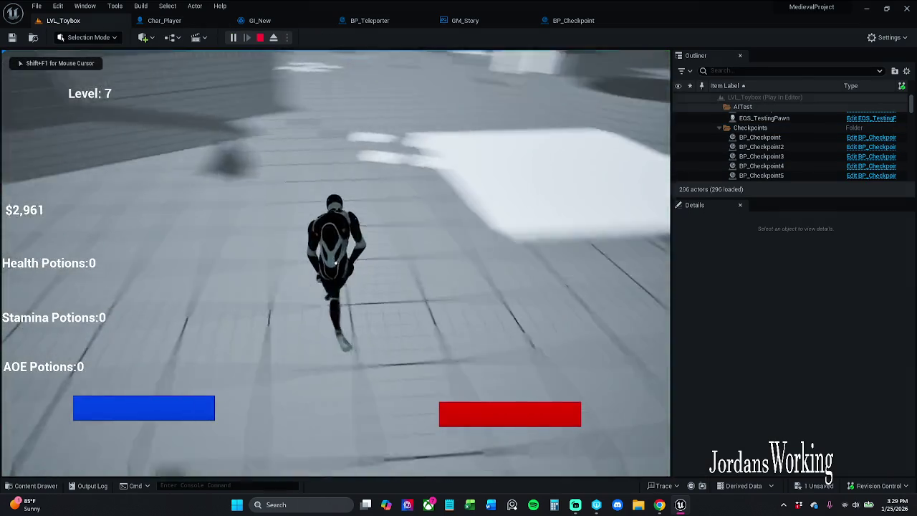
key("i")
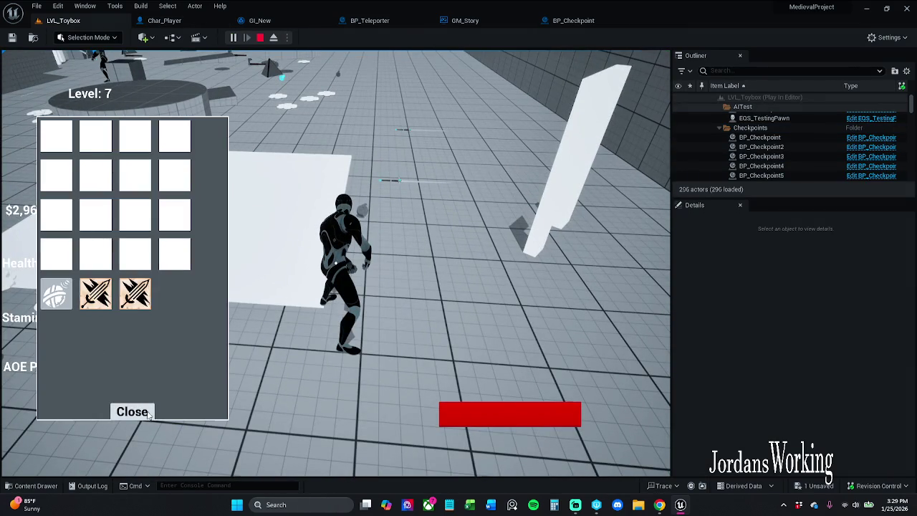
left_click(148, 413)
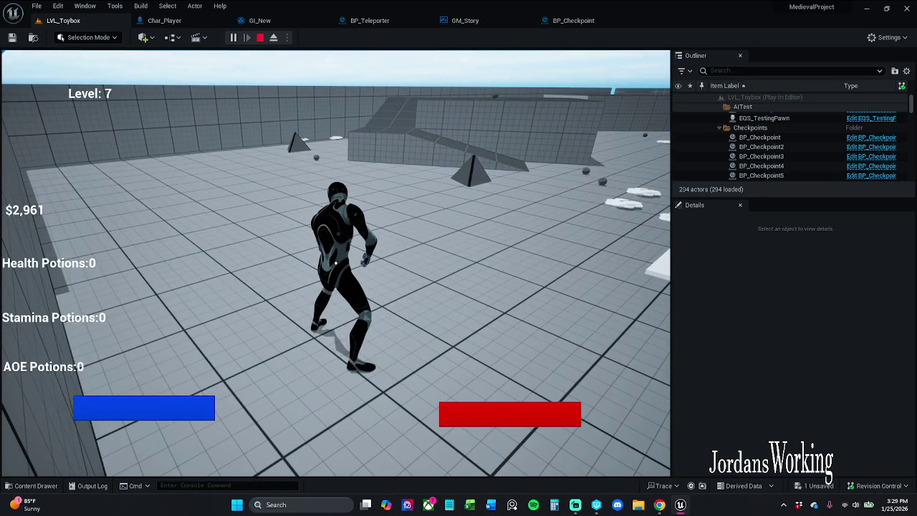
key("Escape")
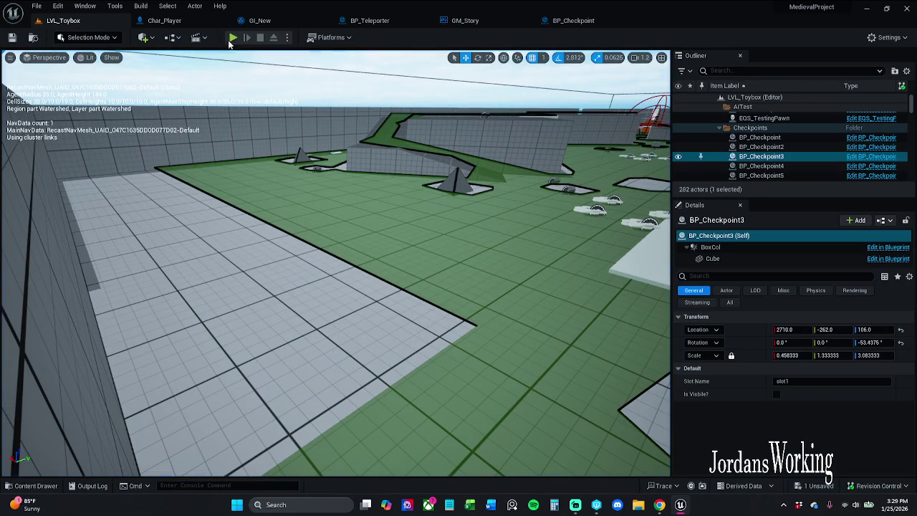
left_click(233, 39)
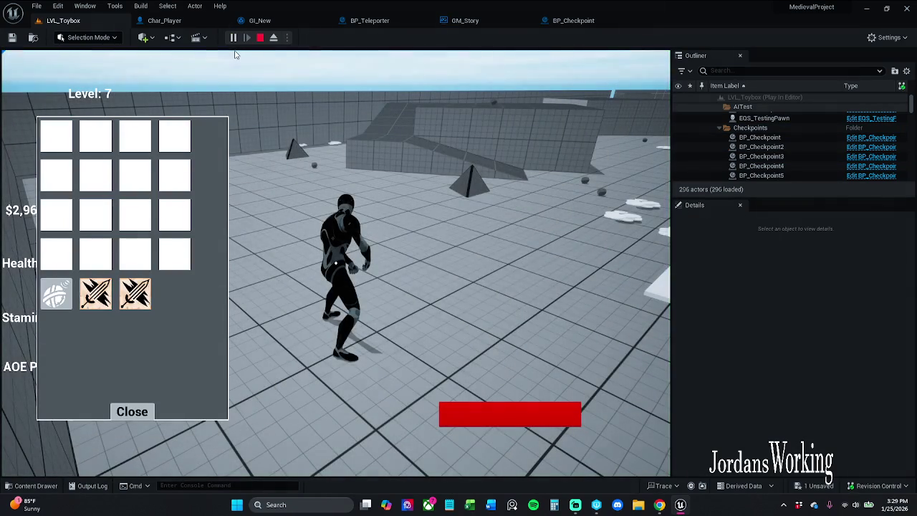
key("Escape")
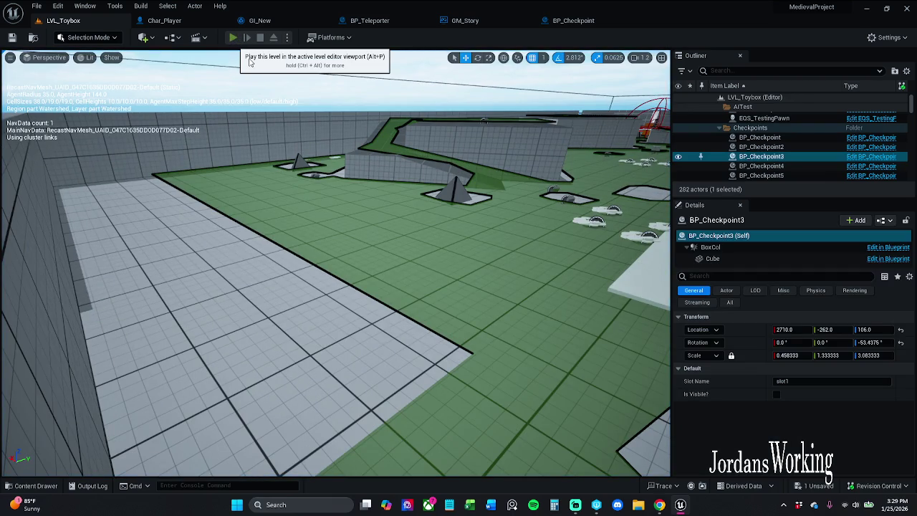
left_click(234, 38)
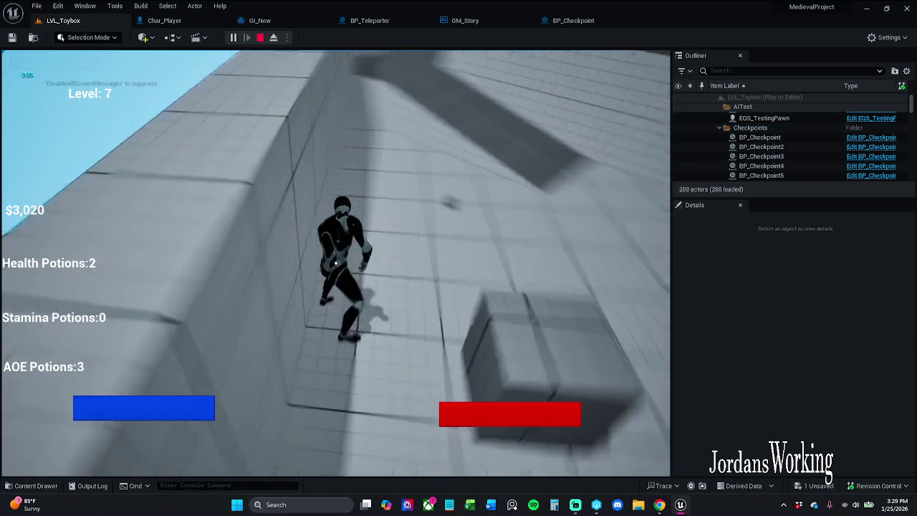
key("w")
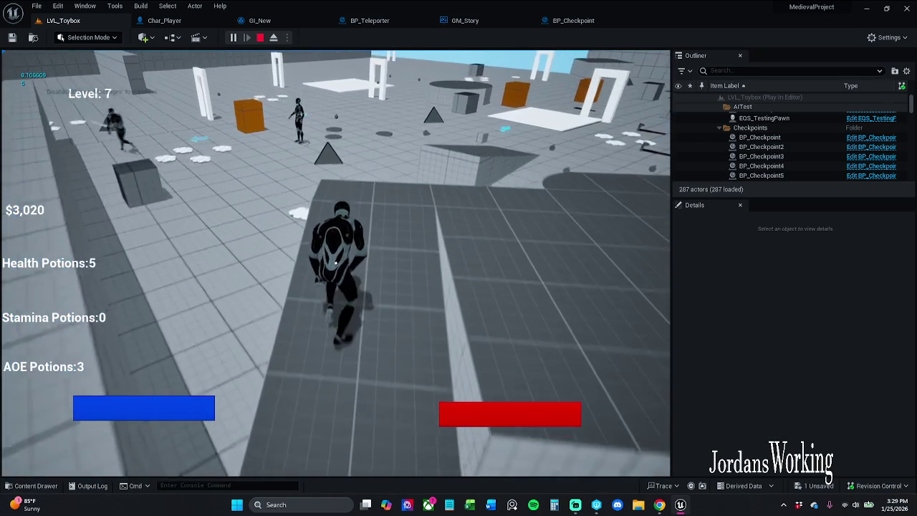
key("i")
left_click(132, 411)
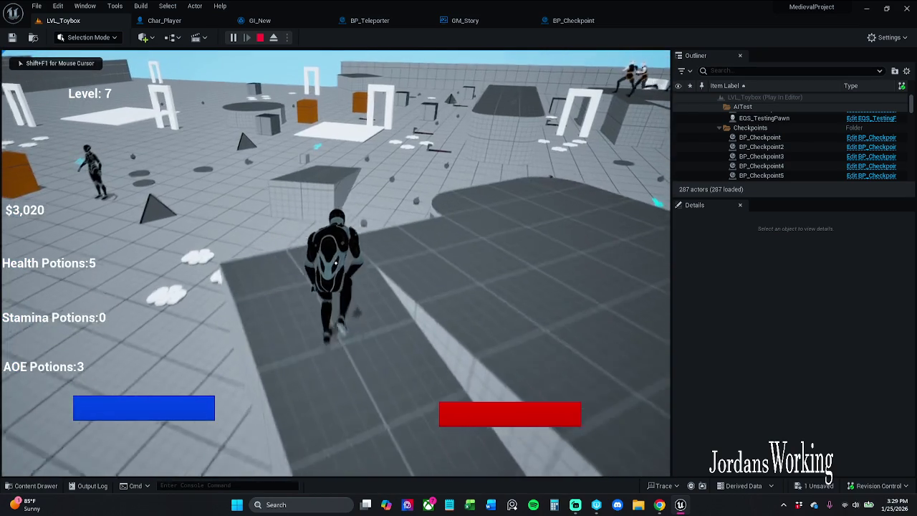
key("Escape")
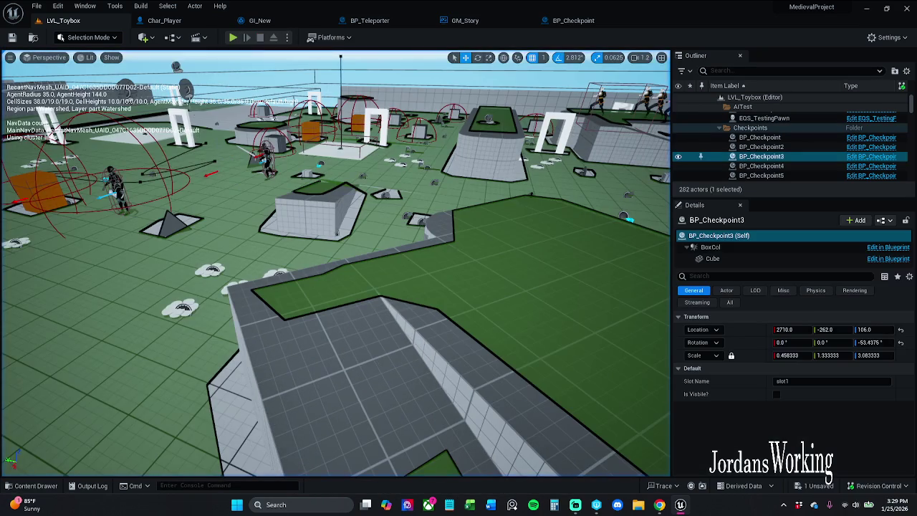
left_click(233, 37)
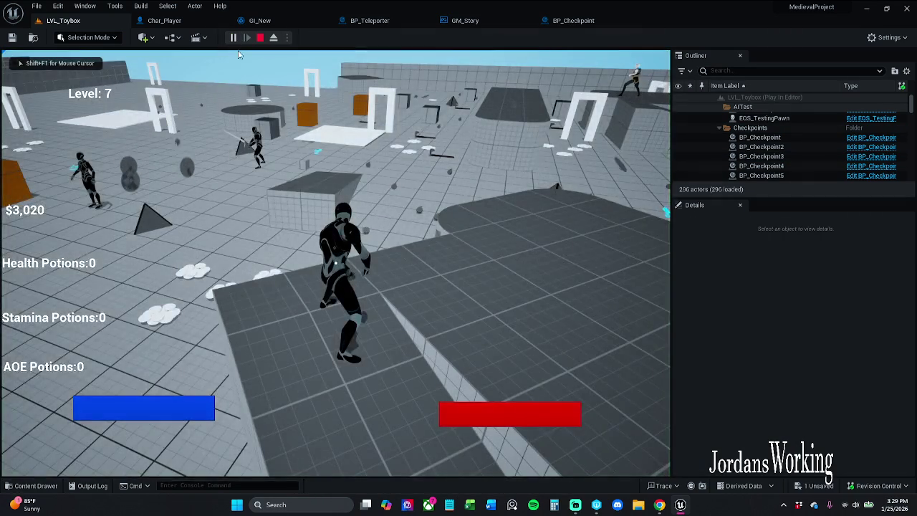
key("Escape")
left_click(232, 37)
key("i")
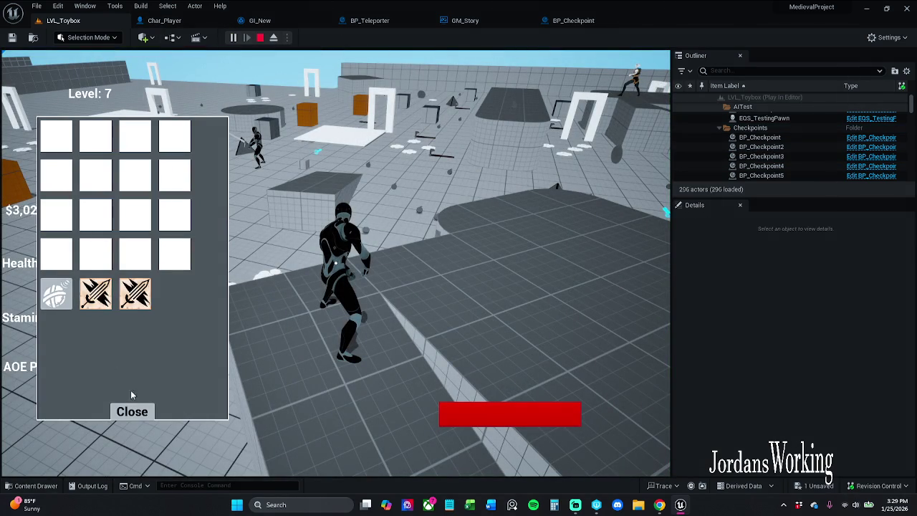
left_click(136, 413)
key("Escape")
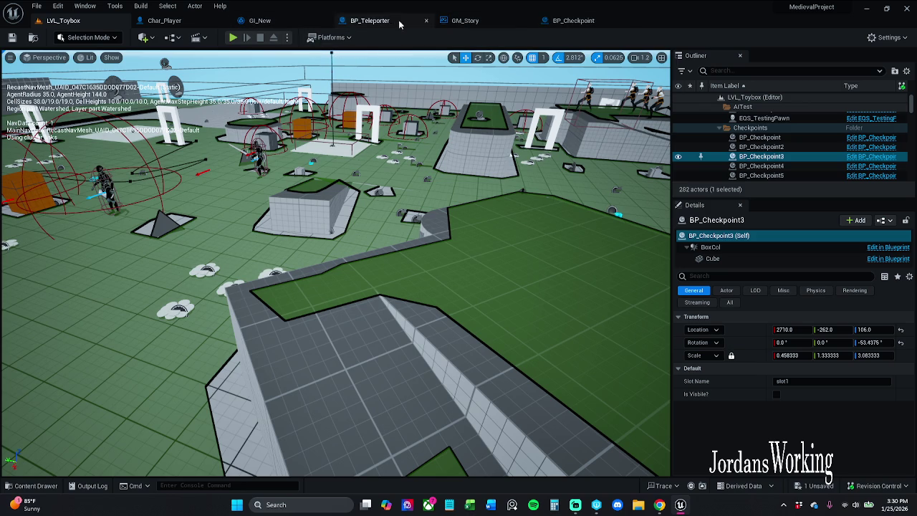
- Show Char_Player's Event Graph with Get Game Instance and Cast To GI_New in view
left_click(179, 20)
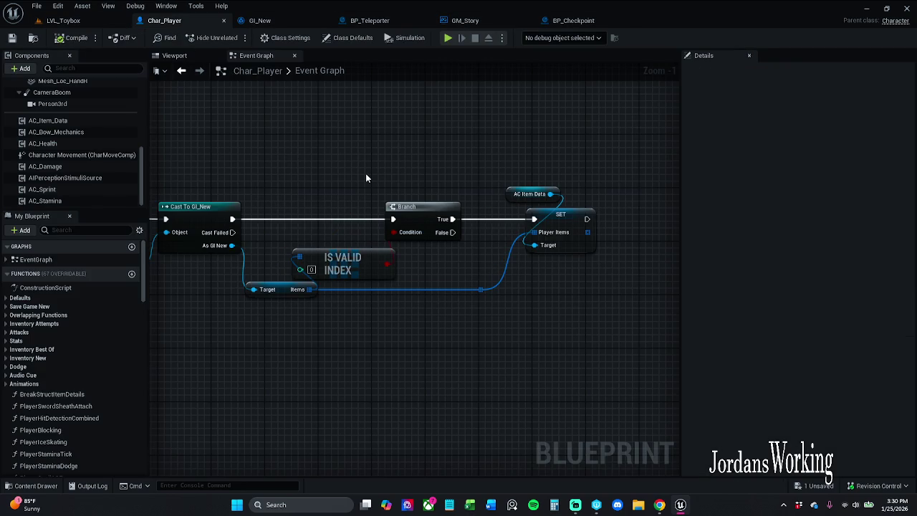
scroll(365, 178, "down", 1)
mouse_move(420, 154)
left_mouse_down()
mouse_move(566, 145)
mouse_move(374, 149)
left_mouse_up()
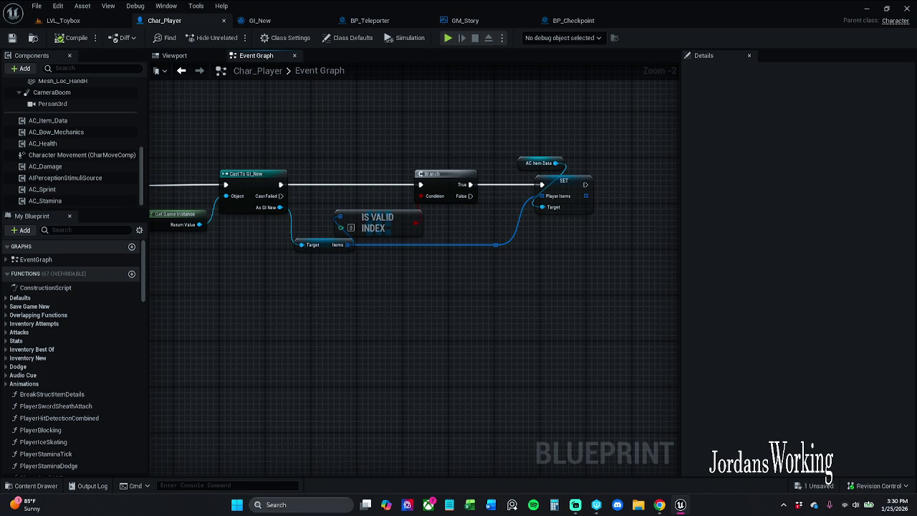
key("alt+Tab")
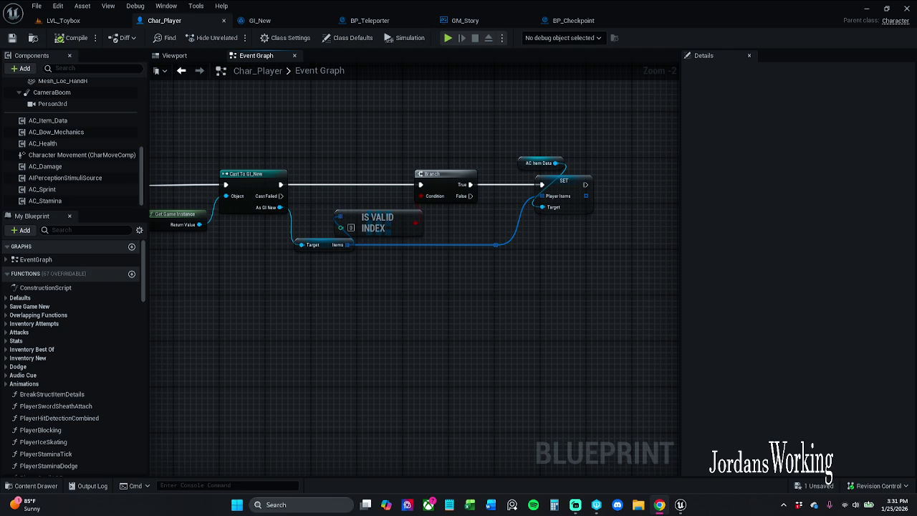
- In BP_Teleporter, route Branch True through Cast To GI_New and both SET nodes into Open Level
left_click(389, 20)
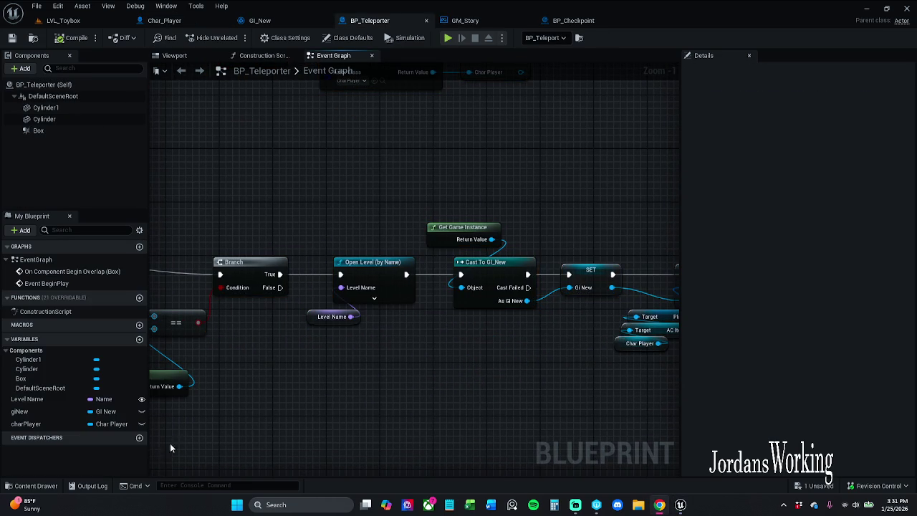
mouse_move(426, 374)
left_mouse_down()
mouse_move(287, 371)
mouse_move(331, 341)
mouse_move(395, 344)
left_mouse_up()
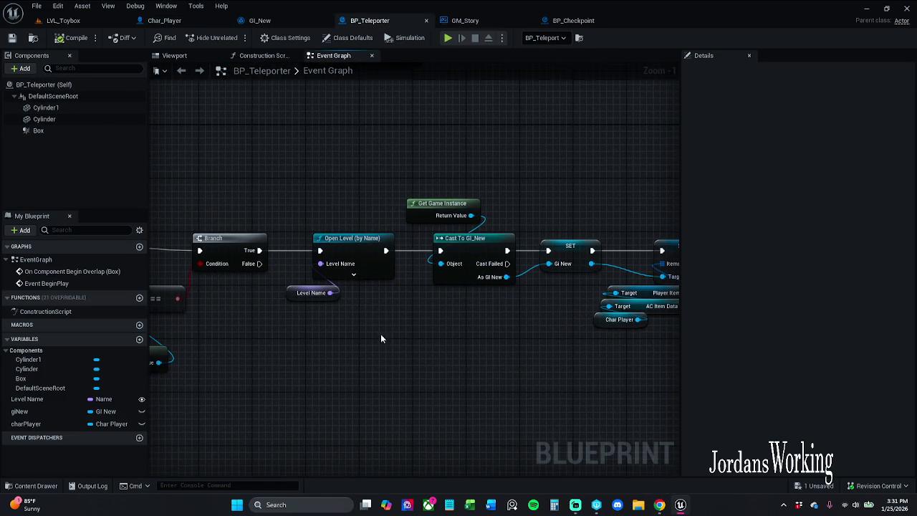
left_click(260, 250, "alt")
scroll(327, 337, "down", 3)
left_click_drag(313, 267, 356, 344)
mouse_move(338, 293)
left_mouse_down()
mouse_move(578, 354)
mouse_move(606, 294)
left_mouse_up()
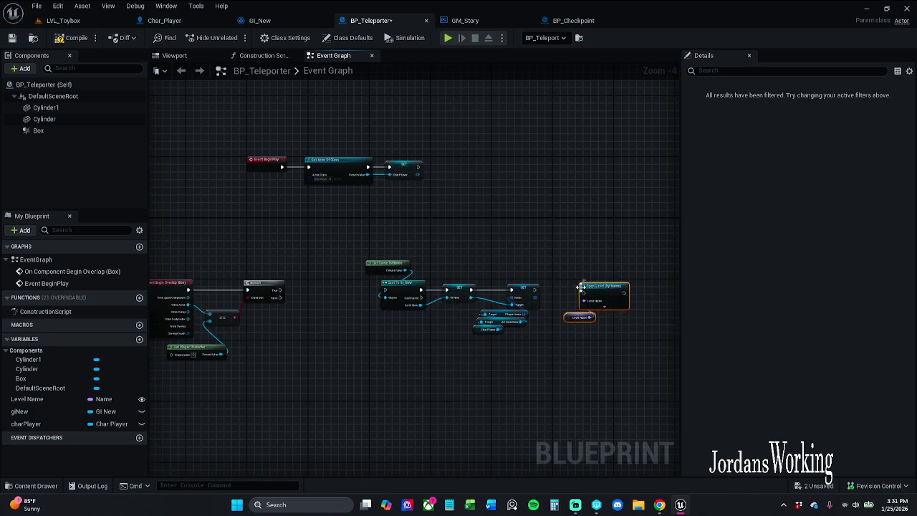
scroll(605, 294, "up", 4)
left_click_drag(588, 292, 489, 293)
mouse_move(213, 298)
left_mouse_down()
mouse_move(496, 294)
mouse_move(265, 288)
left_mouse_up()
scroll(294, 269, "down", 4)
- Move the cast, SET and Open Level chain closer to the Branch node
left_click_drag(301, 226, 644, 355)
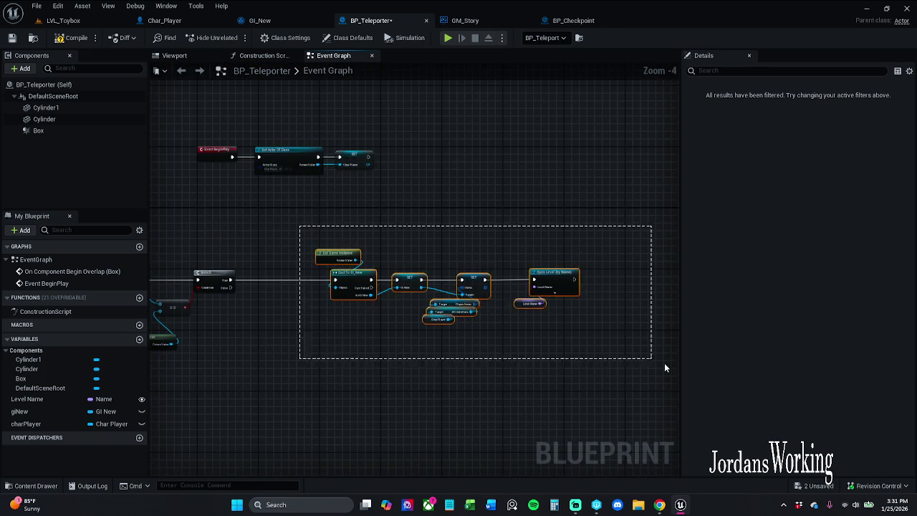
left_click_drag(438, 277, 358, 280)
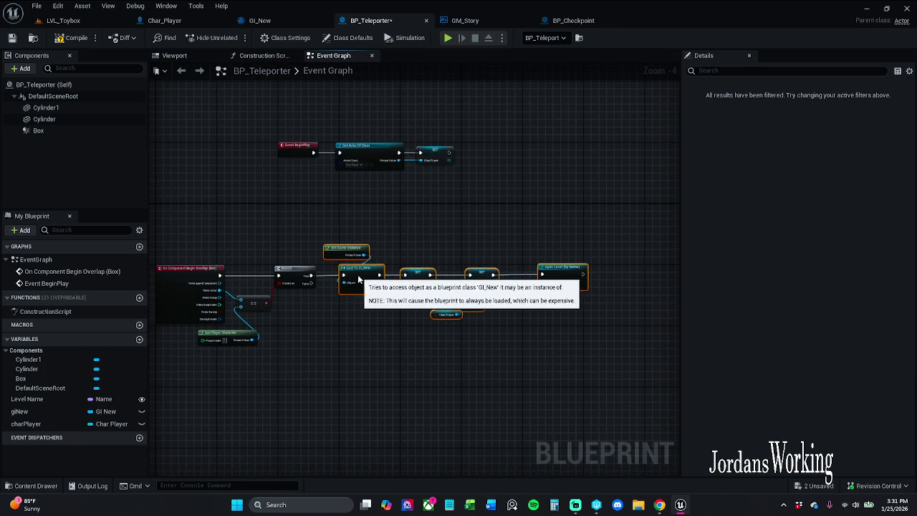
left_click(611, 288)
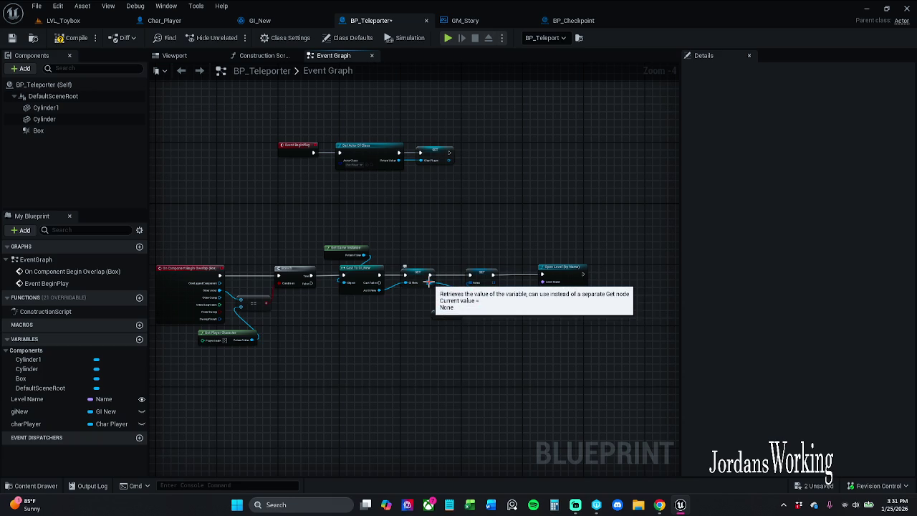
left_click_drag(638, 270, 215, 279)
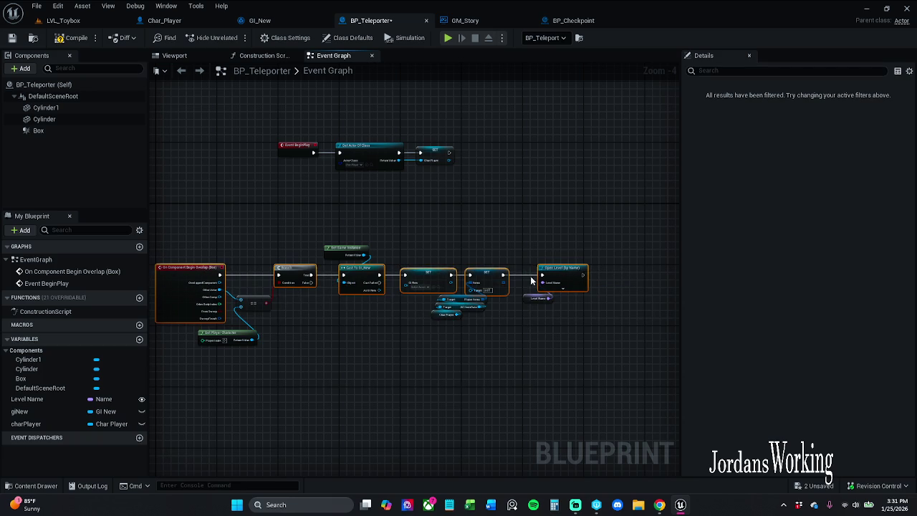
left_click(527, 252)
scroll(462, 279, "up", 4)
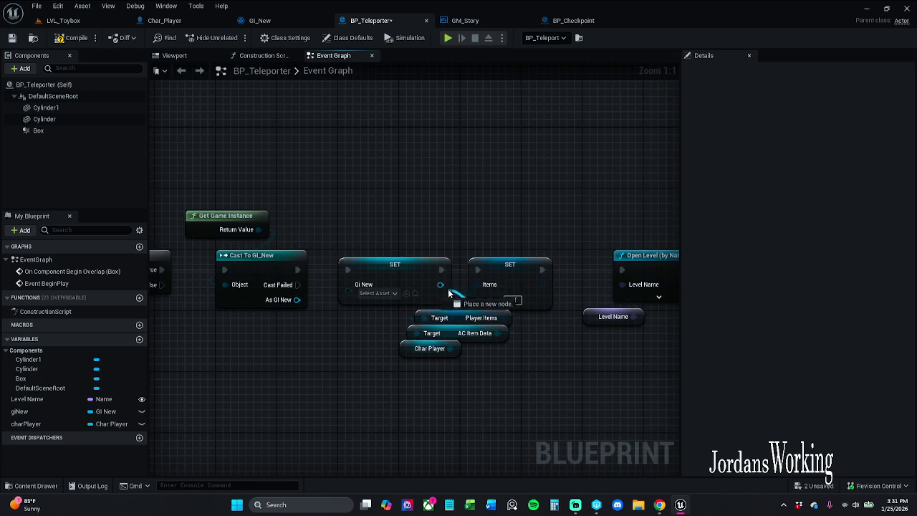
- Wire As GI New into the SET node's Gi New input, then compile and save BP_Teleporter
left_click_drag(343, 287, 297, 300)
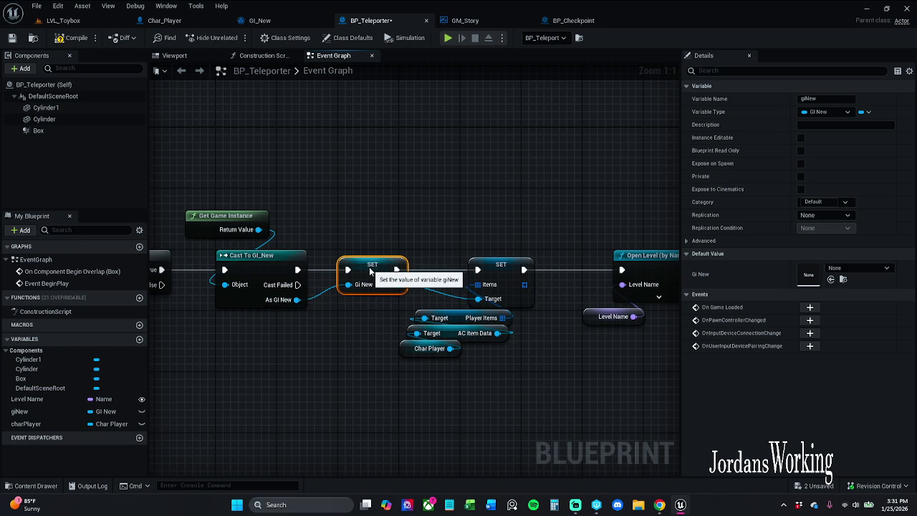
left_click(389, 235)
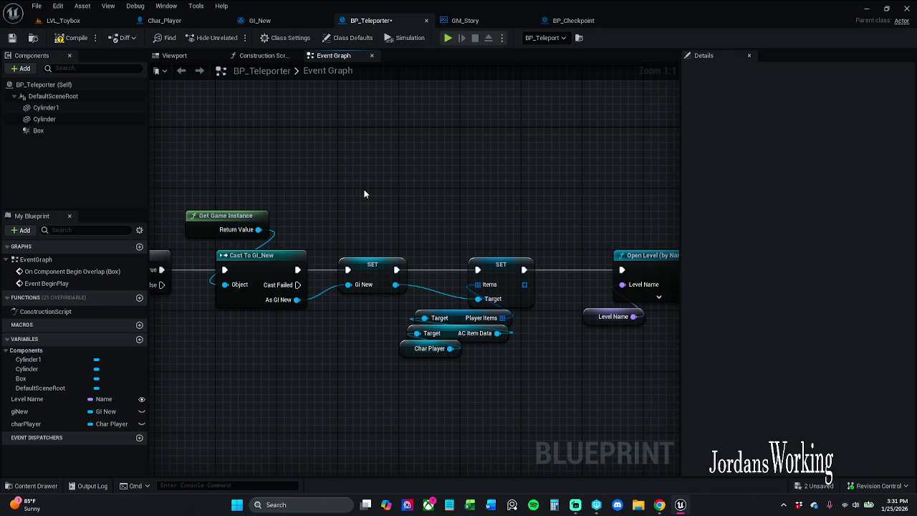
left_click_drag(497, 228, 421, 185)
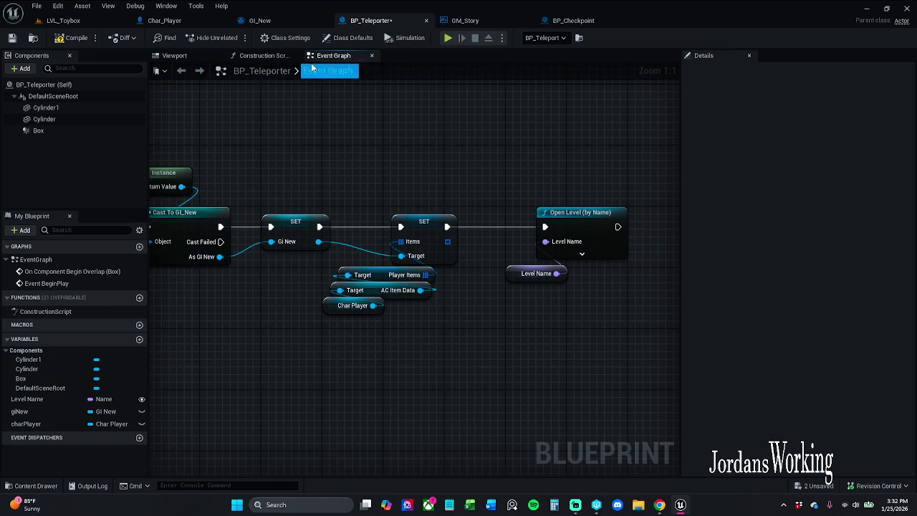
scroll(421, 115, "down", 3)
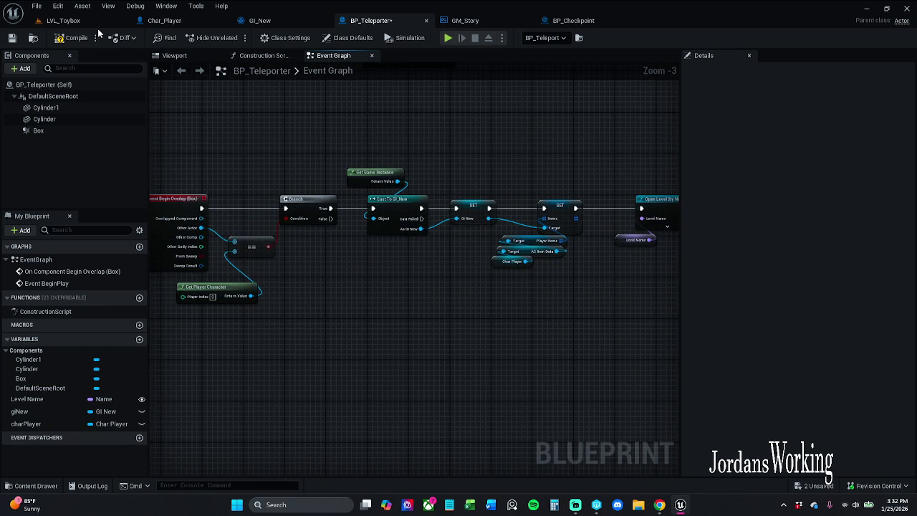
left_click(61, 42)
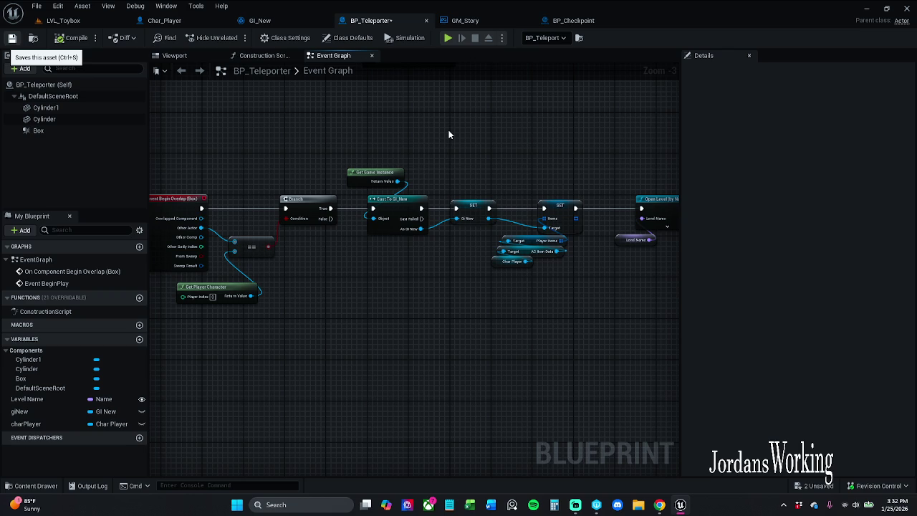
key("ctrl+s")
- Check the Construction Script and teleporter pillars preview, then return to the Branch and Cast chain
left_click(271, 55)
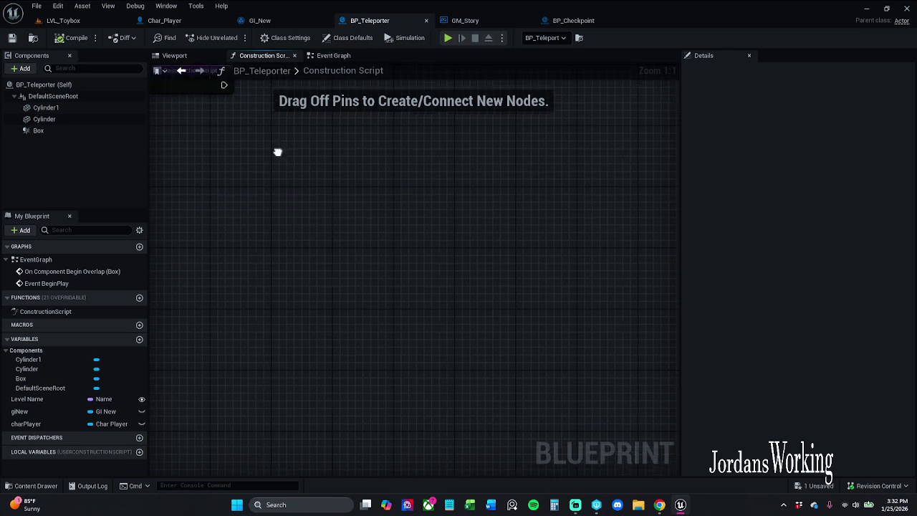
left_click(293, 55)
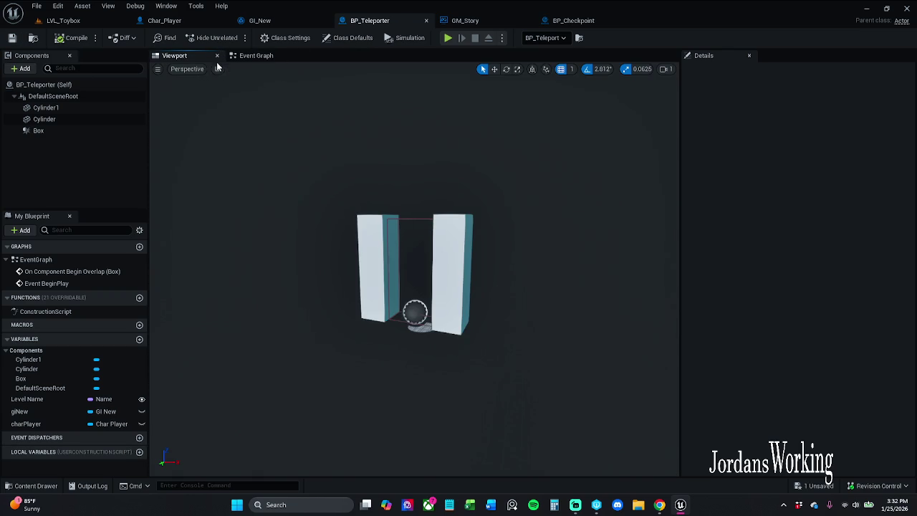
mouse_move(415, 180)
left_mouse_down()
mouse_move(387, 143)
mouse_move(380, 108)
mouse_move(351, 251)
mouse_move(377, 290)
left_mouse_up()
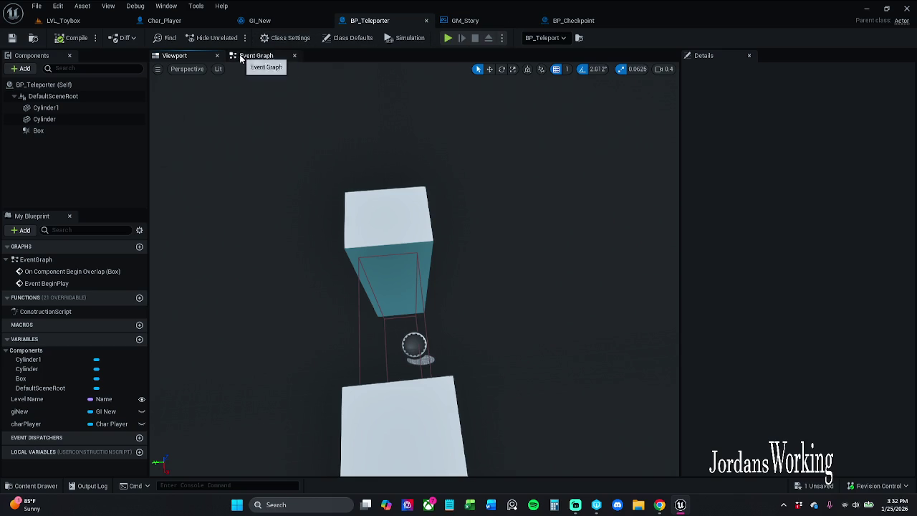
left_click(215, 55)
scroll(363, 236, "down", 3)
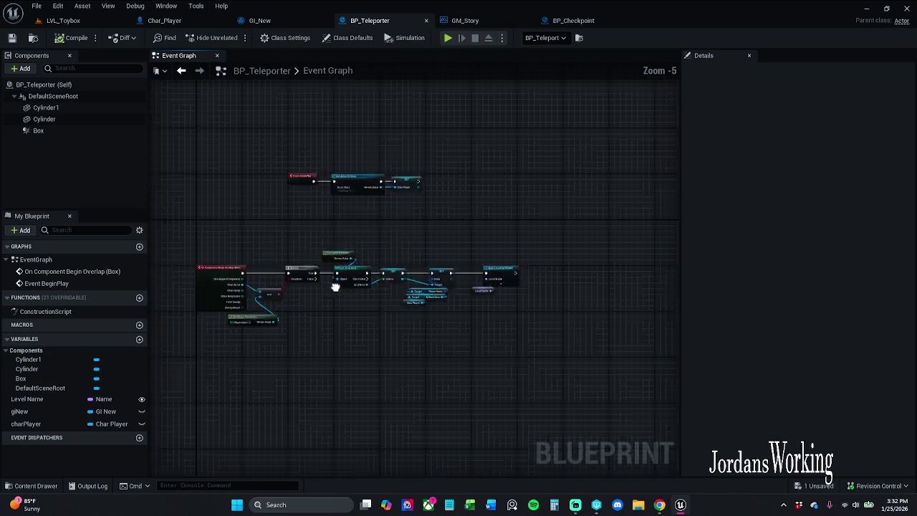
scroll(394, 208, "up", 4)
left_click_drag(384, 263, 452, 178)
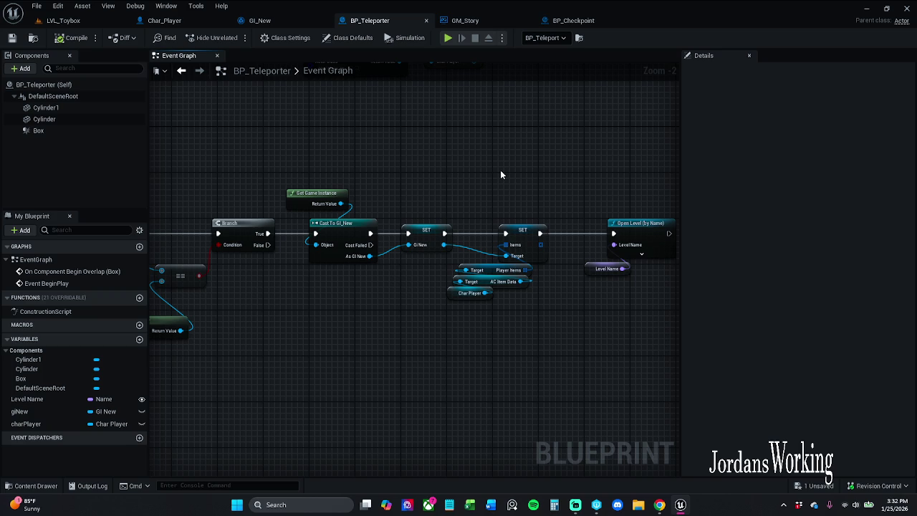
- Follow BP_Checkpoint's graph to Get Save Data and inspect that function in Char_Player
left_click(550, 23)
scroll(491, 101, "down", 2)
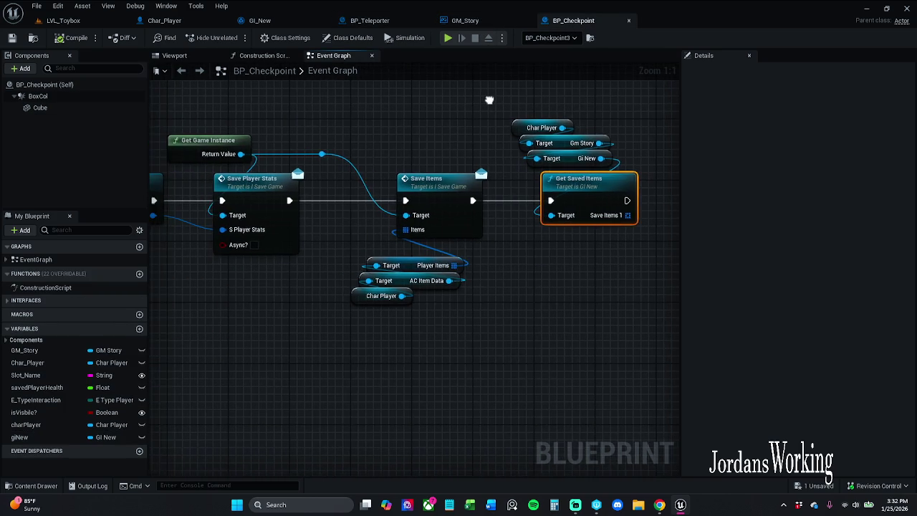
mouse_move(494, 102)
left_mouse_down()
mouse_move(563, 119)
mouse_move(454, 121)
mouse_move(806, 141)
left_mouse_up()
left_click_drag(494, 161, 378, 156)
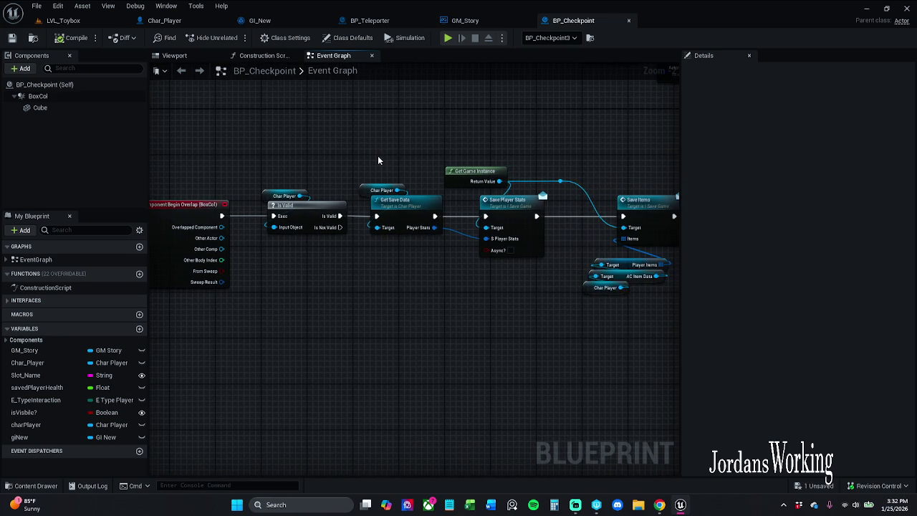
scroll(378, 207, "up", 2)
double_click(378, 207)
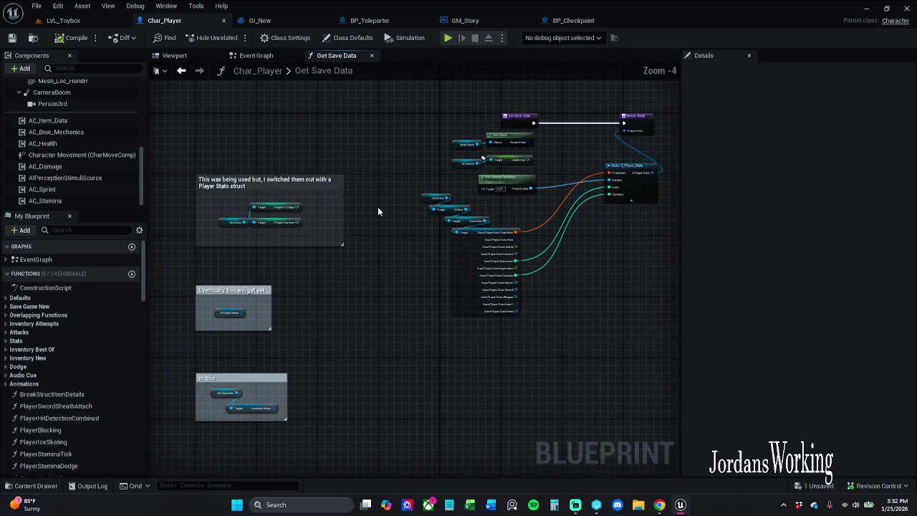
scroll(316, 211, "up", 2)
left_click_drag(315, 211, 296, 237)
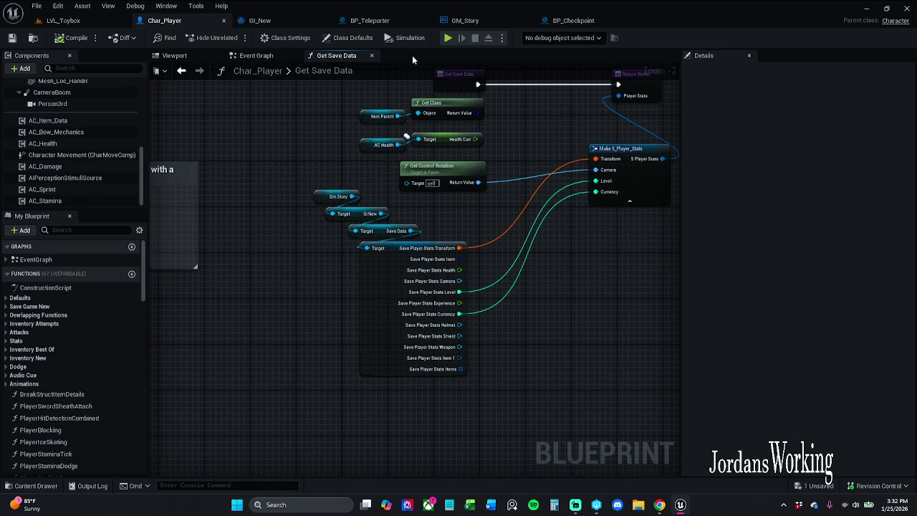
left_click(255, 57)
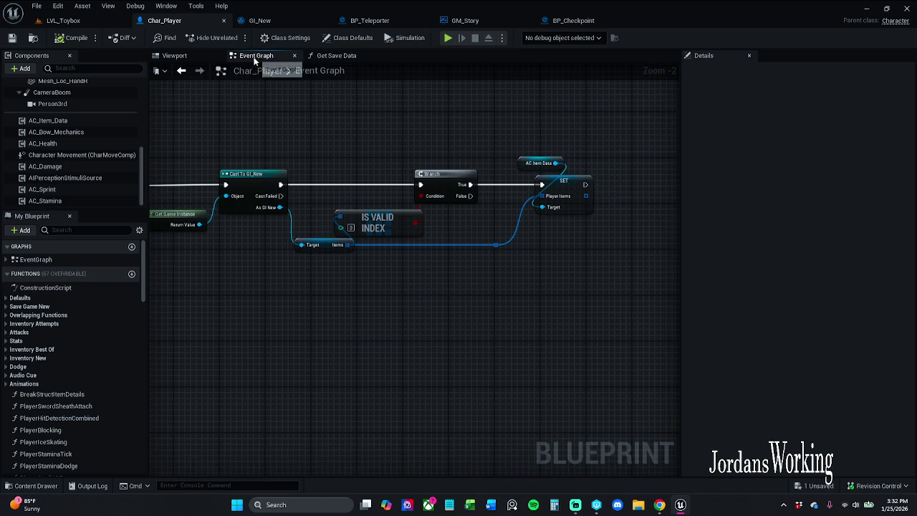
left_click(336, 56)
- Trace the checkpoint's save chain to Get Saved Items and inspect GI_New's Get and Set Saved Items functions
left_click(591, 21)
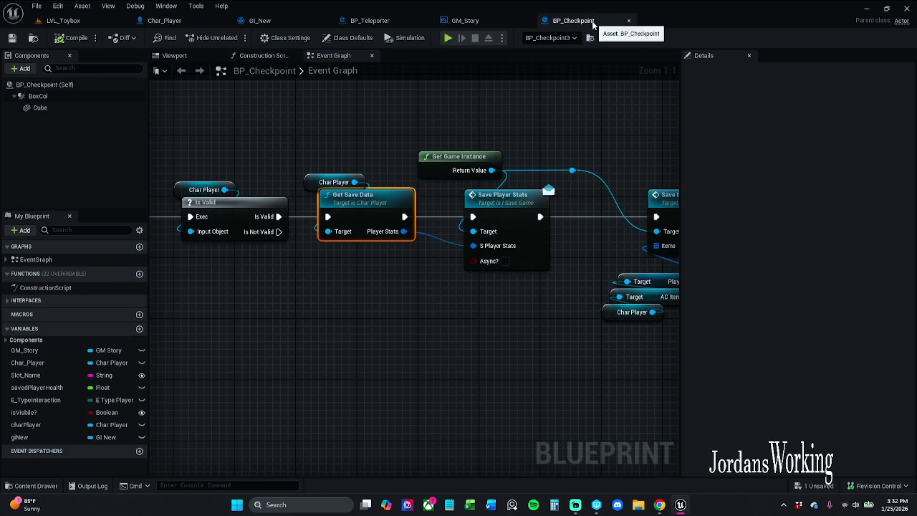
left_click_drag(543, 158, 498, 152)
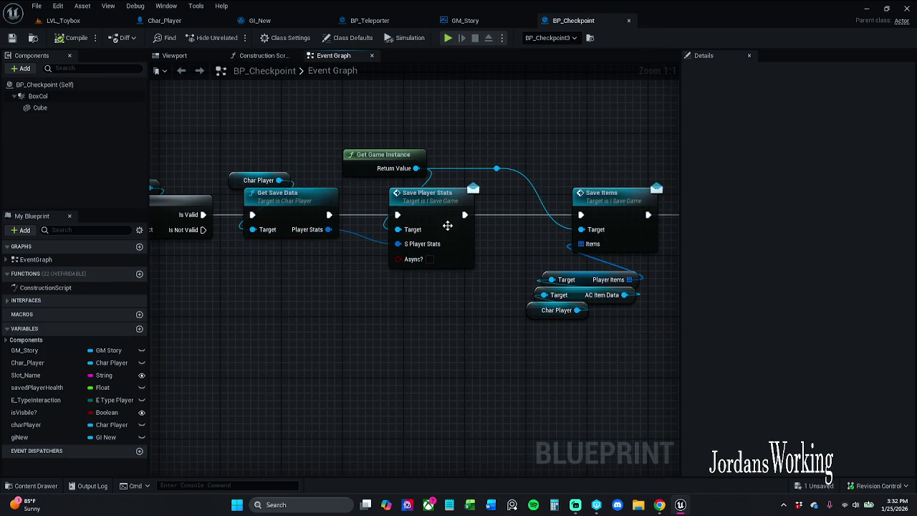
left_click_drag(514, 209, 387, 206)
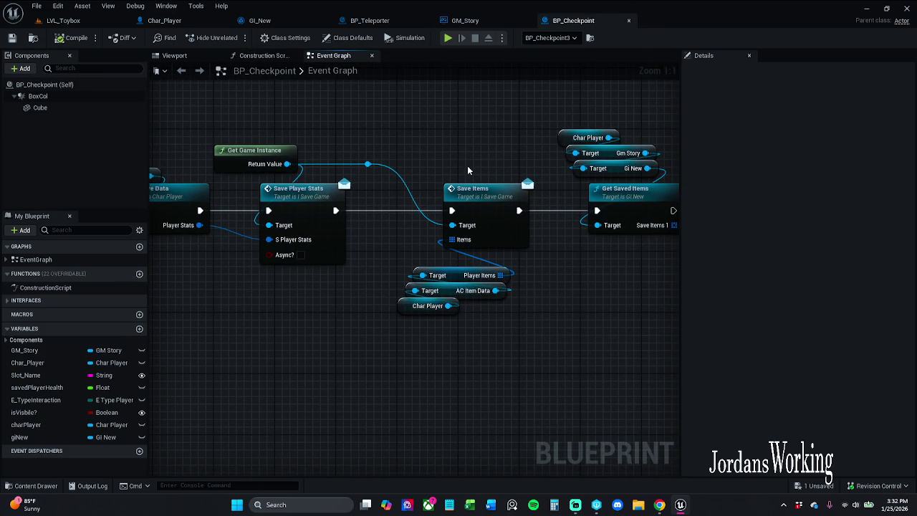
left_click_drag(469, 170, 383, 162)
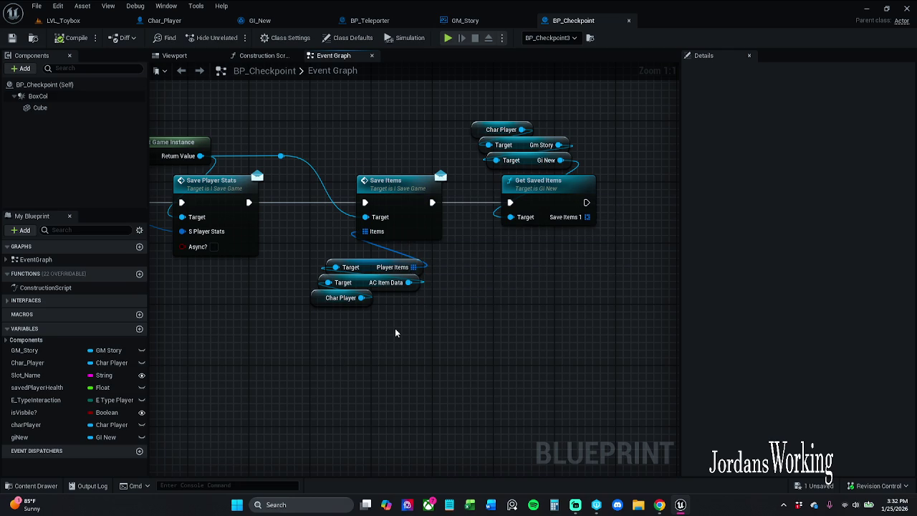
double_click(559, 200)
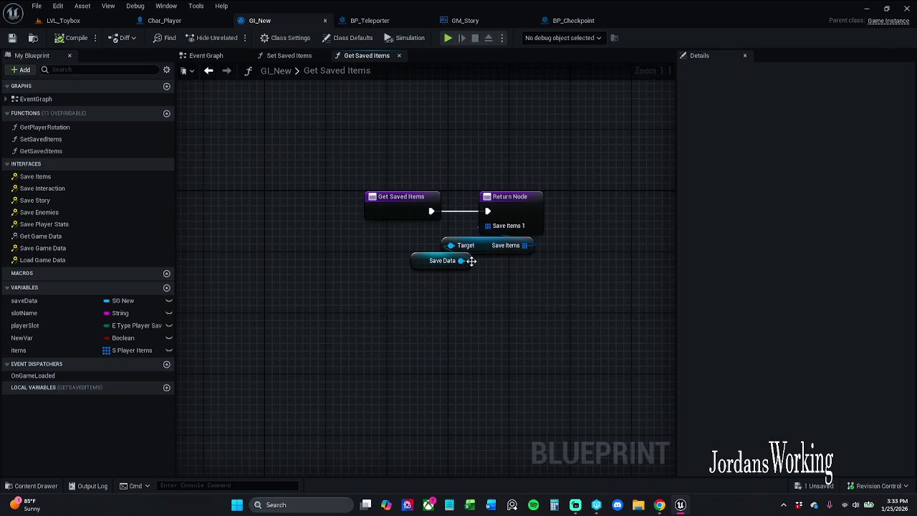
left_click(289, 55)
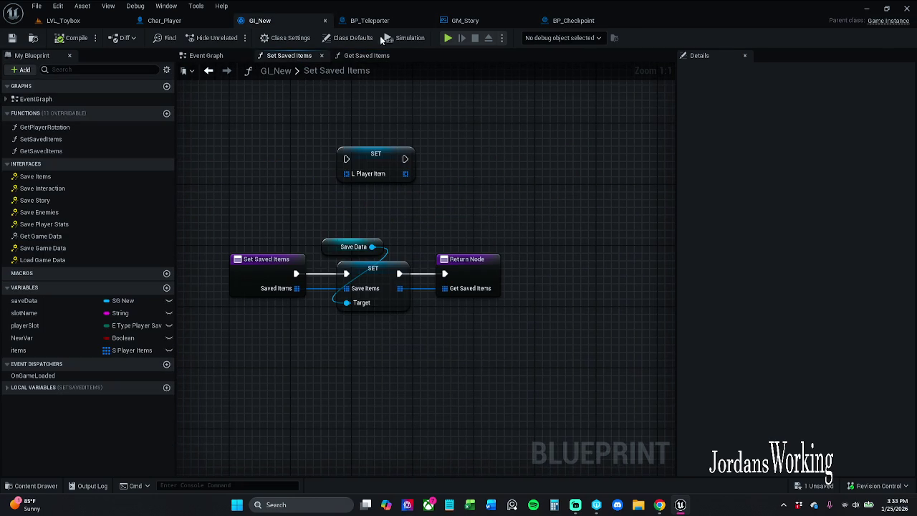
left_click(356, 55)
- Move the Char Player, AC Item Data and Player Items getters up beneath Save Items in BP_Checkpoint
left_click(370, 20)
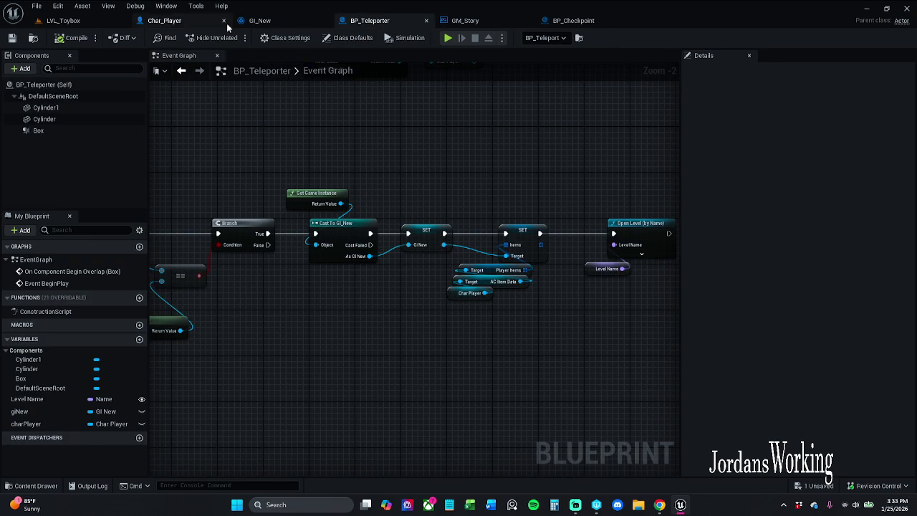
left_click(182, 21)
left_click(473, 21)
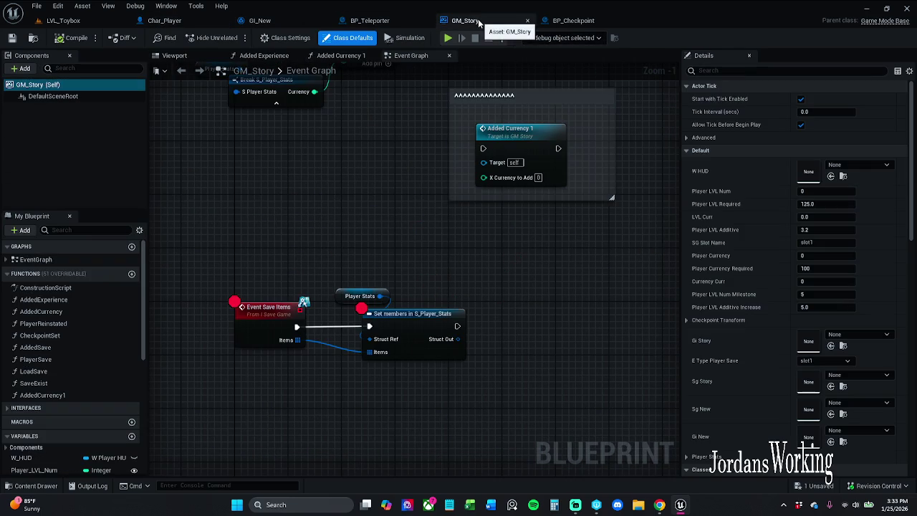
left_click(582, 21)
left_click(433, 136)
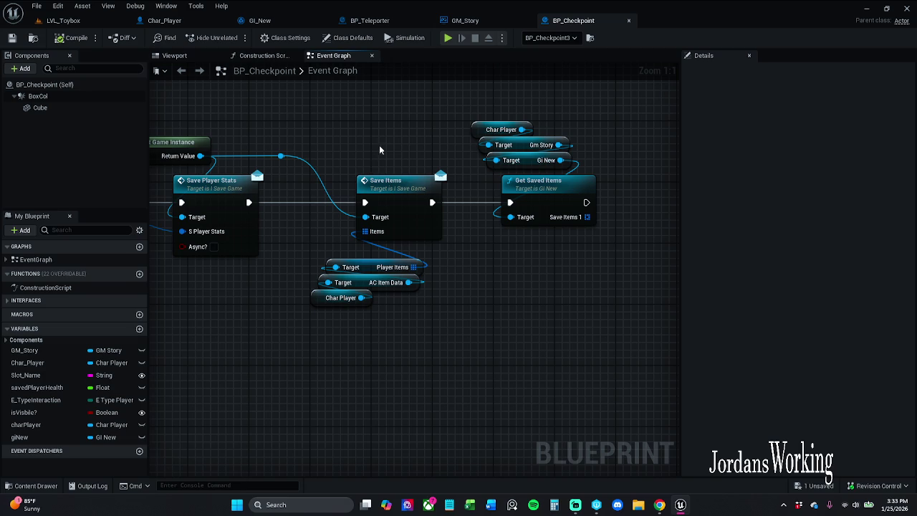
mouse_move(370, 349)
left_mouse_down()
mouse_move(324, 305)
mouse_move(330, 265)
mouse_move(375, 262)
mouse_move(376, 254)
left_mouse_up()
left_click(428, 330)
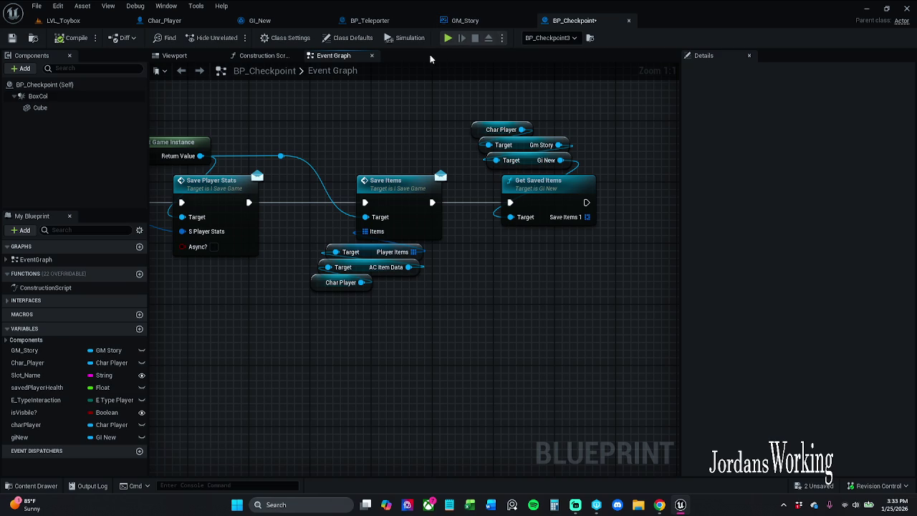
left_click(272, 23)
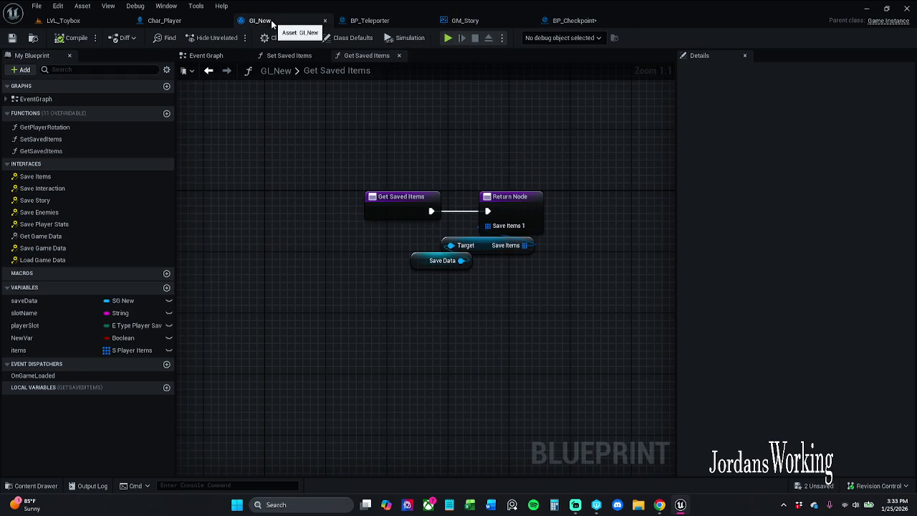
- Set the items variable from Event Save Items' Items pin in GI_New's Event Graph, then save GI_New
left_click(206, 55)
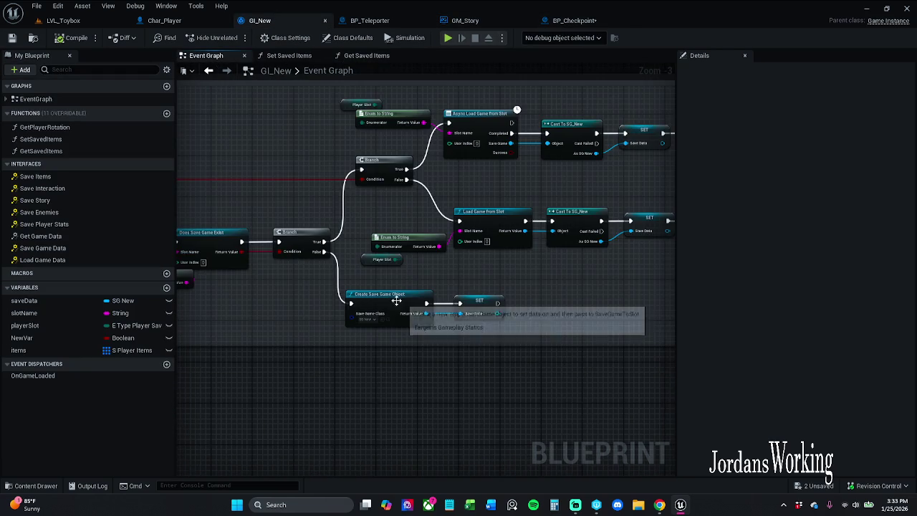
scroll(403, 303, "down", 5)
scroll(487, 248, "up", 6)
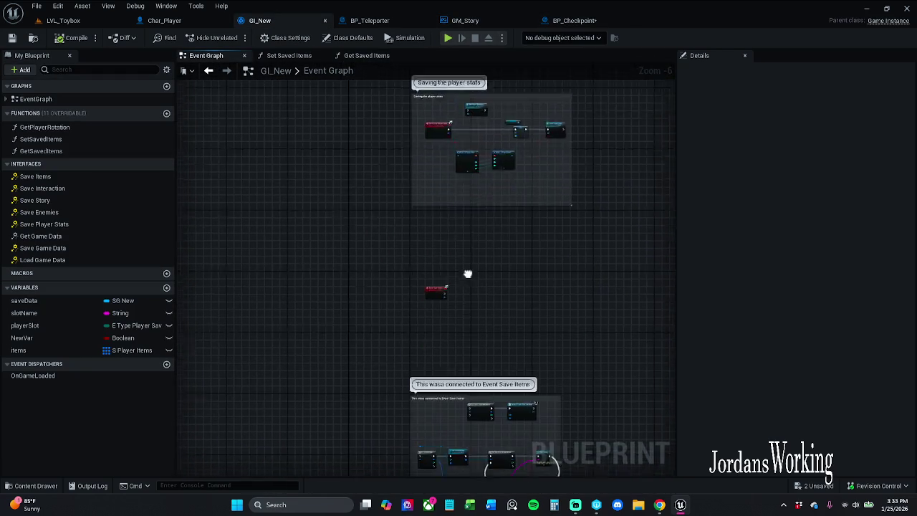
scroll(440, 257, "down", 4)
mouse_move(441, 257)
left_mouse_down()
mouse_move(421, 110)
mouse_move(364, 430)
left_mouse_up()
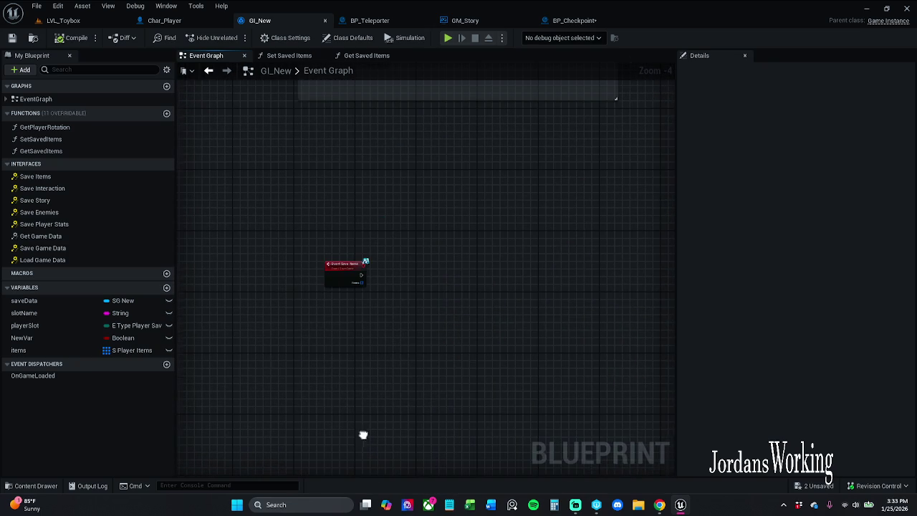
scroll(366, 293, "up", 4)
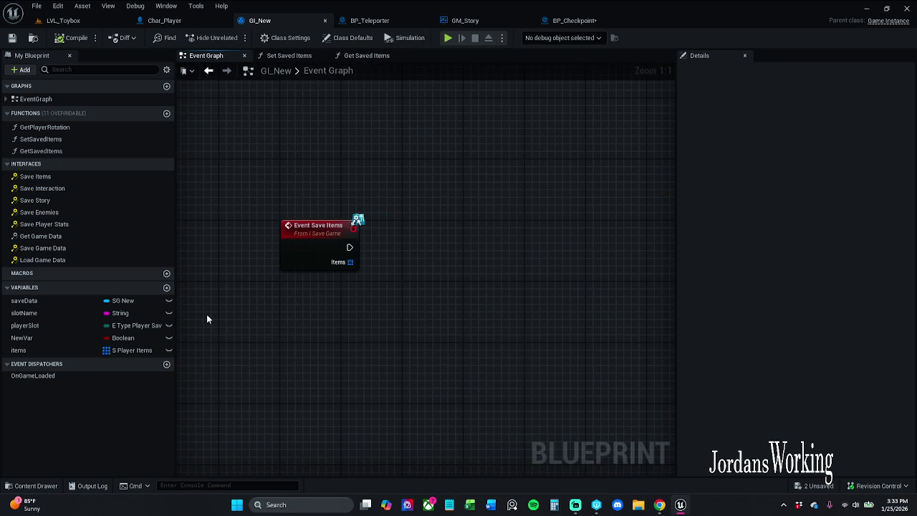
mouse_move(47, 351)
left_mouse_down()
mouse_move(371, 283)
mouse_move(351, 265)
left_mouse_up()
left_click_drag(436, 251, 426, 243)
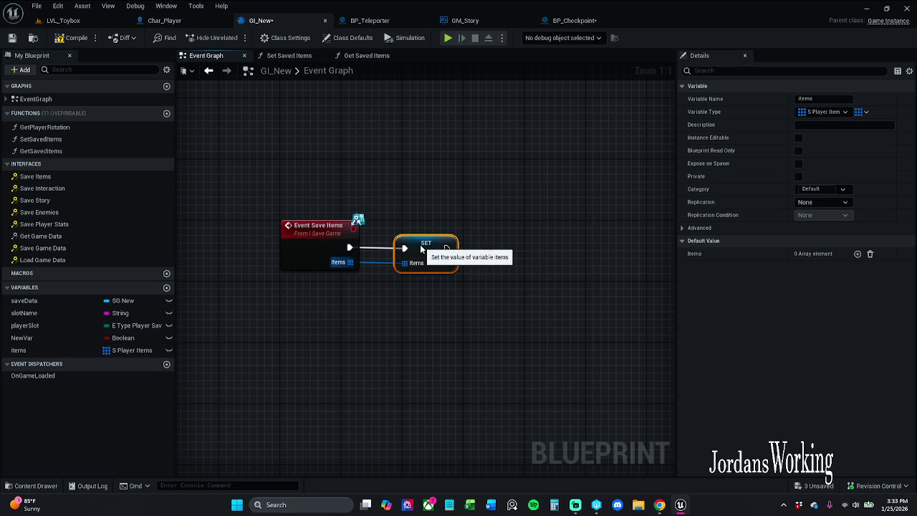
left_click_drag(324, 208, 459, 293)
left_click(476, 204)
left_click(12, 38)
left_click(63, 20)
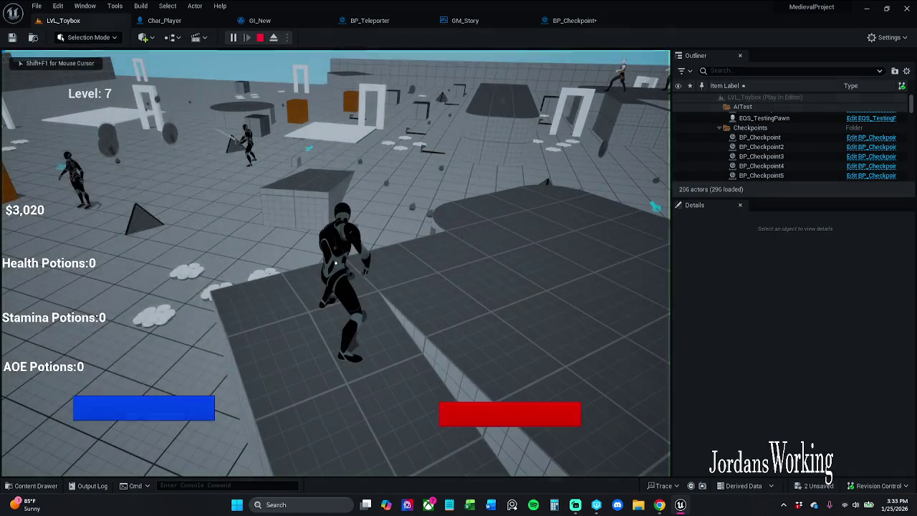
- Play the level, pick up health potions and money, and check the inventory
key("i")
left_click(132, 411)
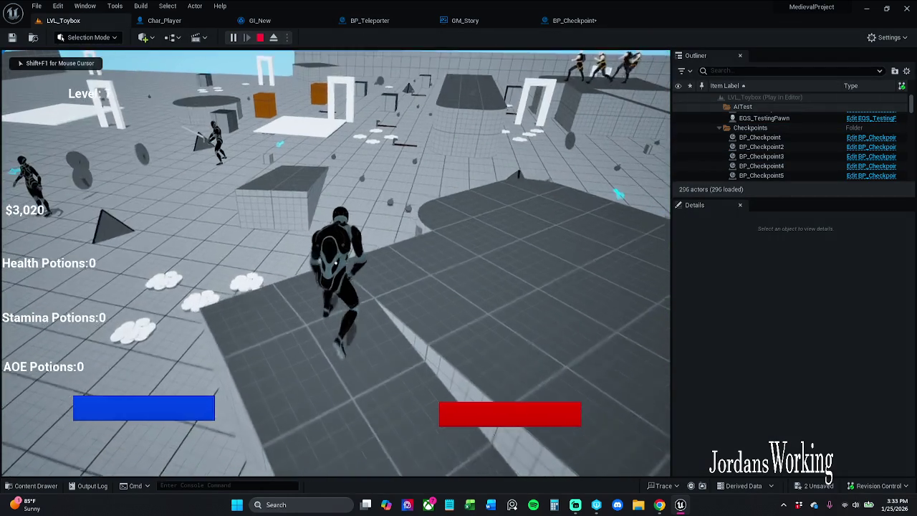
key("e")
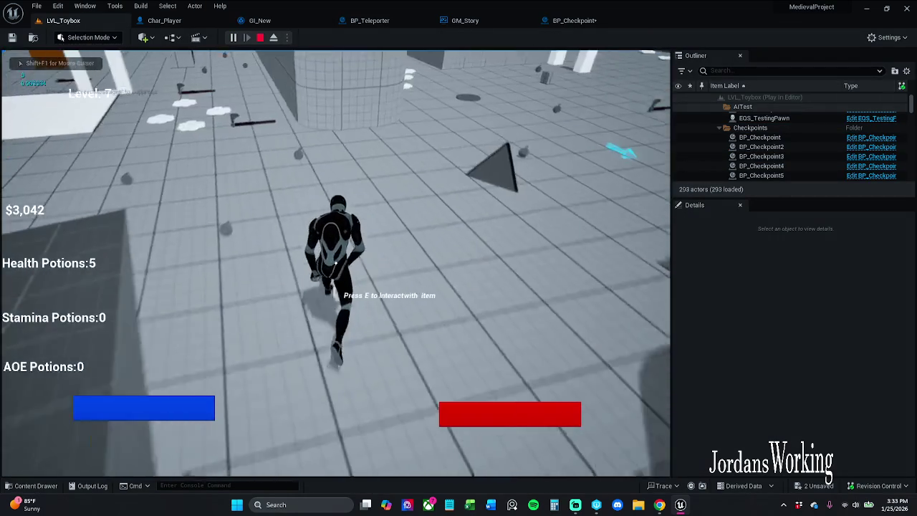
key("w")
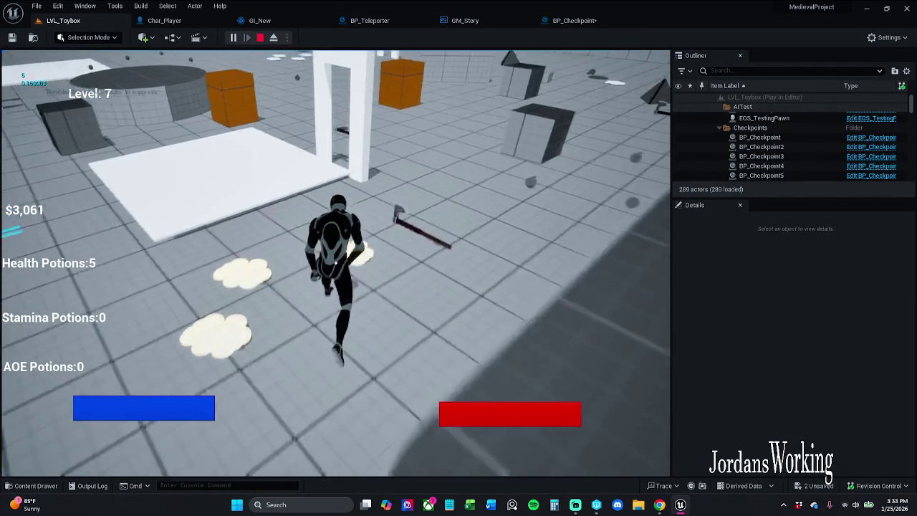
key("i")
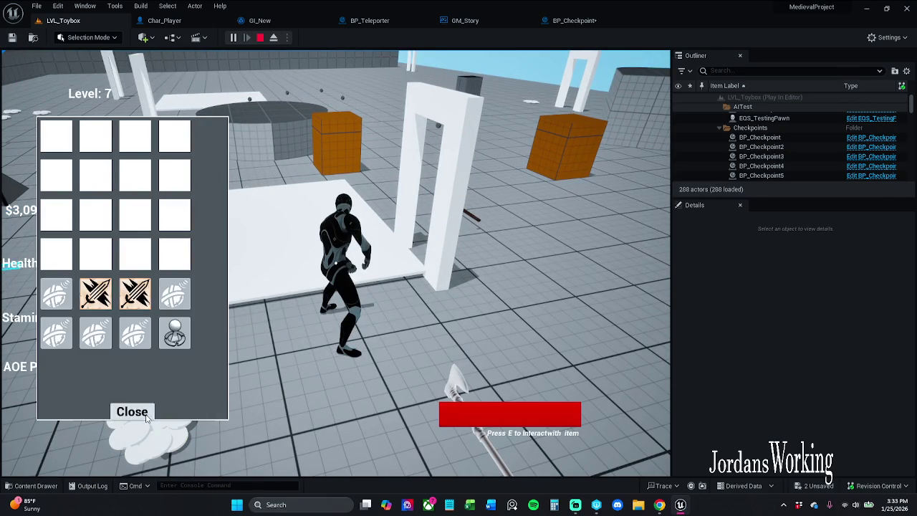
left_click(132, 409)
key("w")
key("w")
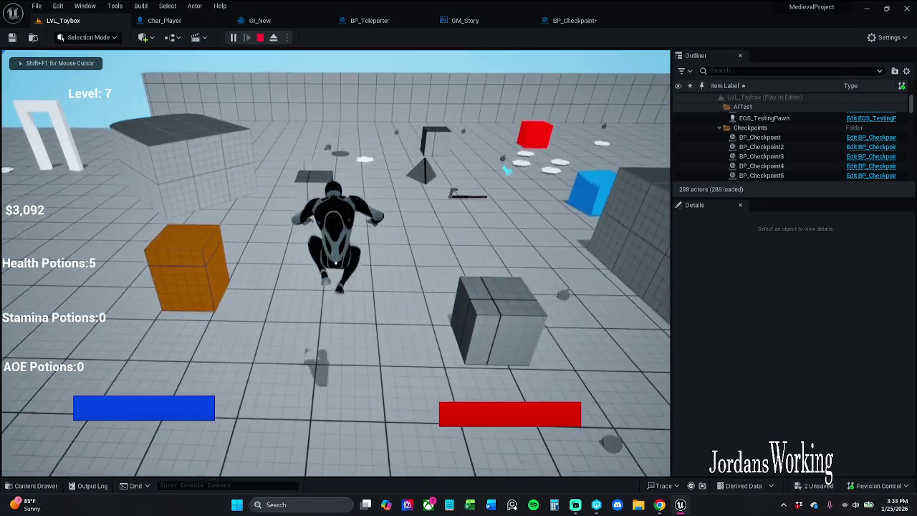
key("Escape")
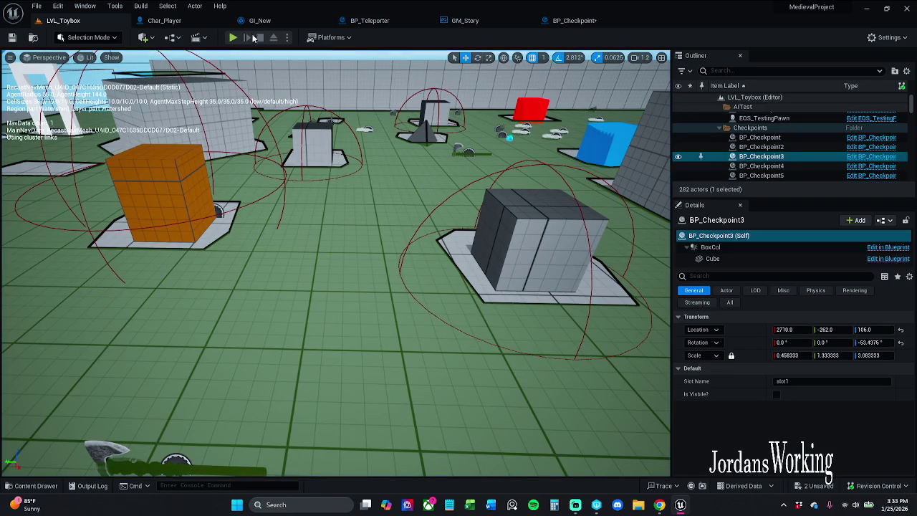
- Restart the play session and check the inventory after respawning
left_click(237, 39)
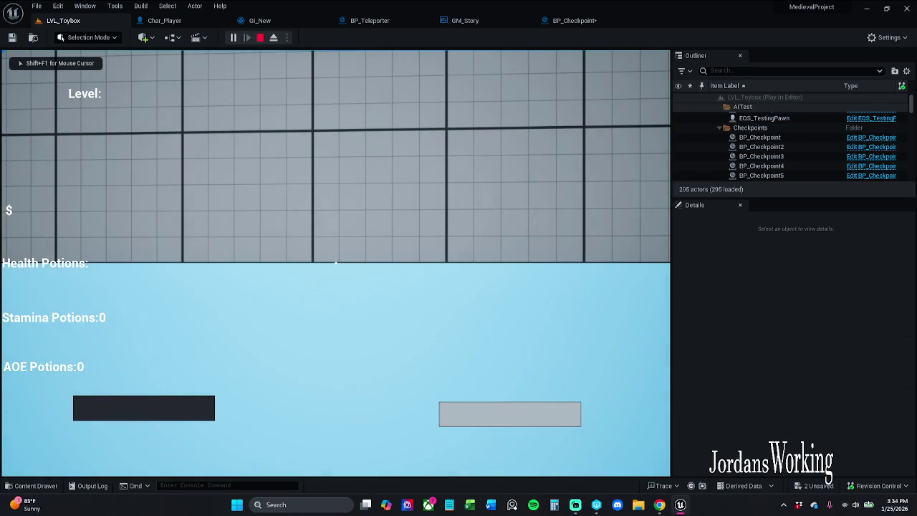
key("Escape")
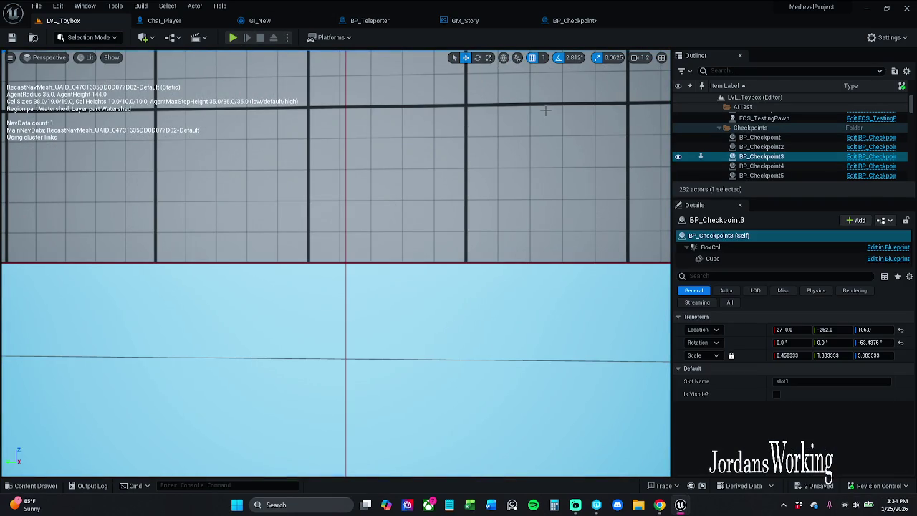
left_click(236, 39)
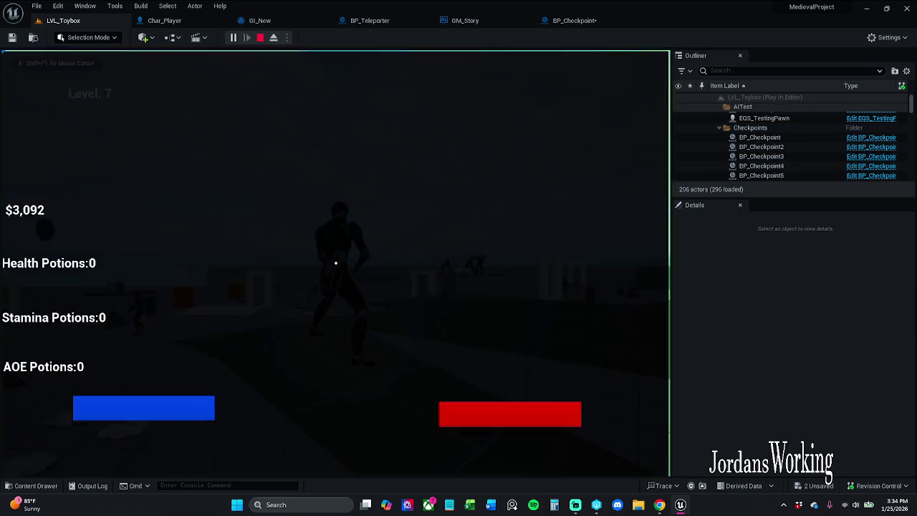
key("i")
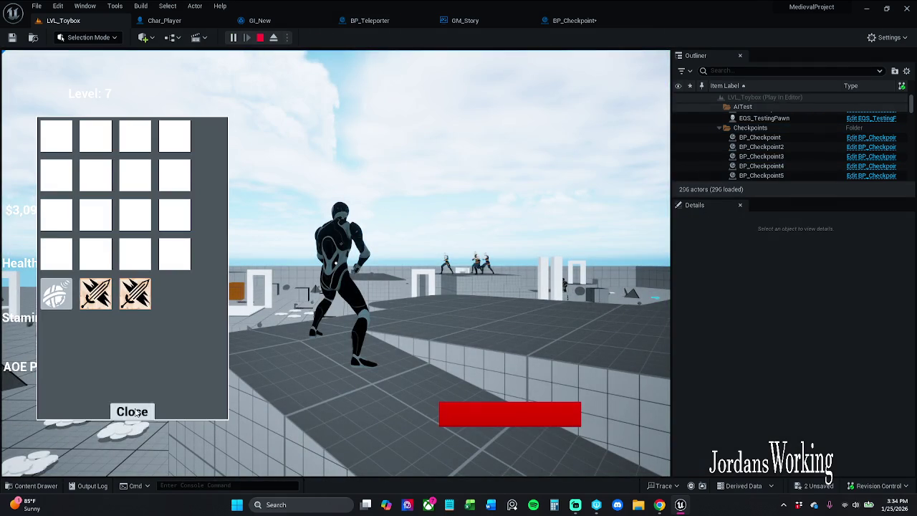
left_click(134, 412)
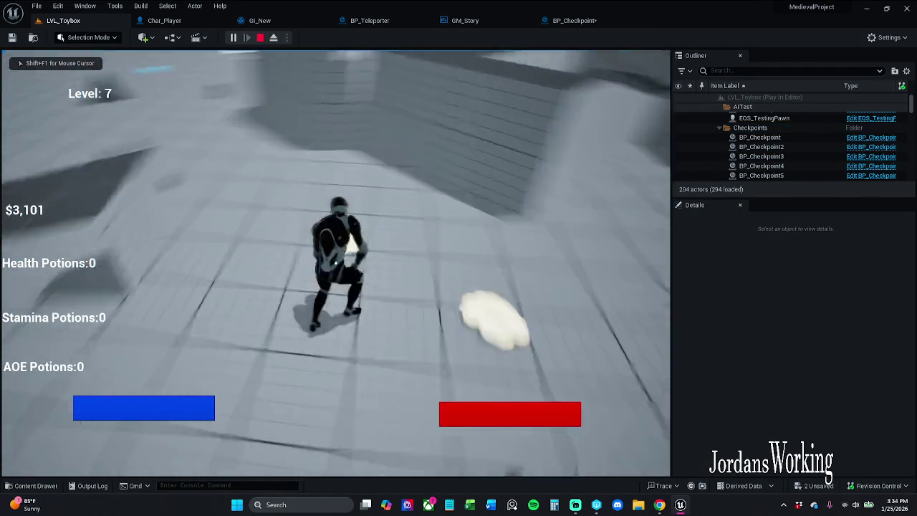
- Run through the level collecting health and AOE potions, review the inventory twice, then stop playing
key("w")
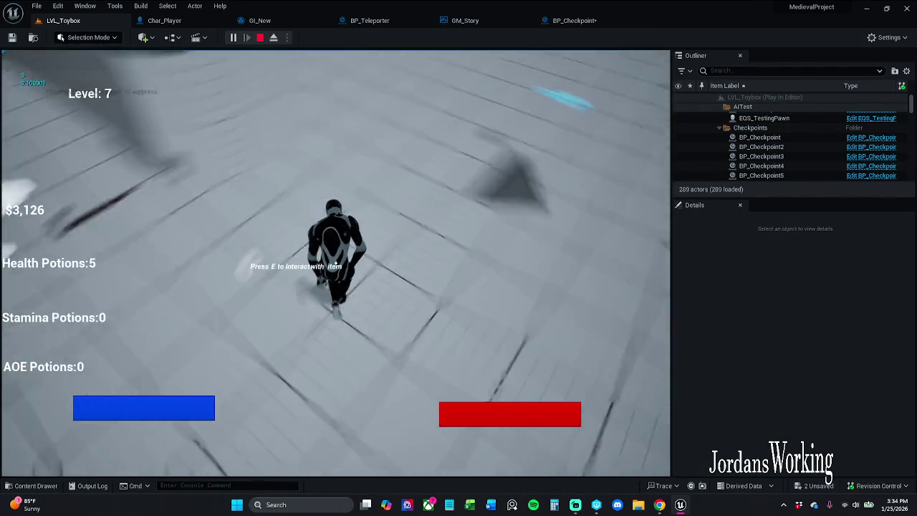
key("w")
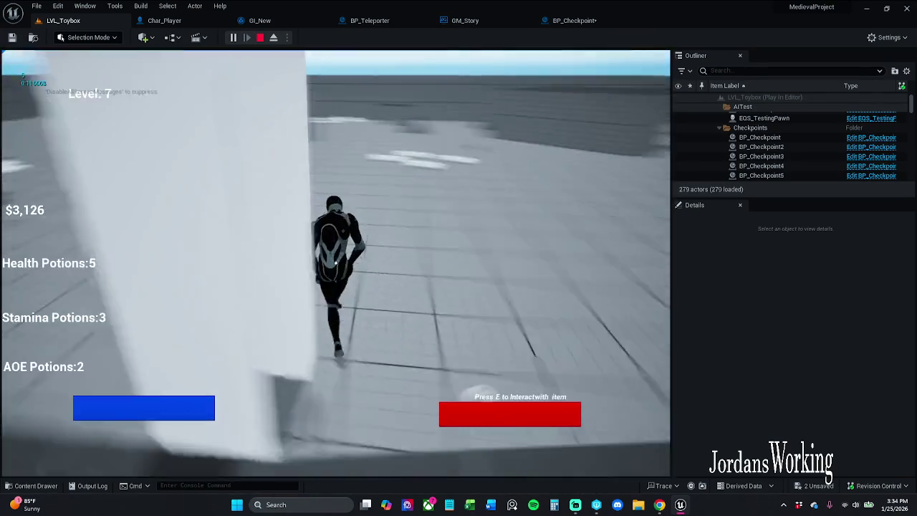
key("w")
key("w")
key("w")
key("e")
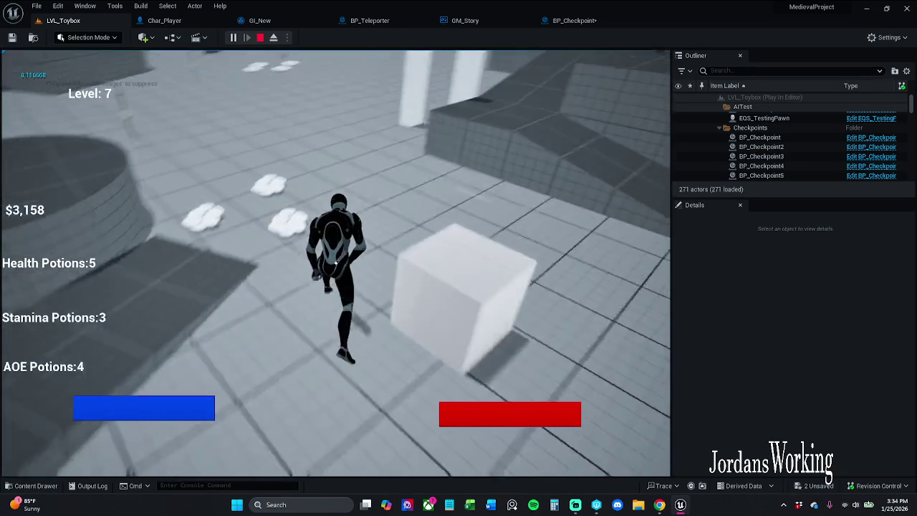
key("i")
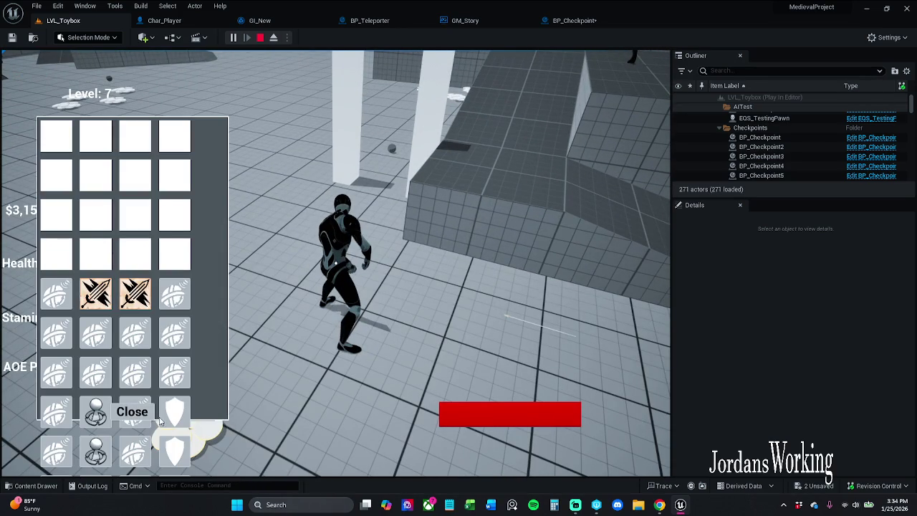
left_click(131, 412)
key("w")
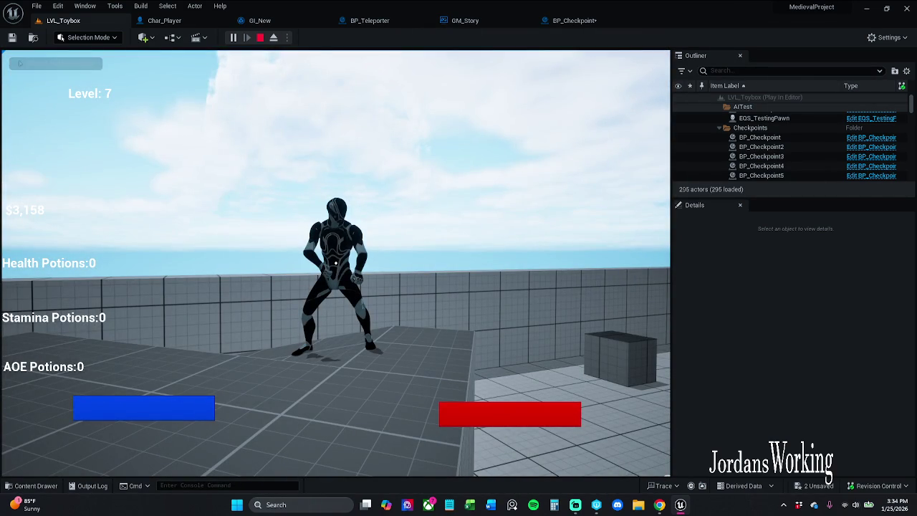
key("i")
left_click(130, 411)
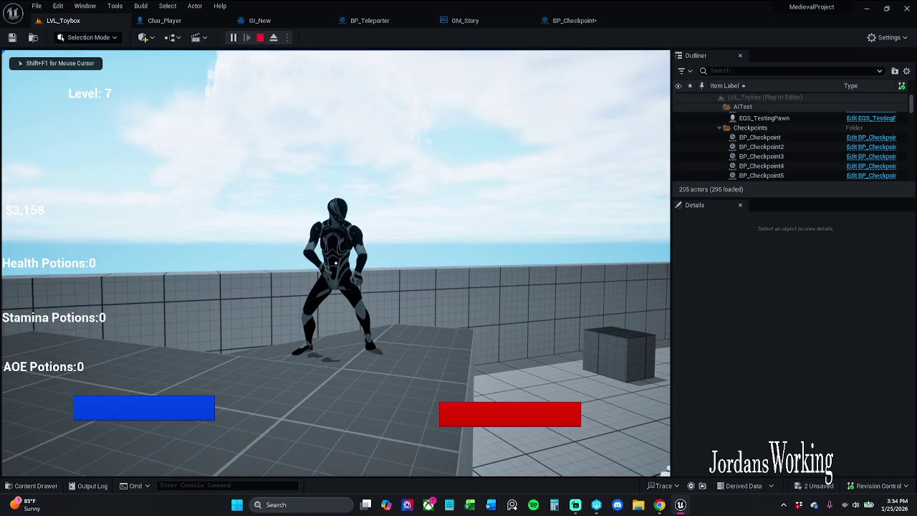
key("Escape")
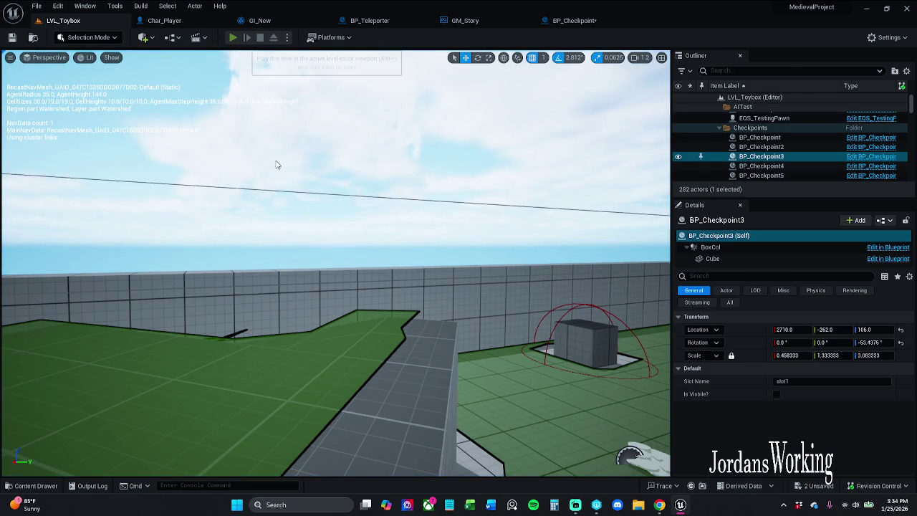
- Run a quick play session to check the inventory, then stop
key("alt+p")
key("i")
key("Escape")
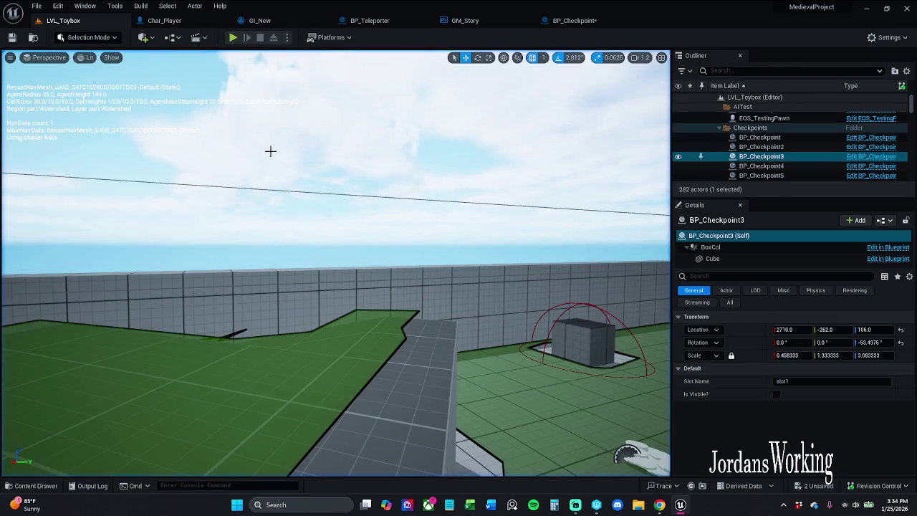
- Inspect GI_New's Get Saved Items and Event Save Items starting from BP_Checkpoint's Save Items chain
left_click(588, 20)
mouse_move(457, 96)
left_mouse_down()
mouse_move(416, 155)
mouse_move(437, 154)
left_mouse_up()
scroll(416, 155, "down", 1)
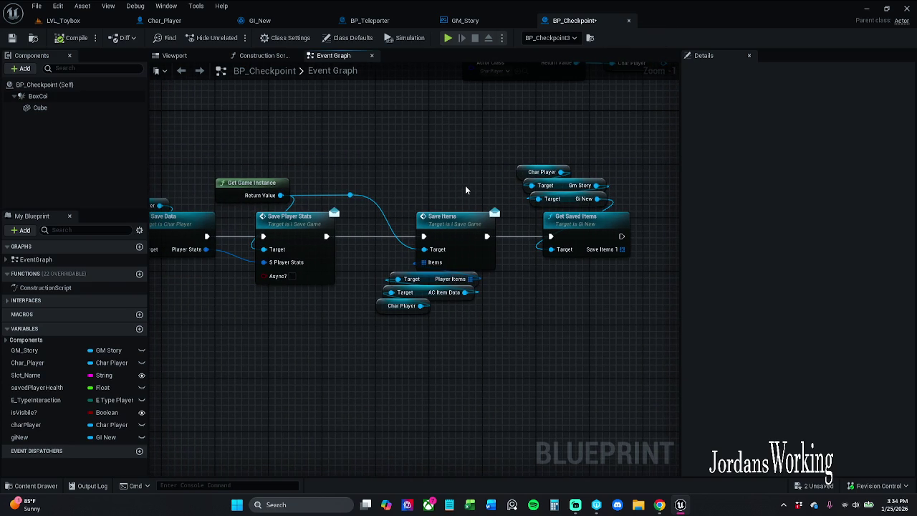
double_click(578, 231)
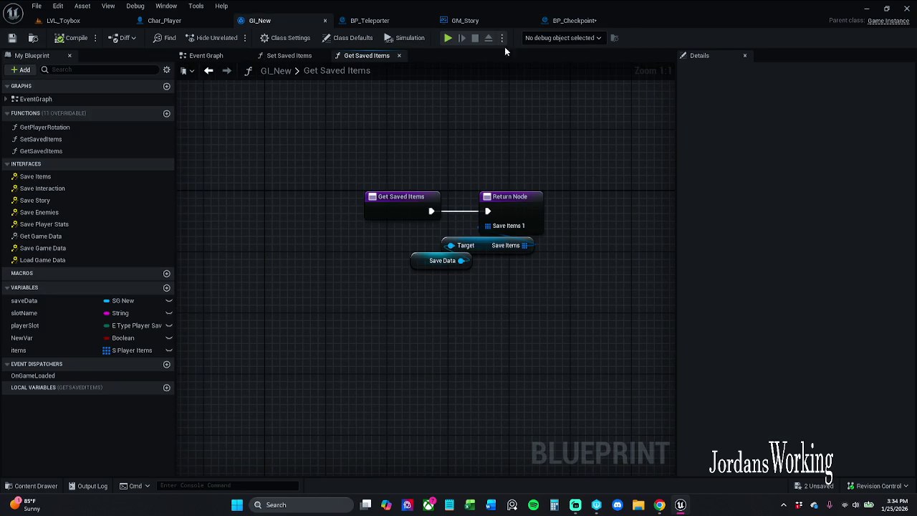
left_click(614, 20)
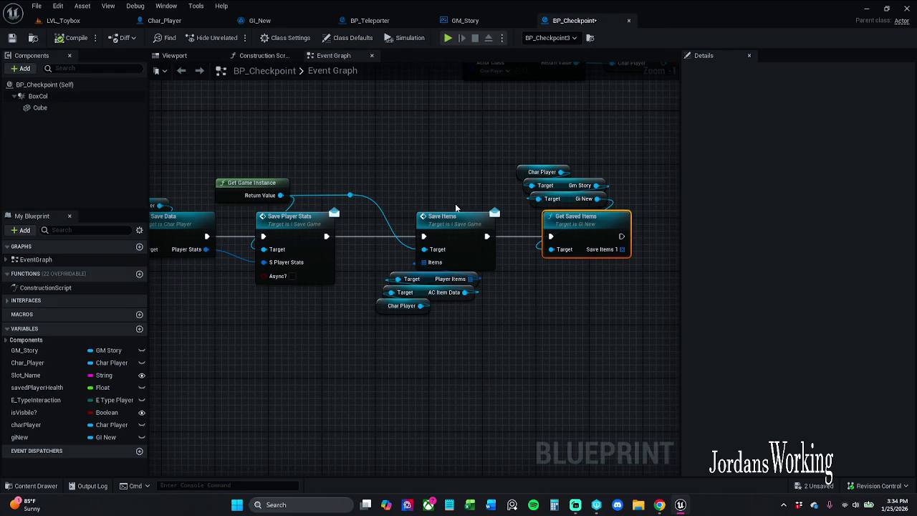
left_click_drag(481, 183, 387, 321)
left_click(485, 383)
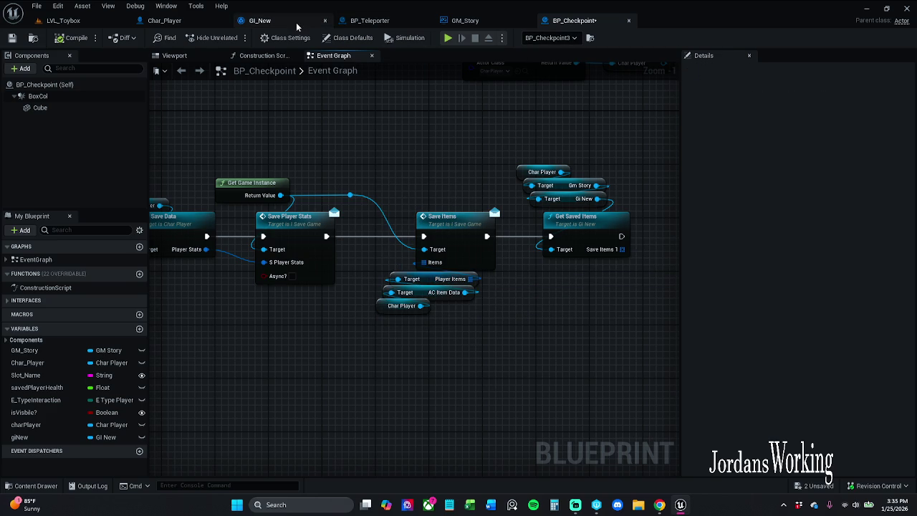
left_click(271, 23)
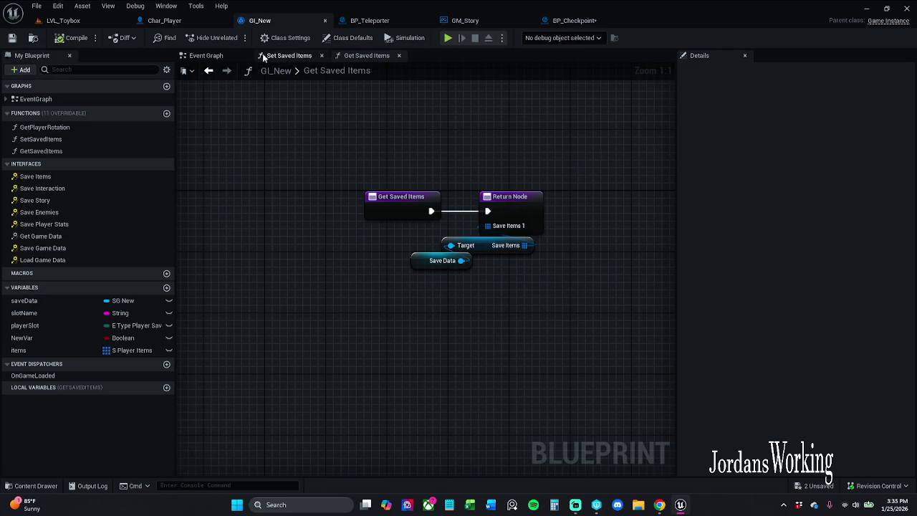
left_click(205, 56)
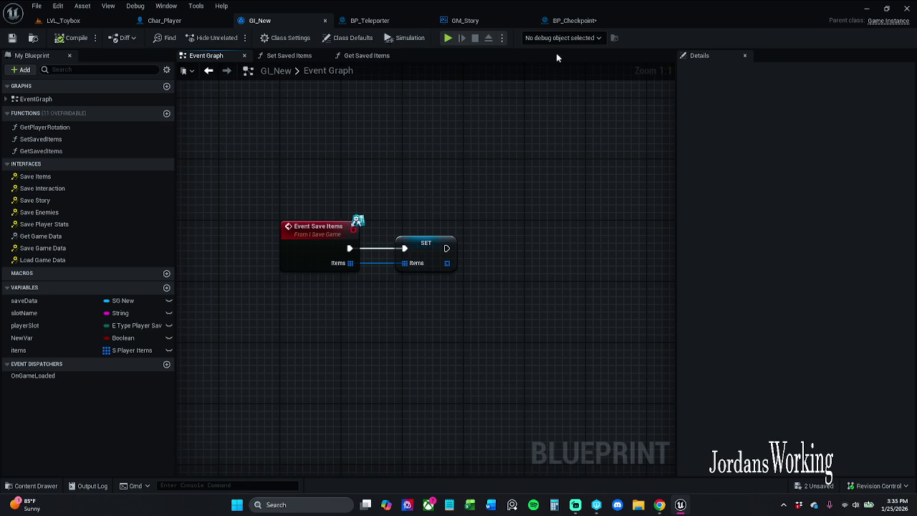
left_click(577, 20)
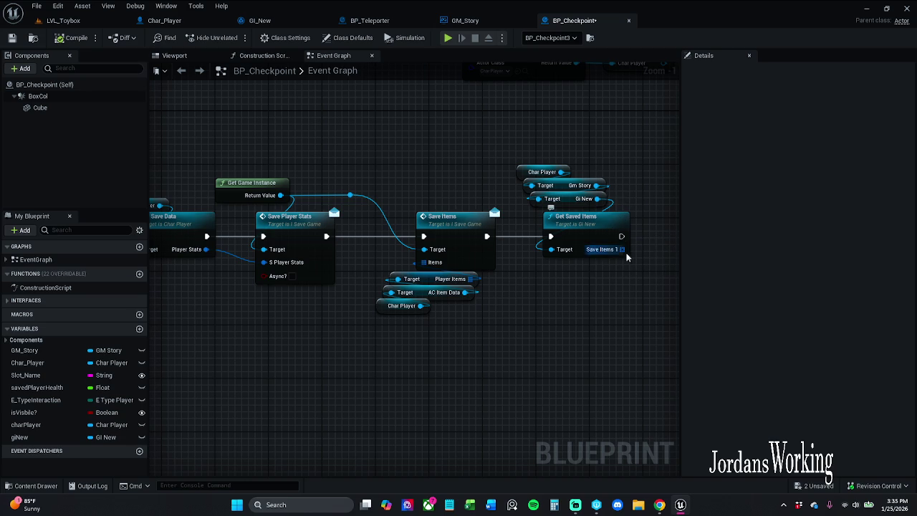
- Feed Get Saved Items' output into Save Items' Items and run it right after Save Player Stats
mouse_move(620, 256)
left_mouse_down()
mouse_move(548, 310)
mouse_move(423, 262)
left_mouse_up()
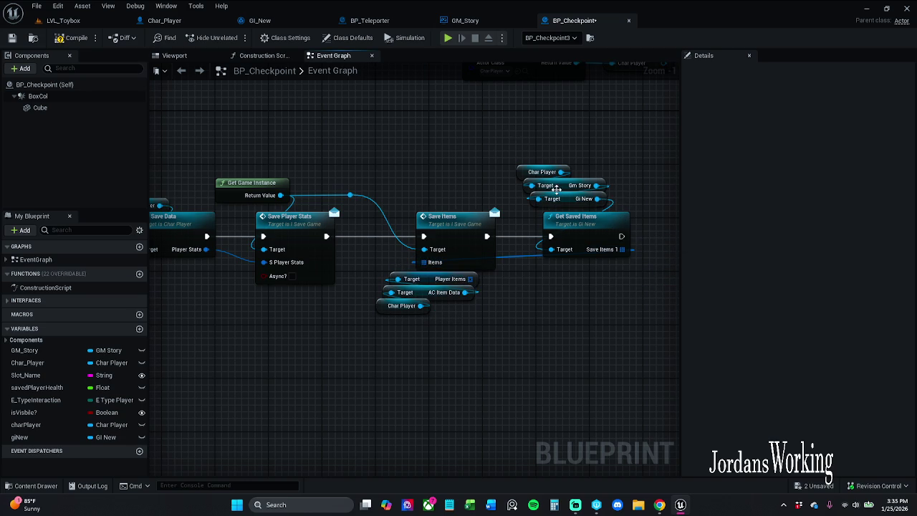
mouse_move(523, 139)
left_mouse_down()
mouse_move(593, 250)
mouse_move(507, 149)
mouse_move(481, 149)
left_mouse_up()
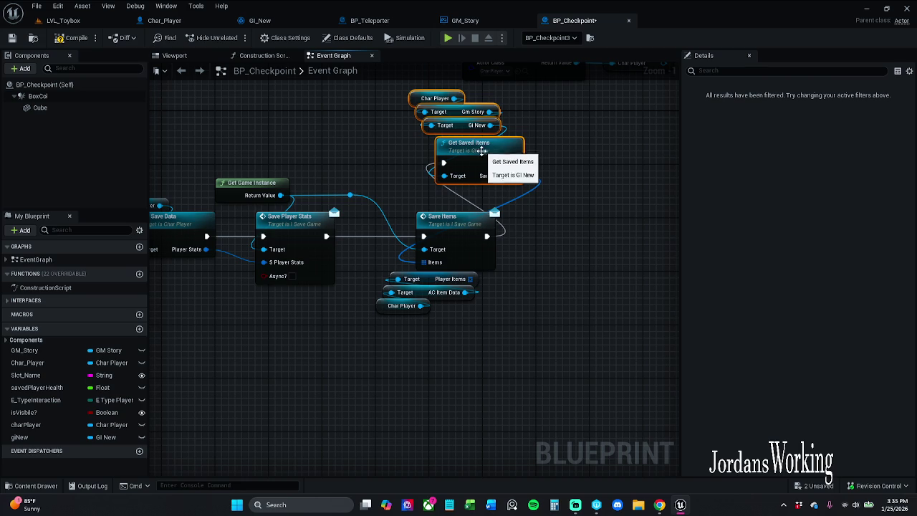
left_click_drag(449, 177, 444, 163)
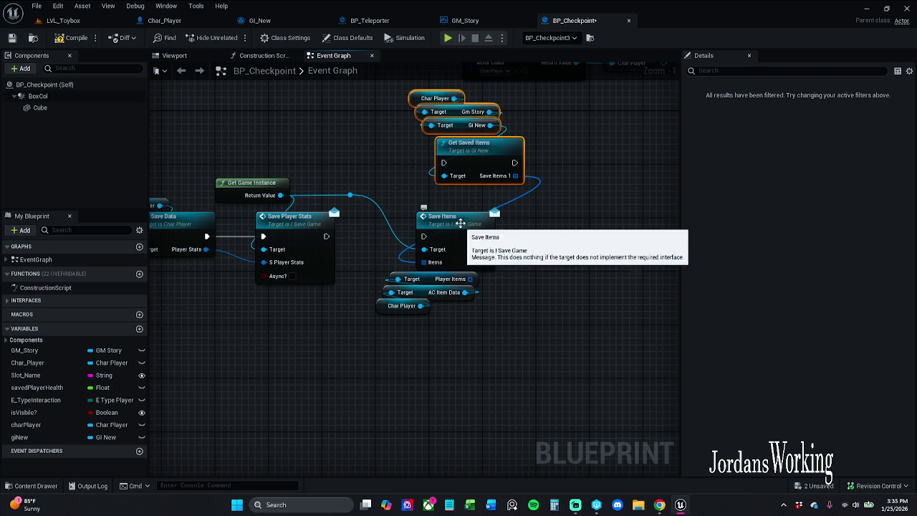
left_click_drag(384, 351, 460, 270)
left_click_drag(459, 236, 596, 237)
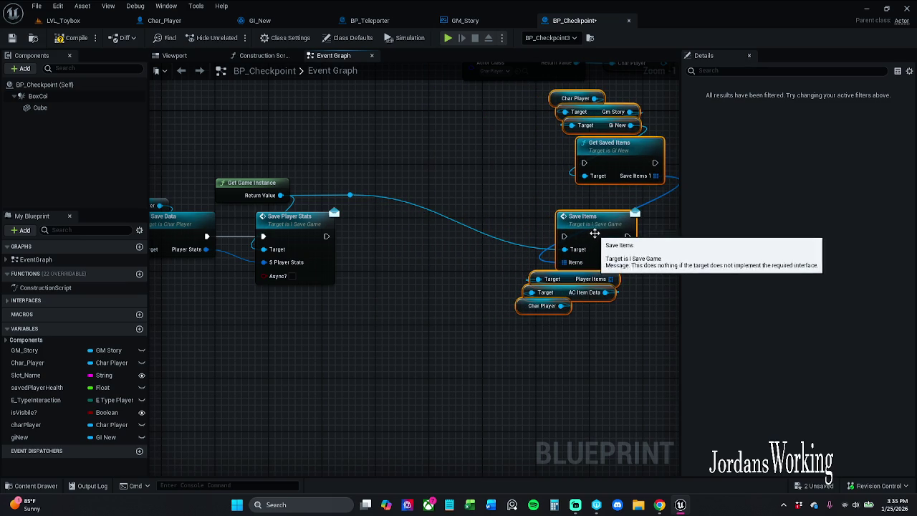
mouse_move(667, 190)
left_mouse_down()
mouse_move(523, 144)
mouse_move(548, 90)
left_mouse_up()
mouse_move(629, 166)
left_mouse_down()
mouse_move(538, 187)
mouse_move(456, 263)
mouse_move(440, 251)
mouse_move(442, 238)
mouse_move(329, 236)
left_mouse_up()
left_click(353, 195)
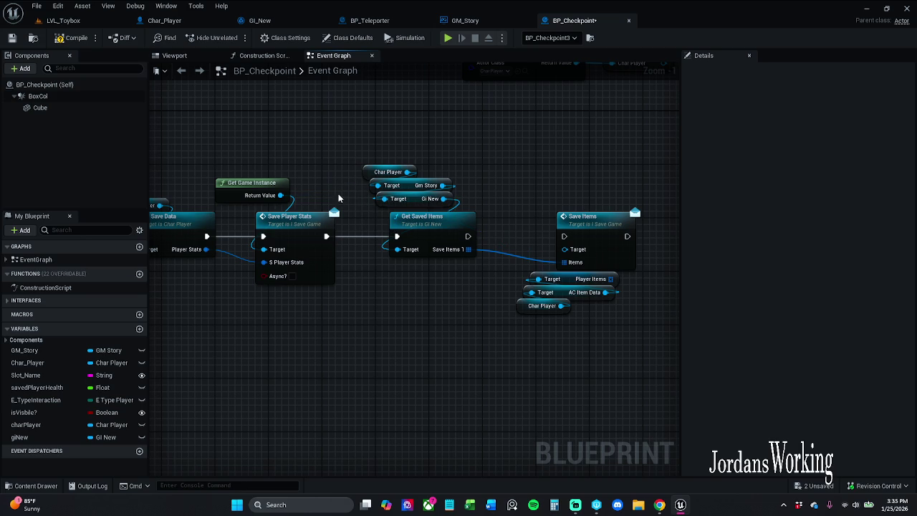
- Copy Get Game Instance into Save Items' Target and chain Get Saved Items' execution into Save Items
left_click(256, 183)
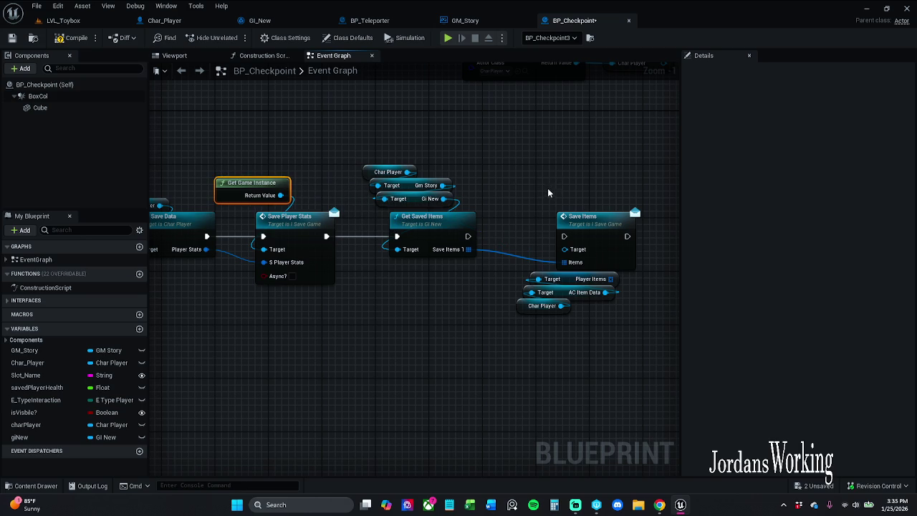
key("ctrl+c")
key("ctrl+v")
mouse_move(574, 195)
left_mouse_down()
mouse_move(575, 235)
mouse_move(565, 248)
left_mouse_up()
left_click_drag(539, 237, 564, 236)
left_click_drag(469, 250, 562, 262)
- Tidy the Save Items group with its Get Game Instance node, then save BP_Checkpoint
left_click_drag(513, 206, 637, 374)
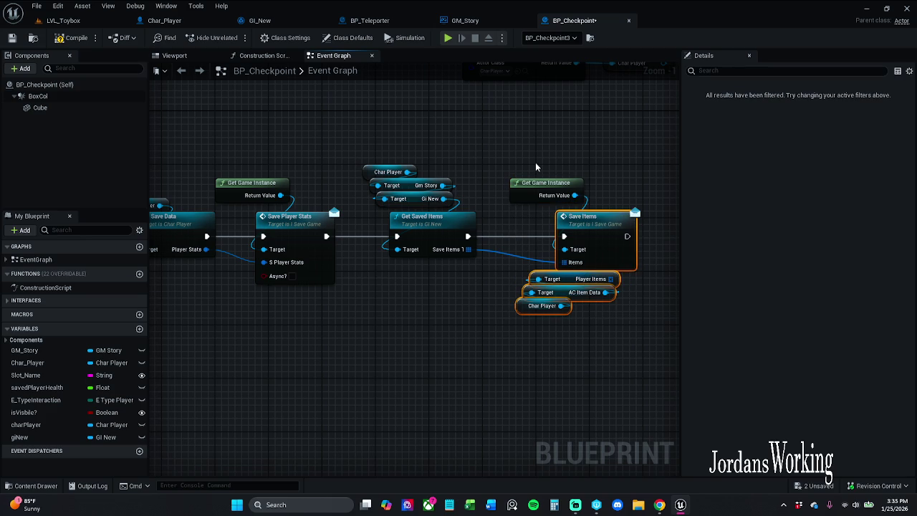
left_click_drag(582, 230, 556, 230)
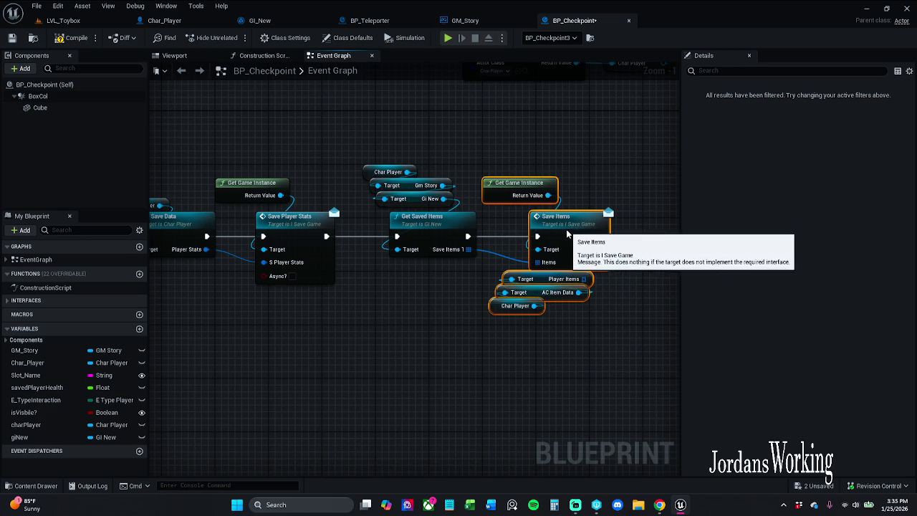
left_click(603, 194)
left_click_drag(528, 184, 533, 191)
left_click_drag(536, 155, 553, 324)
left_click_drag(565, 235, 579, 235)
left_click(599, 159)
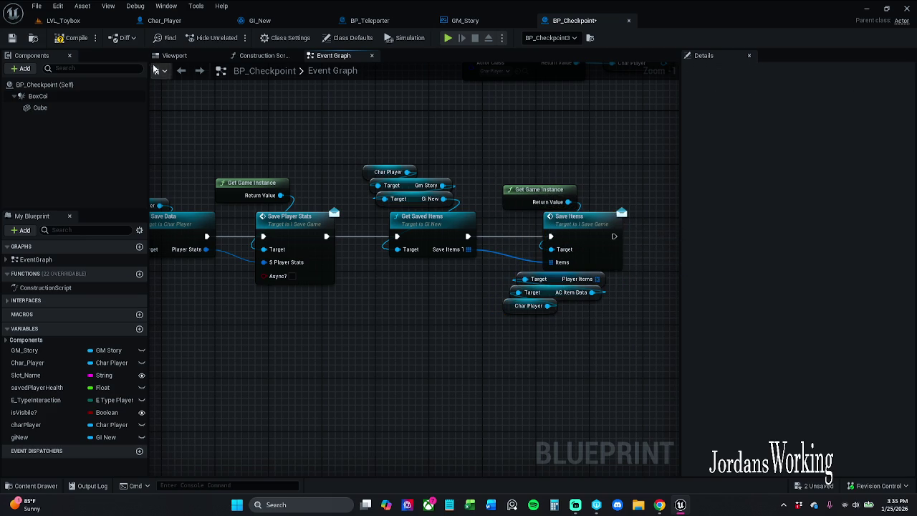
left_click(12, 38)
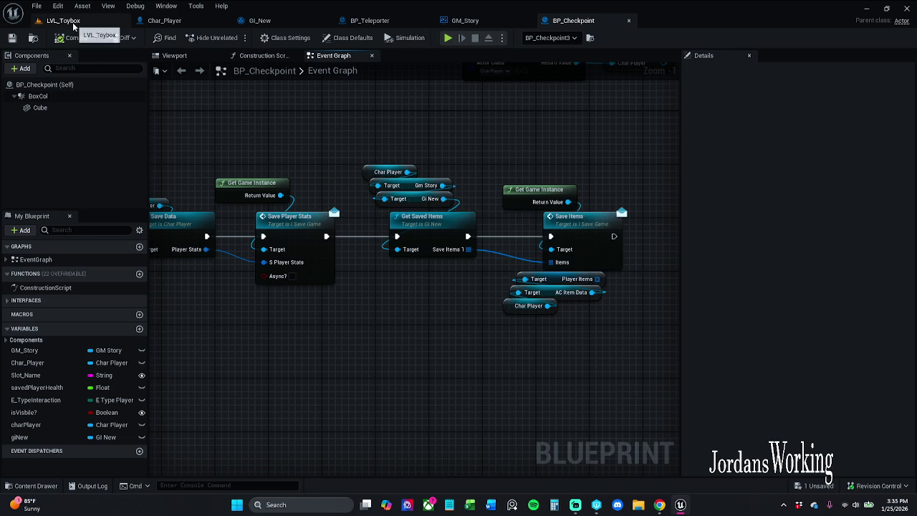
left_click(73, 23)
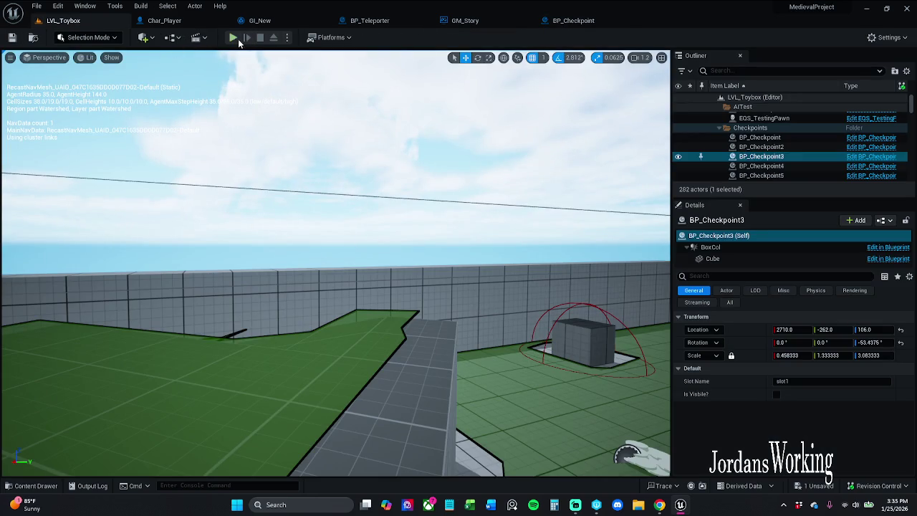
- Playtest LVL_Toybox, running through the level, picking up health potions and checking the inventory
left_click(233, 40)
key("i")
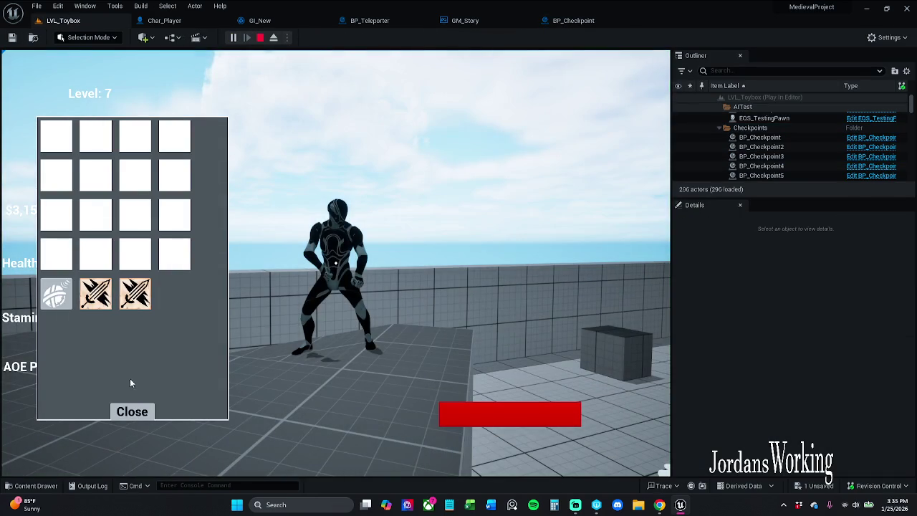
left_click(132, 412)
key("w")
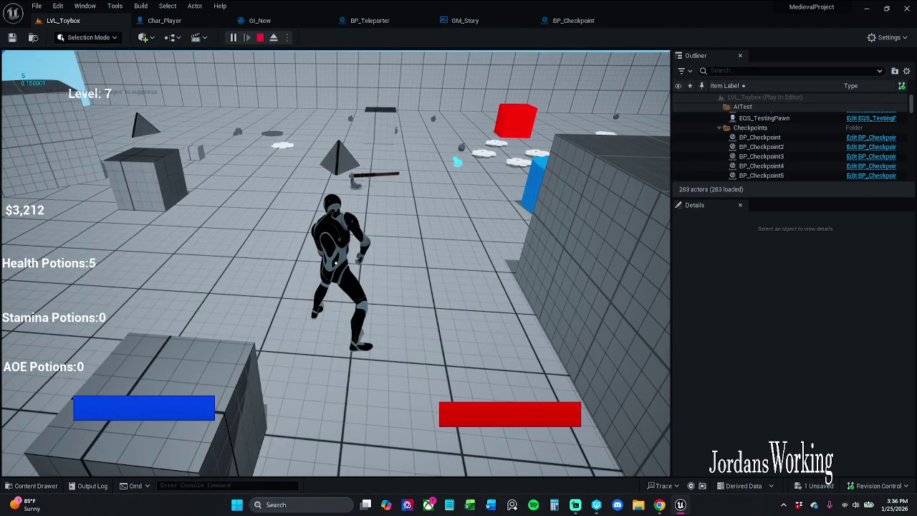
left_click(132, 412)
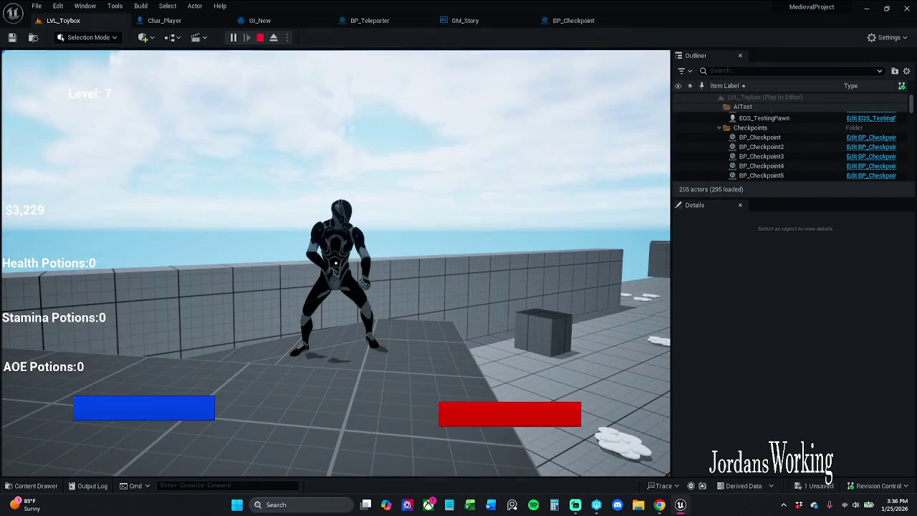
key("i")
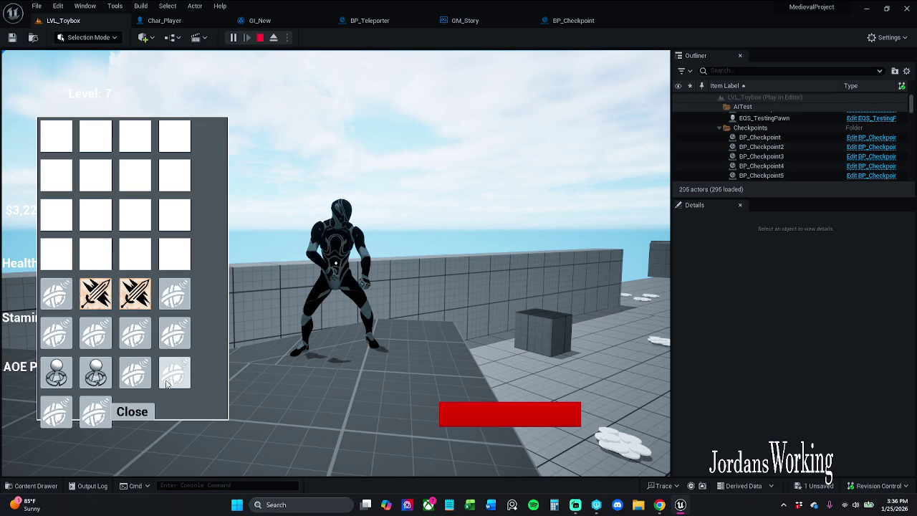
left_click(120, 407)
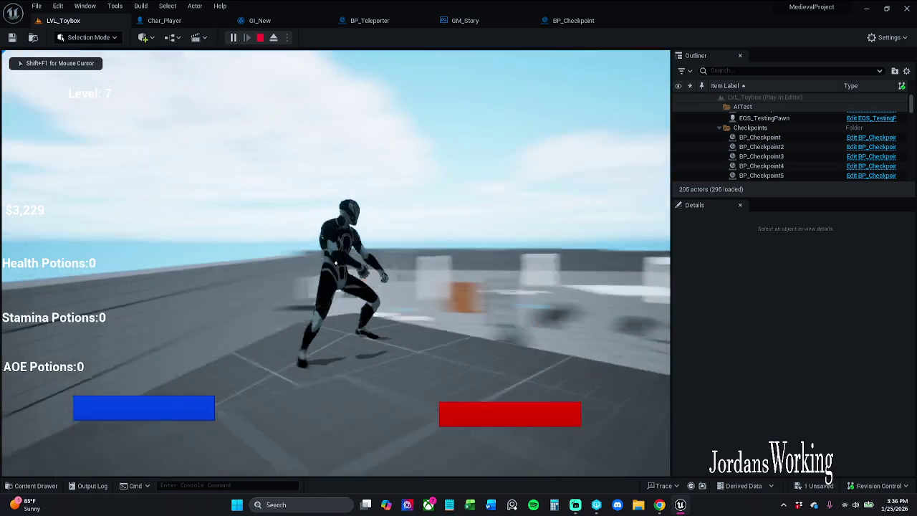
key("w")
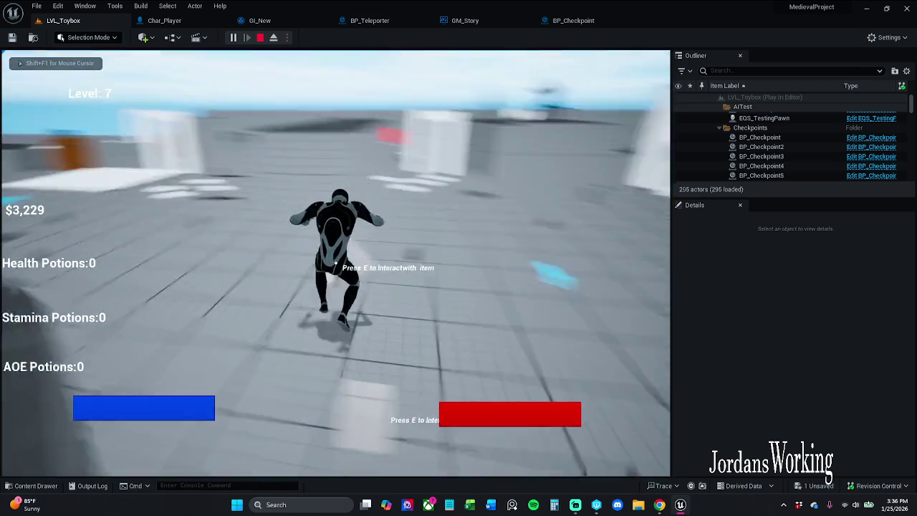
key("w")
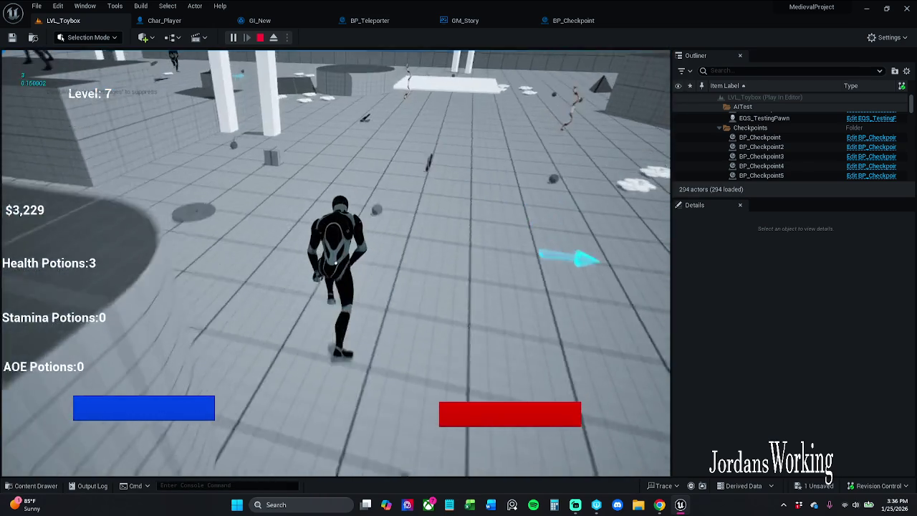
- Respawn the character, check which inventory items persisted, then stop the play session
key("e")
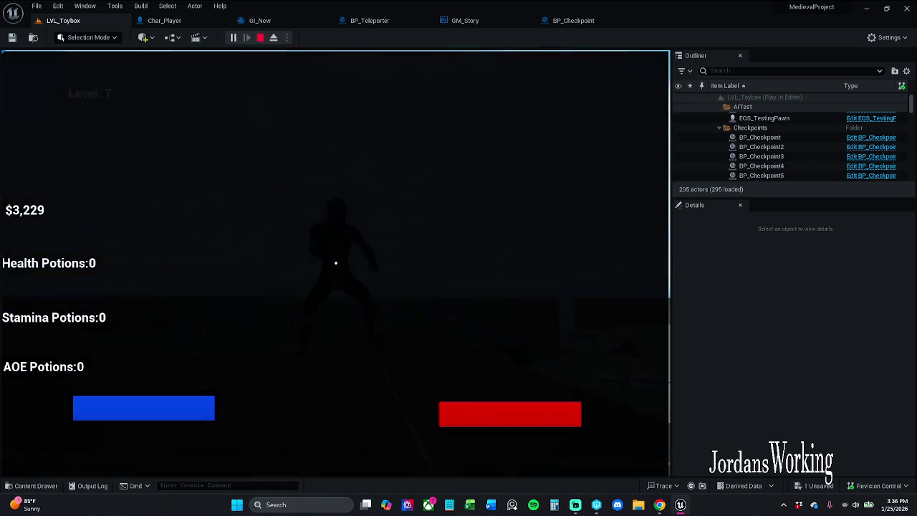
key("i")
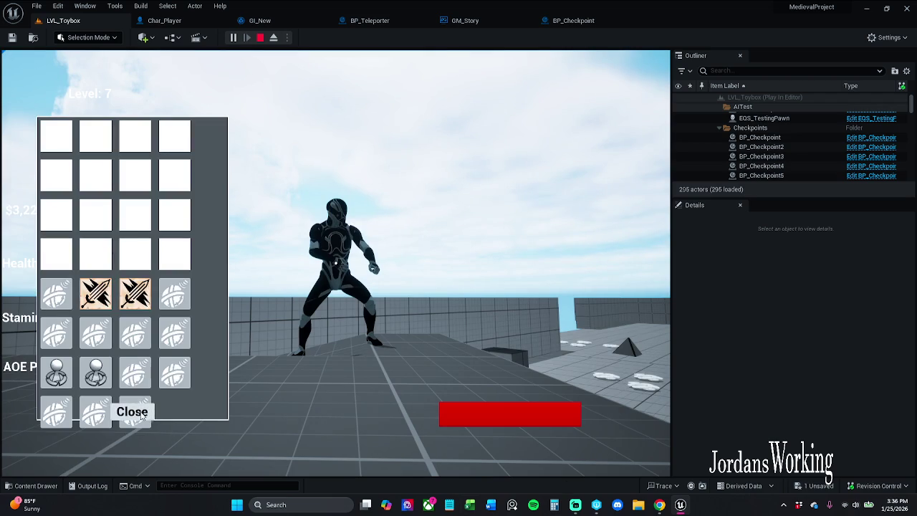
left_click(132, 412)
key("w")
key("w")
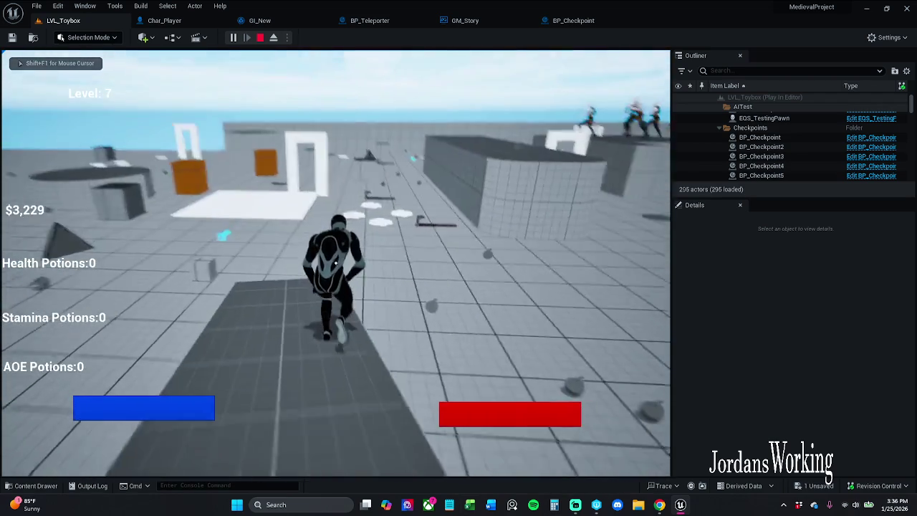
key("w")
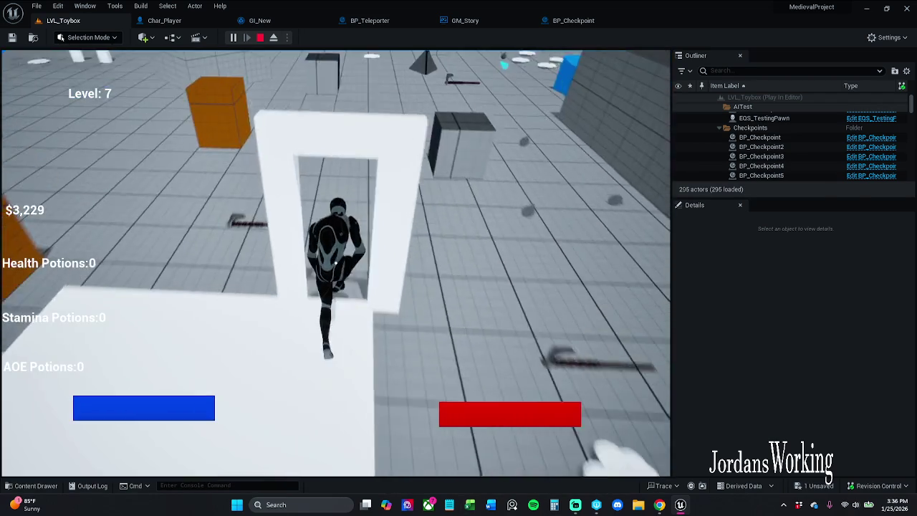
key("i")
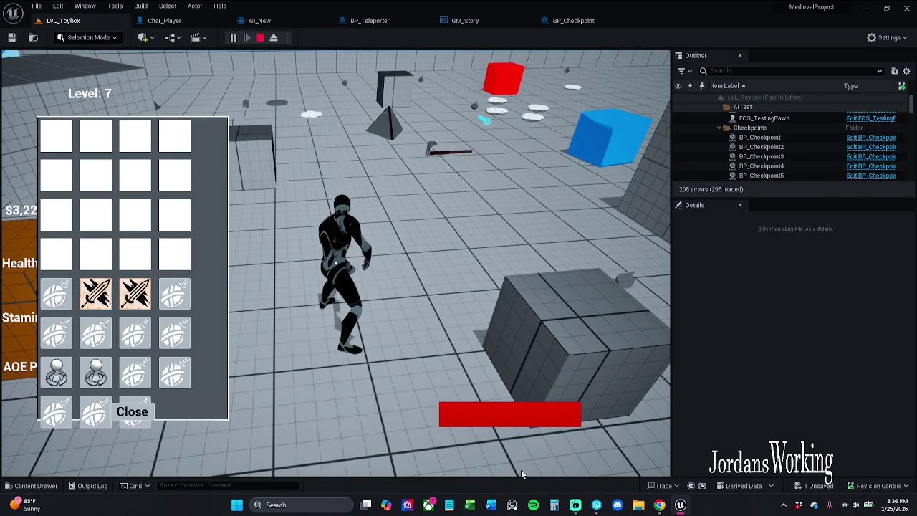
key("Escape")
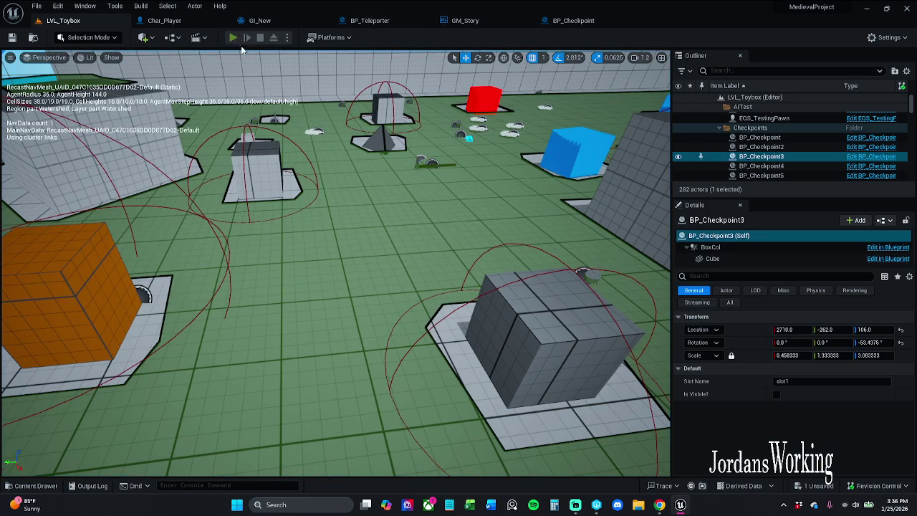
- Replay the level to check the starting inventory, stop, and show GM_Story's event graph
left_click(233, 37)
key("i")
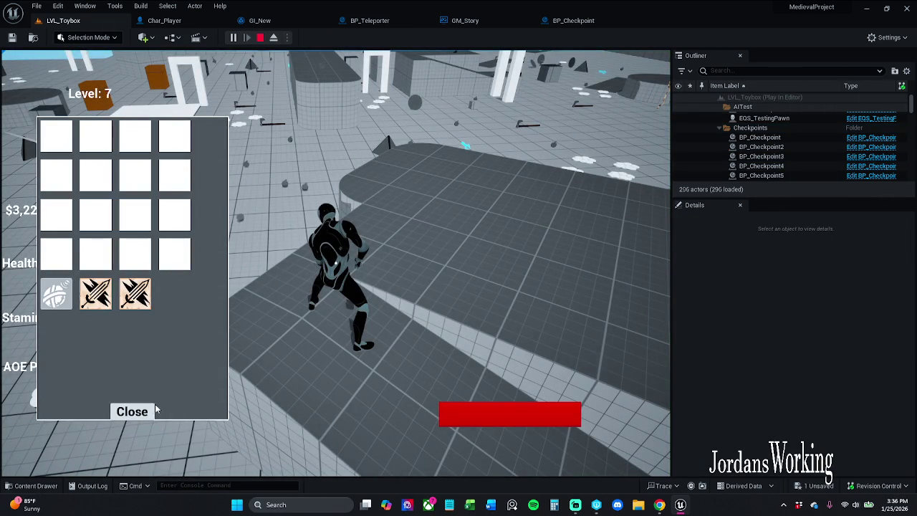
key("Escape")
left_click(465, 20)
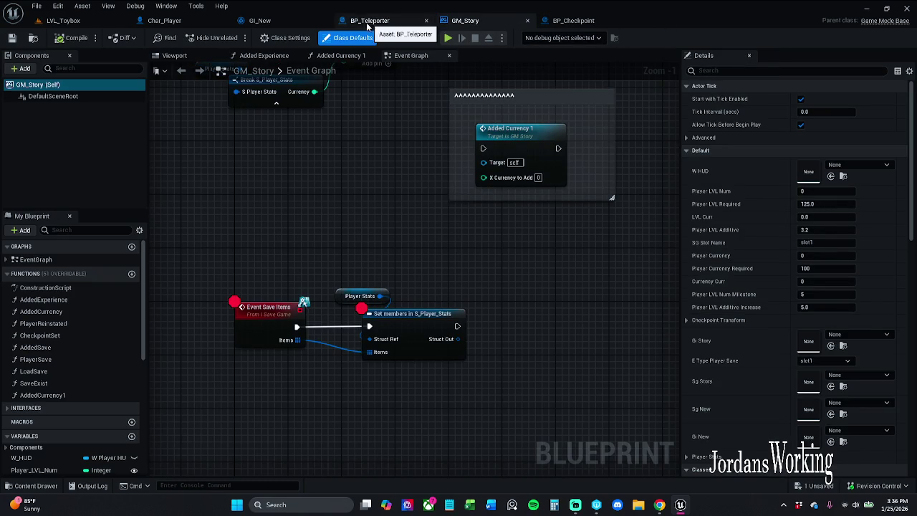
- Open SG_New from _MyContent/Blueprints/SaveGame and inspect its saveItems variable
left_click(272, 26)
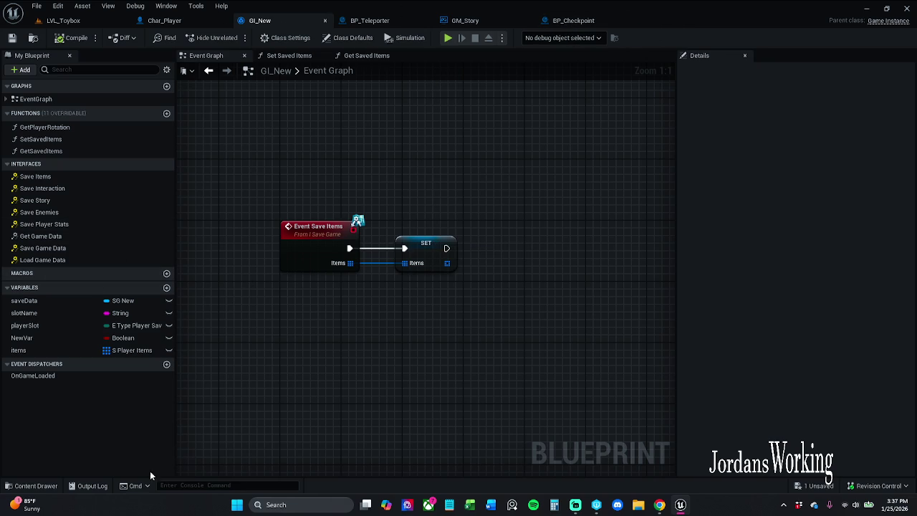
left_click(32, 486)
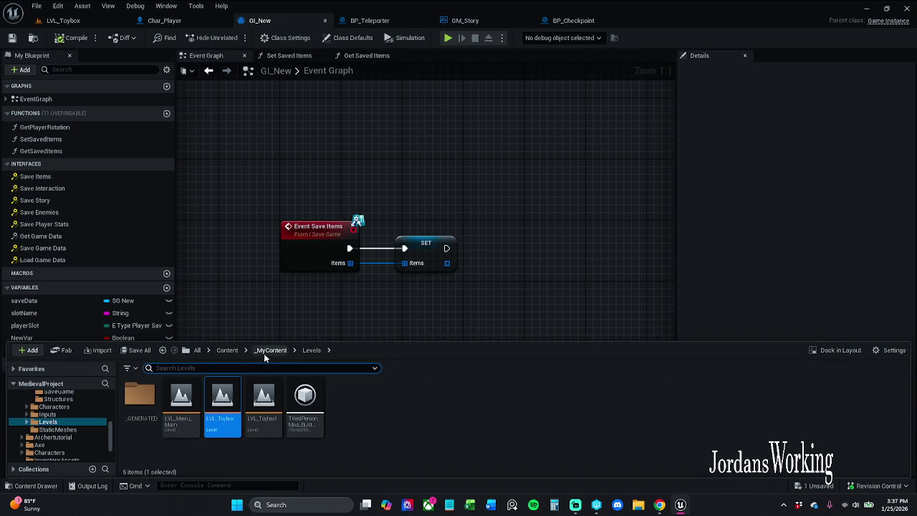
left_click(271, 350)
double_click(222, 398)
left_click(716, 423)
key("Return")
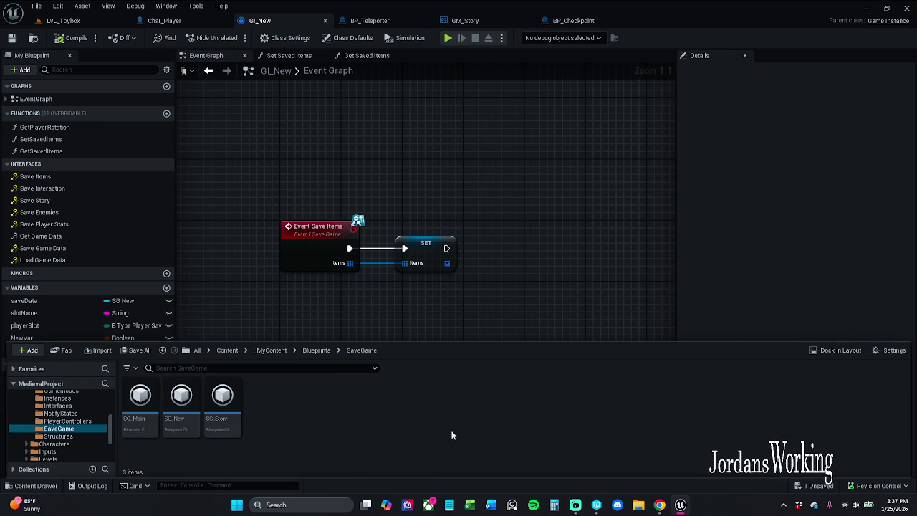
double_click(181, 402)
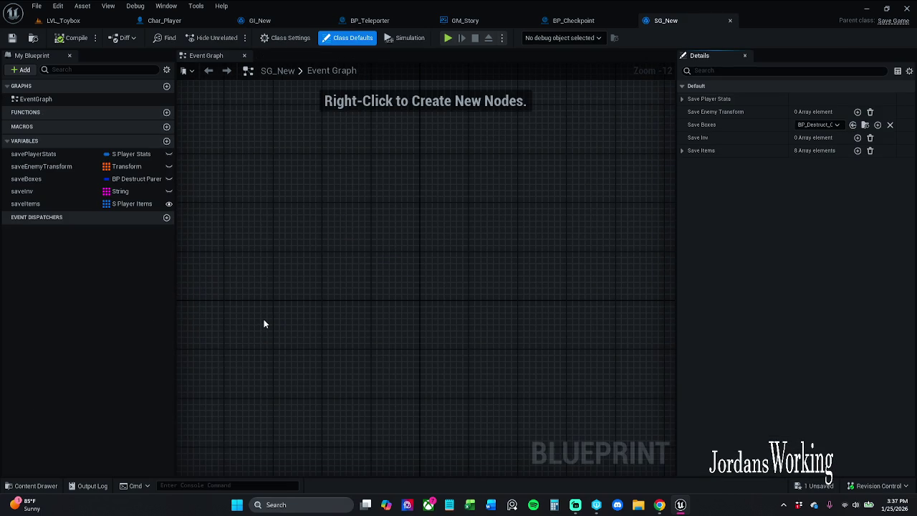
left_click(68, 204)
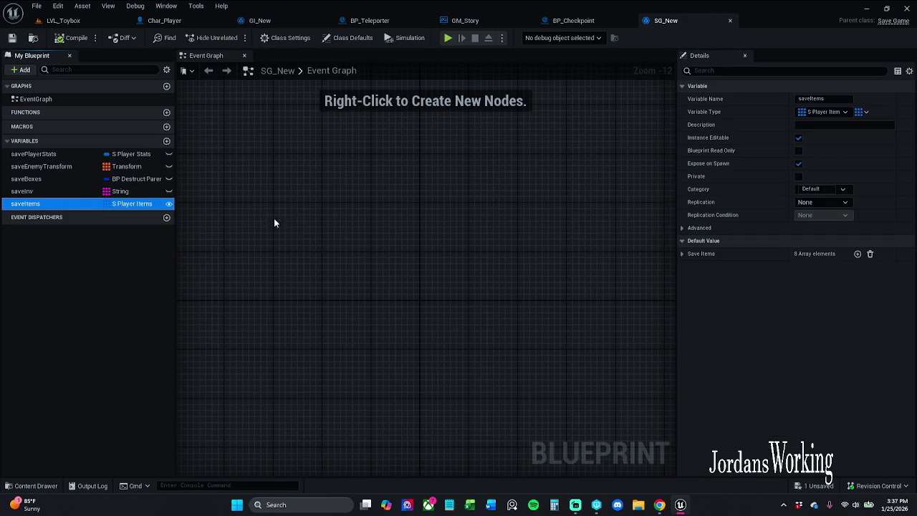
- Move BP_Checkpoint's Char Player item-reading nodes aside and open GI_New's Get Saved Items
left_click(586, 21)
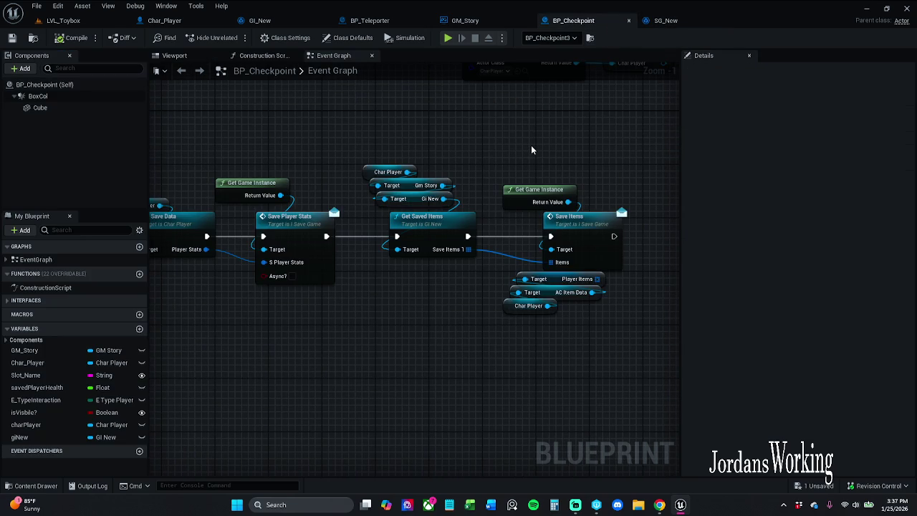
mouse_move(424, 317)
left_mouse_down()
mouse_move(504, 263)
mouse_move(506, 251)
mouse_move(480, 297)
left_mouse_up()
left_click(502, 265)
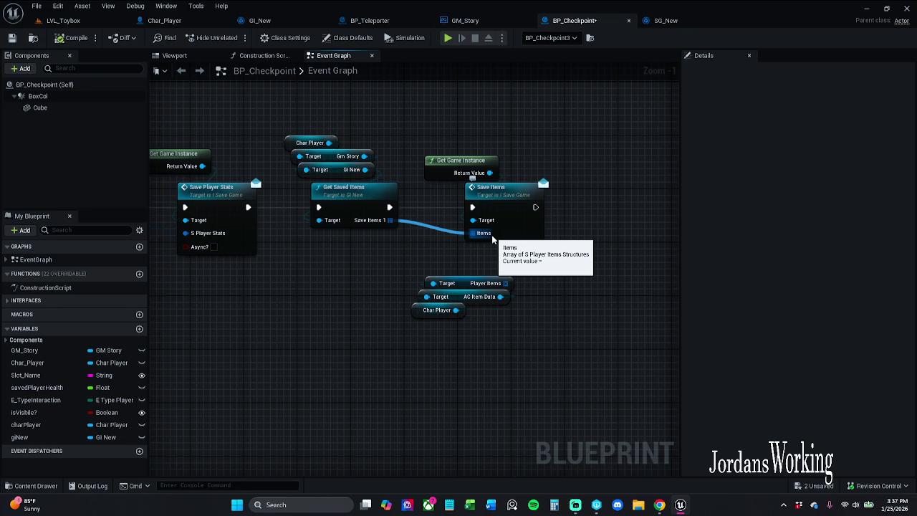
mouse_move(446, 144)
left_mouse_down()
mouse_move(487, 145)
mouse_move(462, 145)
left_mouse_up()
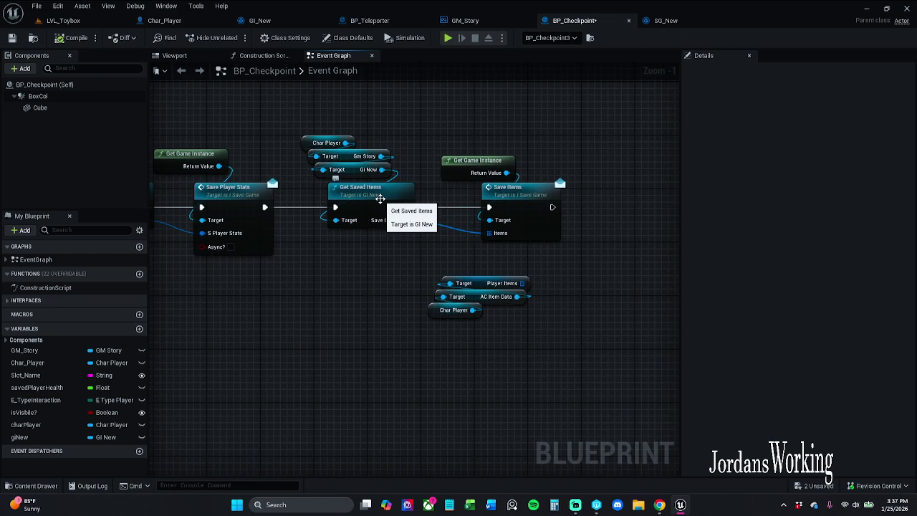
double_click(380, 203)
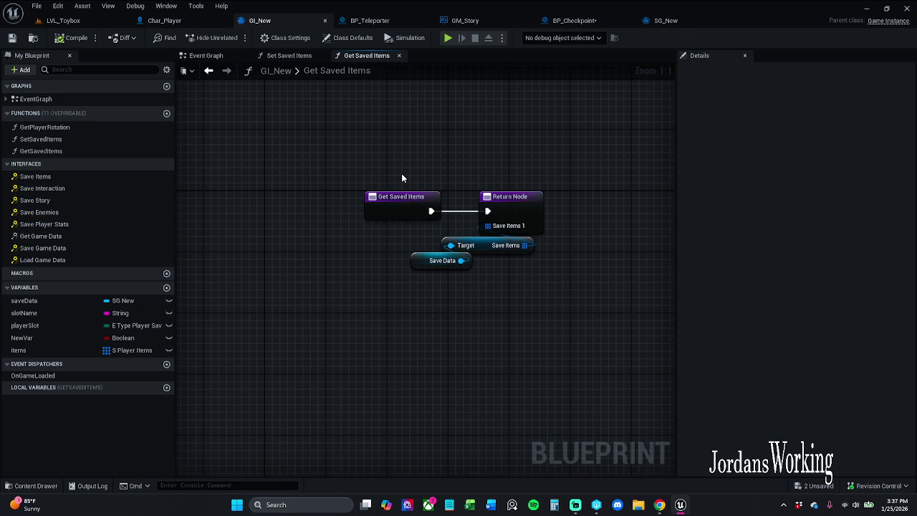
- Delete the L Player Item setter and lPlayerItem local variable from Set Saved Items, then save GI_New
left_click(419, 261)
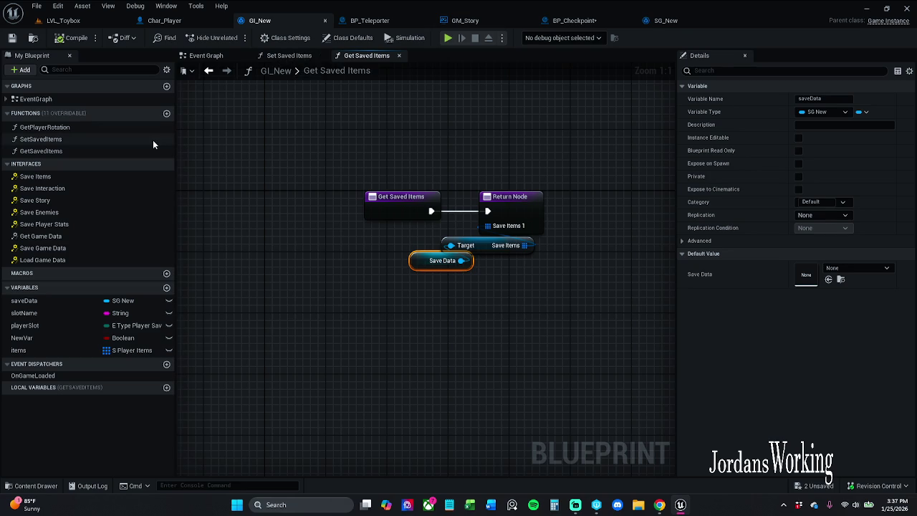
left_click(288, 57)
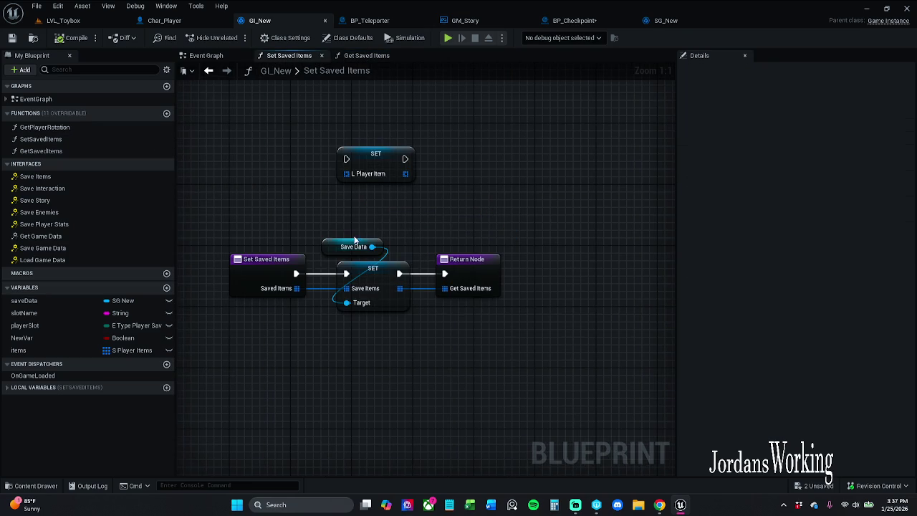
left_click(386, 166)
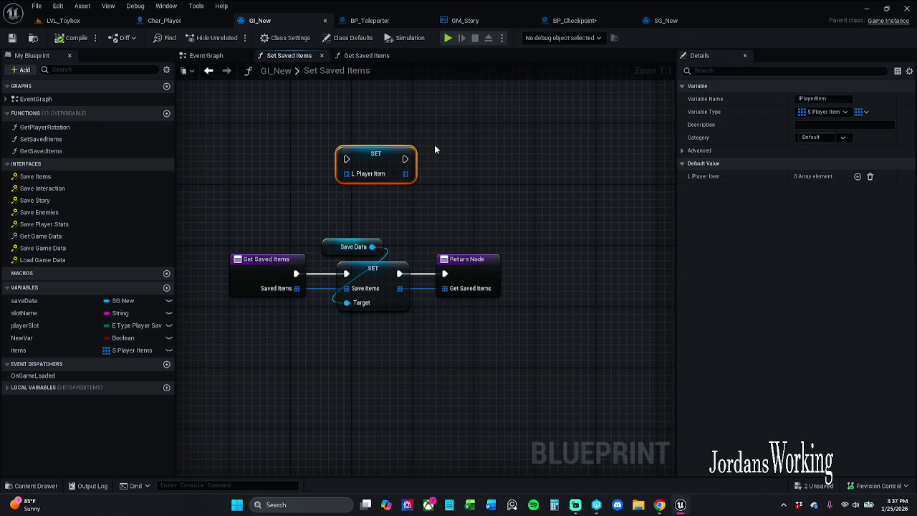
key("Delete")
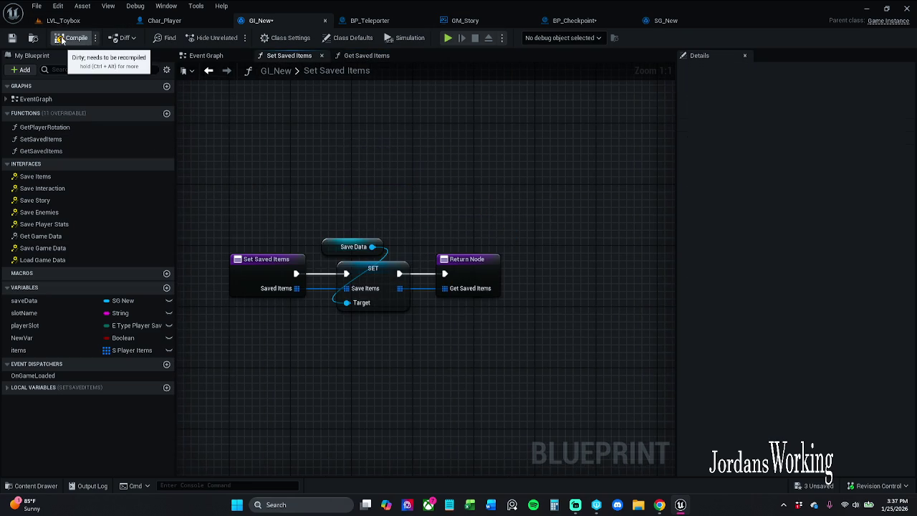
left_click(7, 387)
left_click(43, 401)
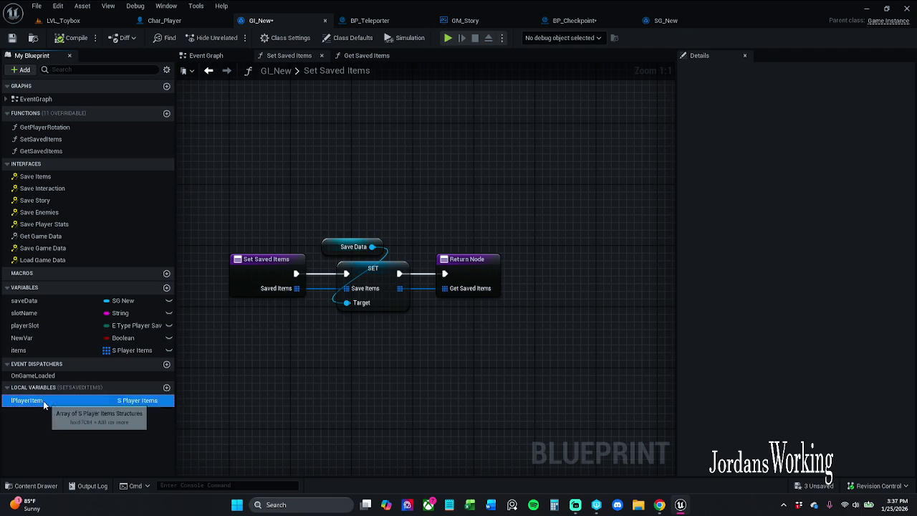
key("Delete")
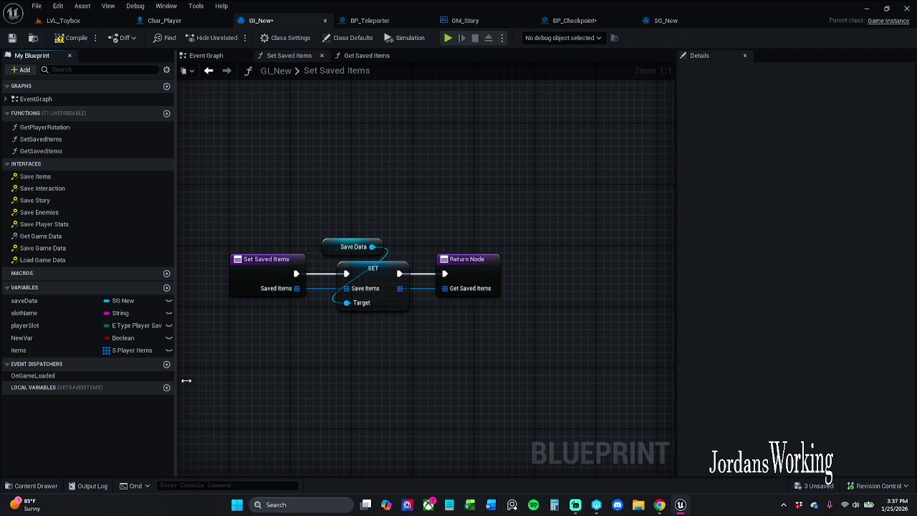
left_click(12, 37)
- Inspect the Save Items setter fed by Save Data, then return to BP_Checkpoint
mouse_move(343, 197)
left_mouse_down()
mouse_move(414, 340)
mouse_move(409, 382)
left_mouse_up()
left_click(406, 182)
left_click(378, 293)
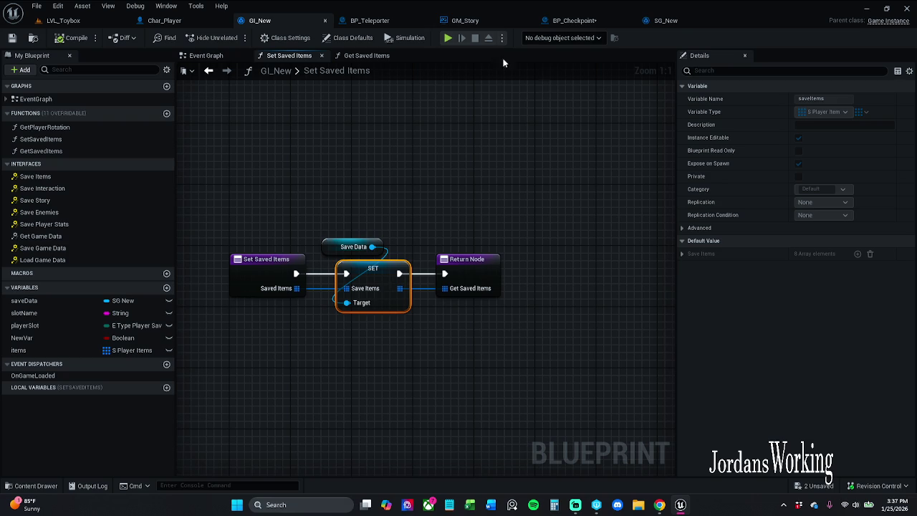
left_click(593, 21)
- Paste a copy of the Char Player > Gm Story > Gi New getters and add Set Saved Items after Save Items
left_click(489, 128)
left_click_drag(488, 128, 300, 98)
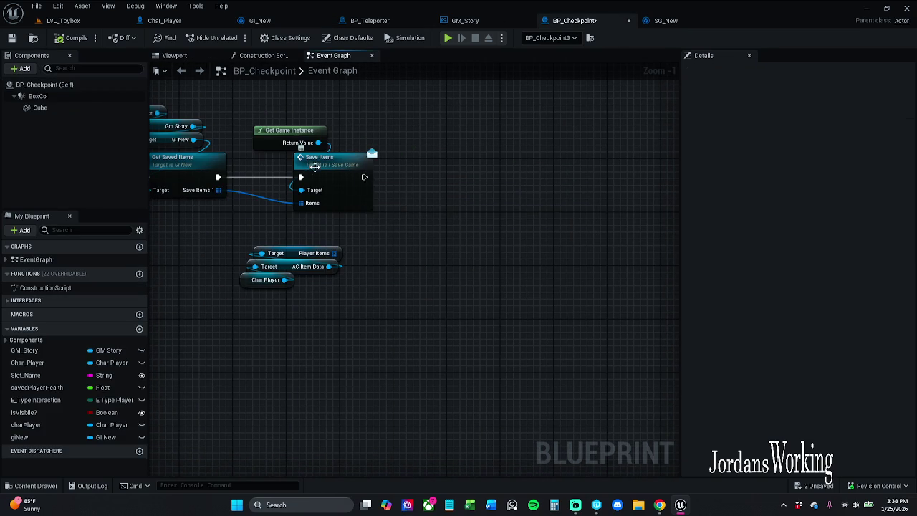
left_click_drag(340, 178, 399, 188)
left_click_drag(188, 108, 266, 159)
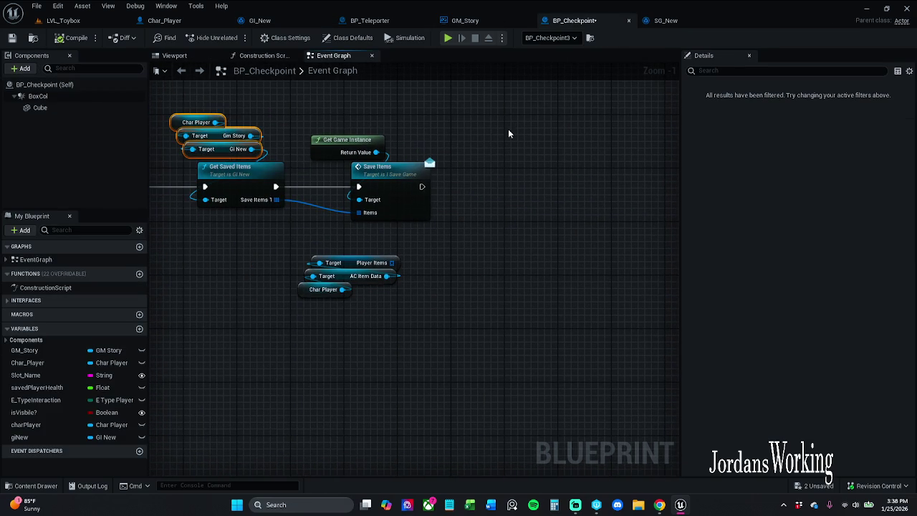
key("ctrl+v")
left_click_drag(574, 149, 502, 201)
type("set")
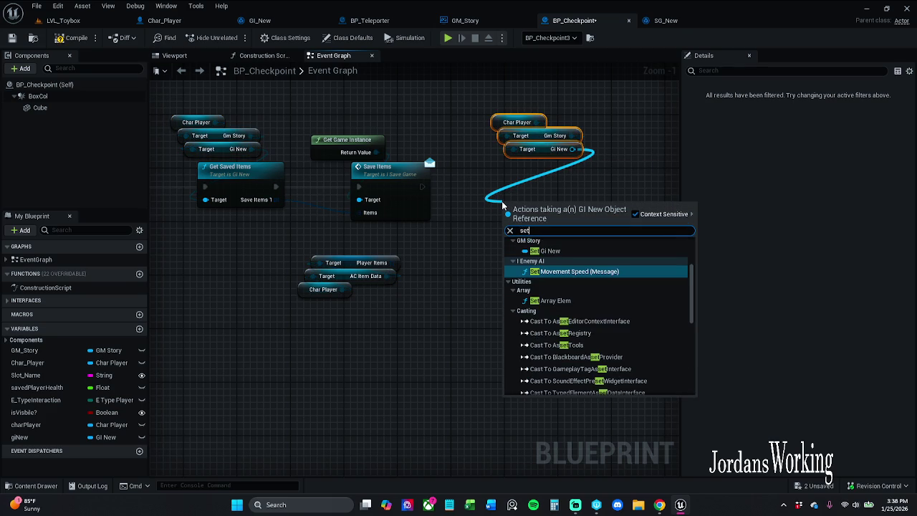
type(" saved")
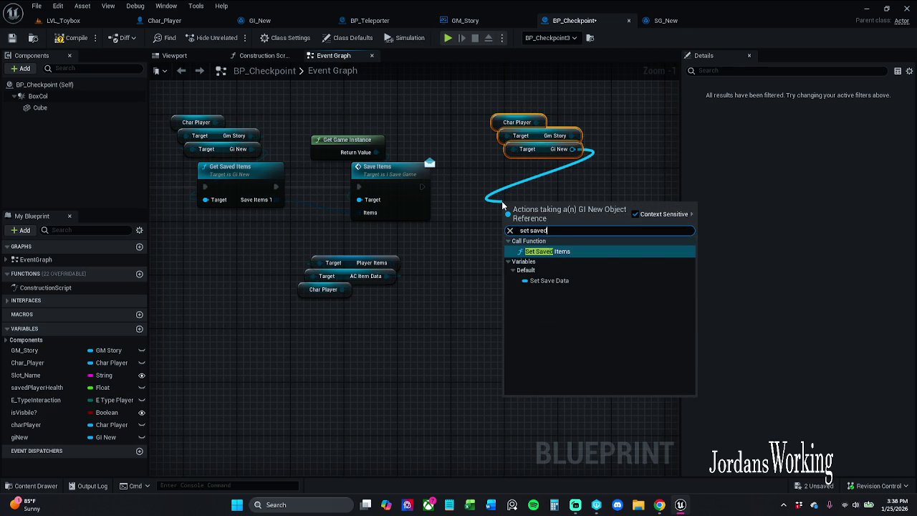
key("Return")
mouse_move(521, 206)
left_mouse_down()
mouse_move(511, 184)
mouse_move(517, 169)
mouse_move(422, 186)
left_mouse_up()
- Align the copied getters above Set Saved Items, then compile and save BP_Checkpoint
mouse_move(488, 92)
left_mouse_down()
mouse_move(553, 155)
mouse_move(529, 155)
left_mouse_up()
left_click(430, 107)
left_click(87, 43)
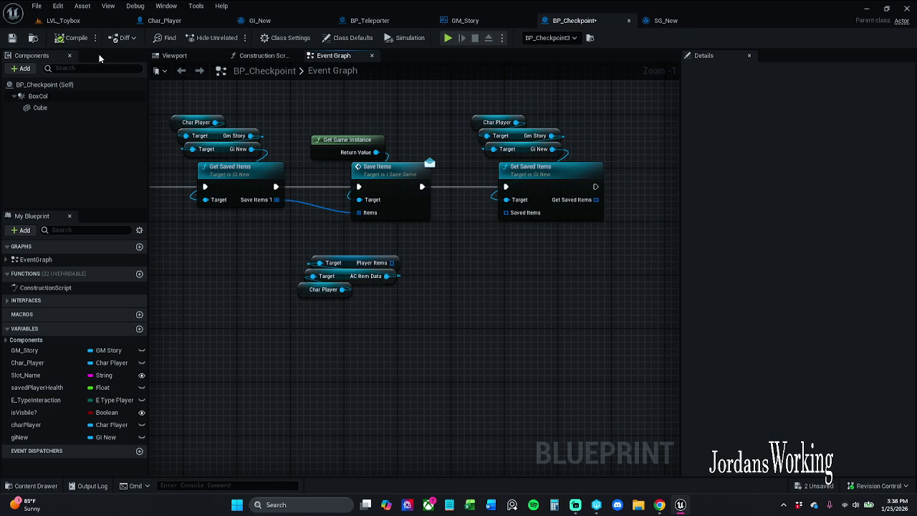
left_click(12, 38)
- Play LVL_Toybox, run forward collecting potions and items, and check the inventory
left_click(63, 20)
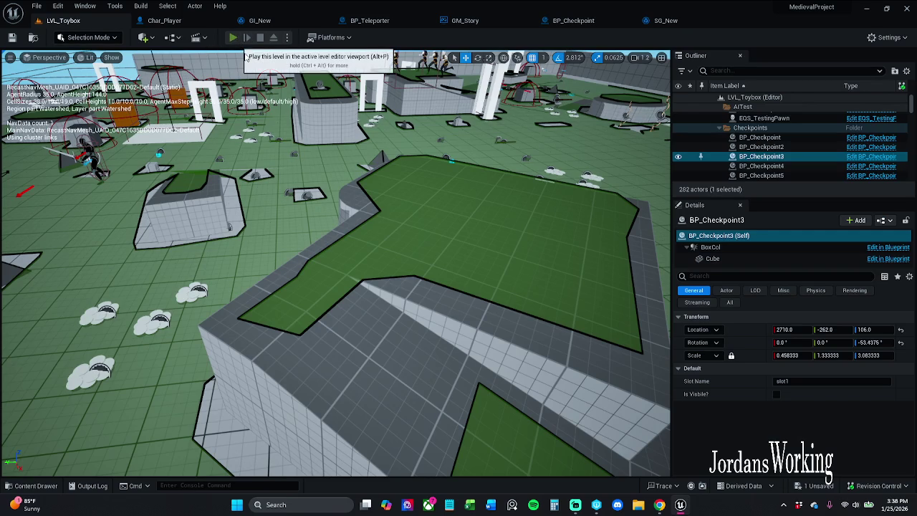
left_click(234, 40)
key("w")
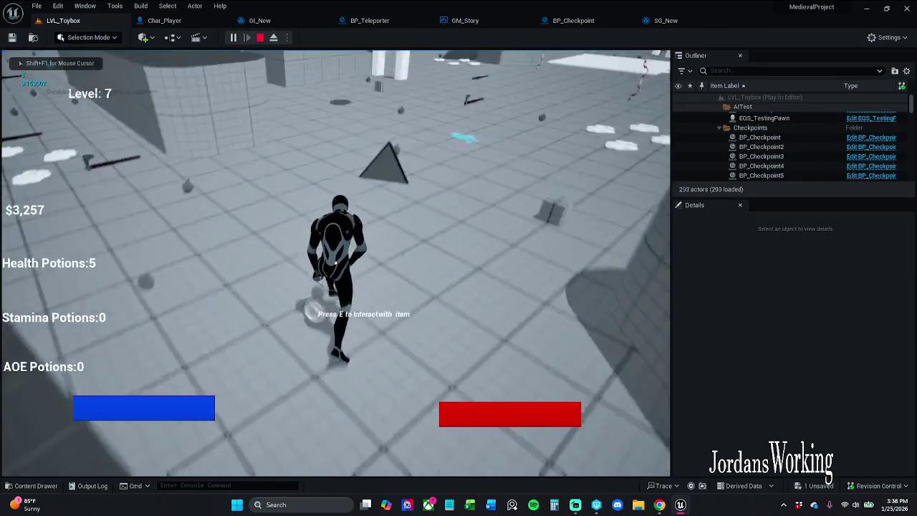
key("e")
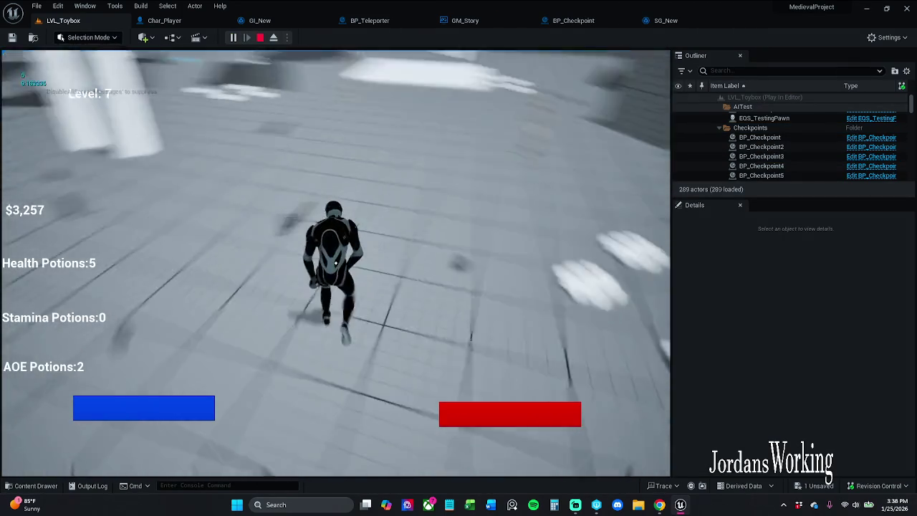
key("i")
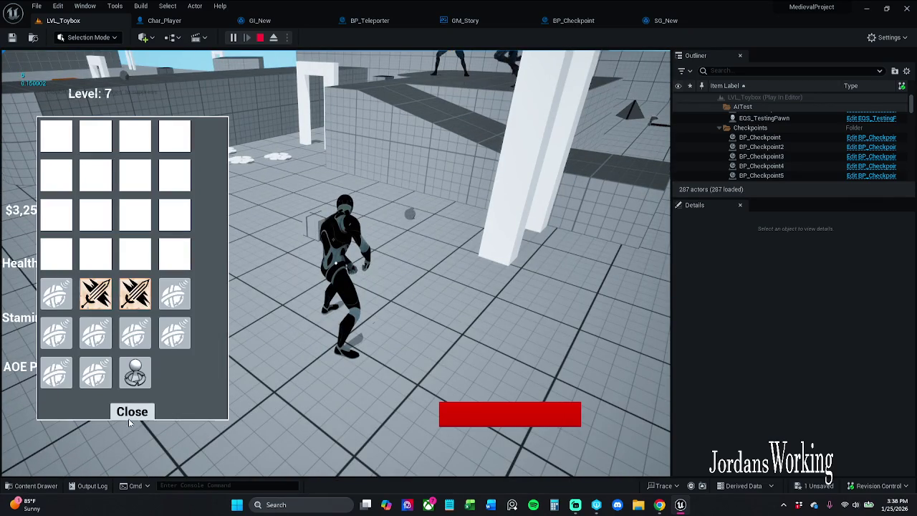
key("w")
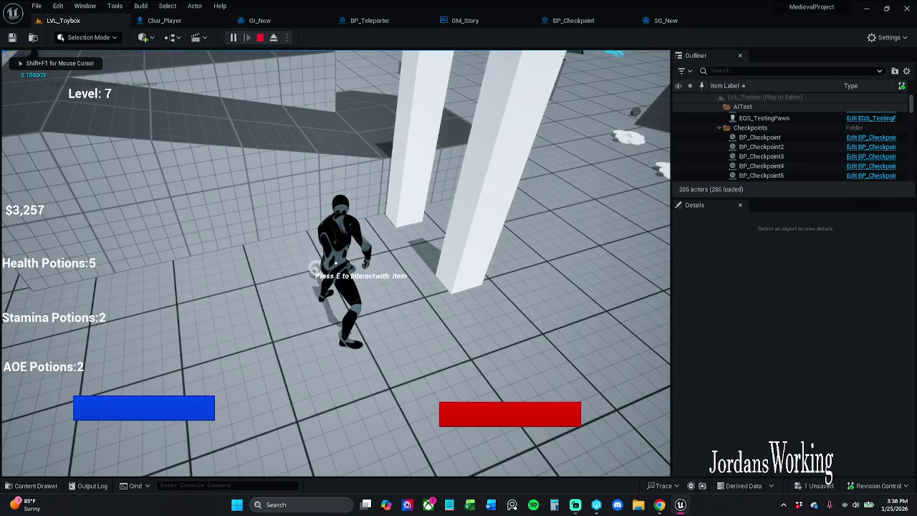
key("w")
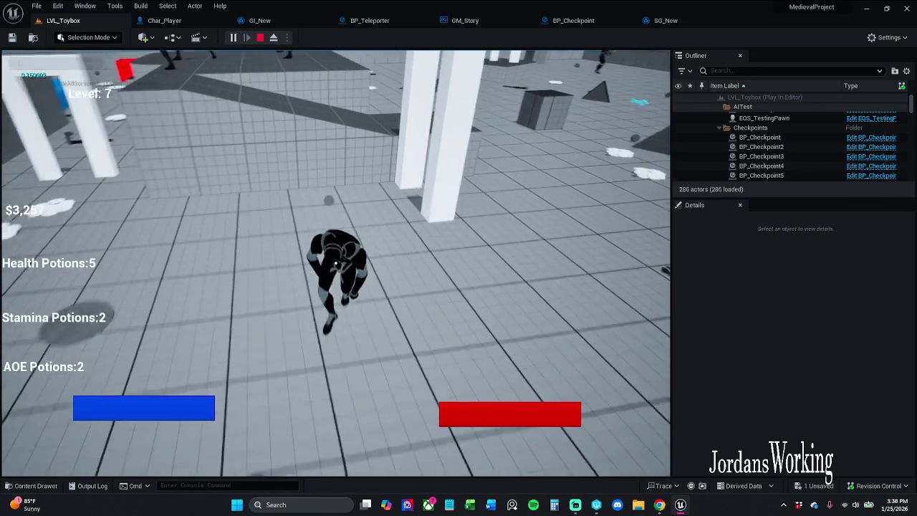
key("w")
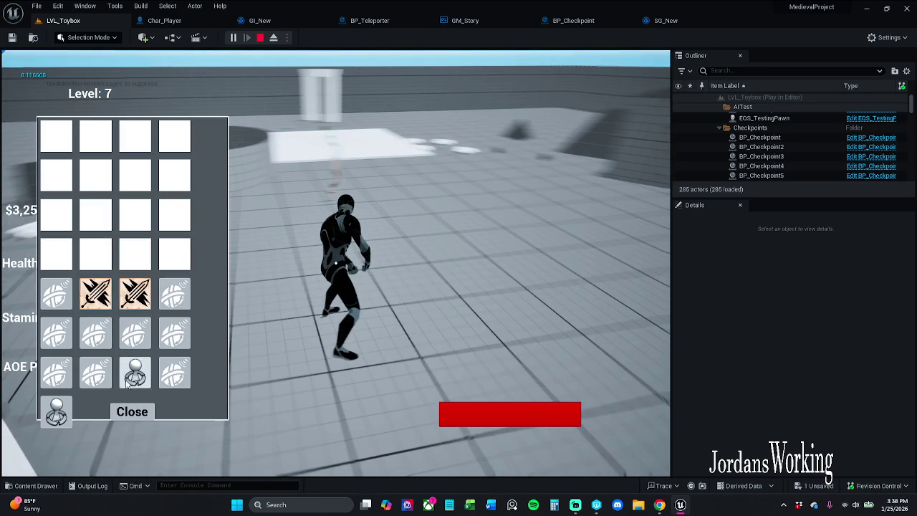
left_click(131, 412)
- Keep running and jumping through the level, check the inventory after respawning, then stop the session
key("w")
key("w")
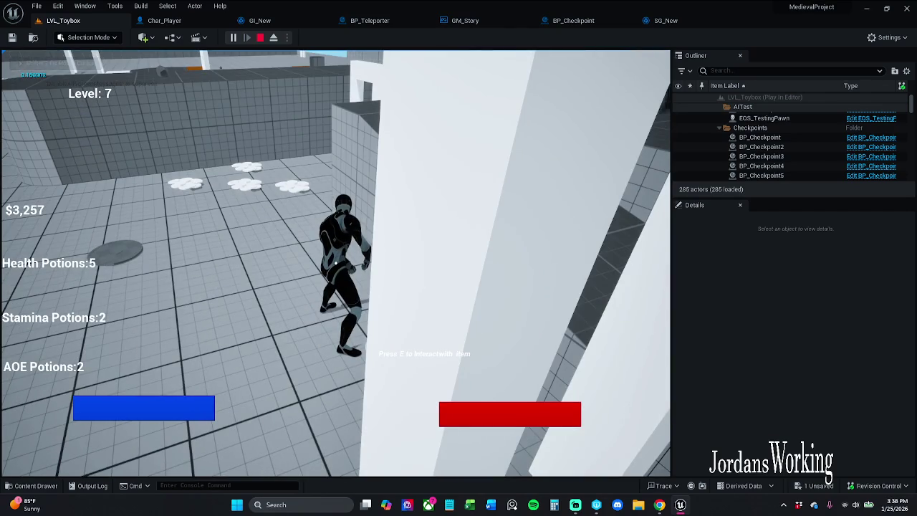
key("w")
key("w")
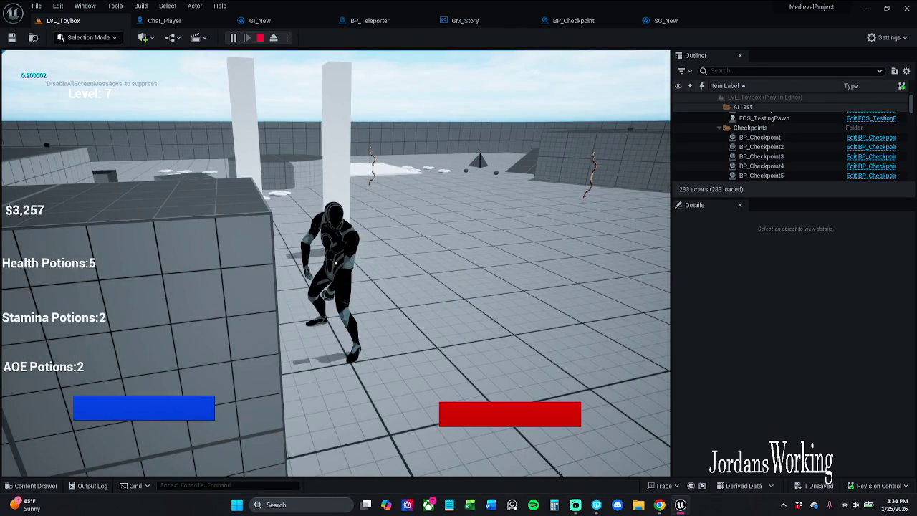
key("i")
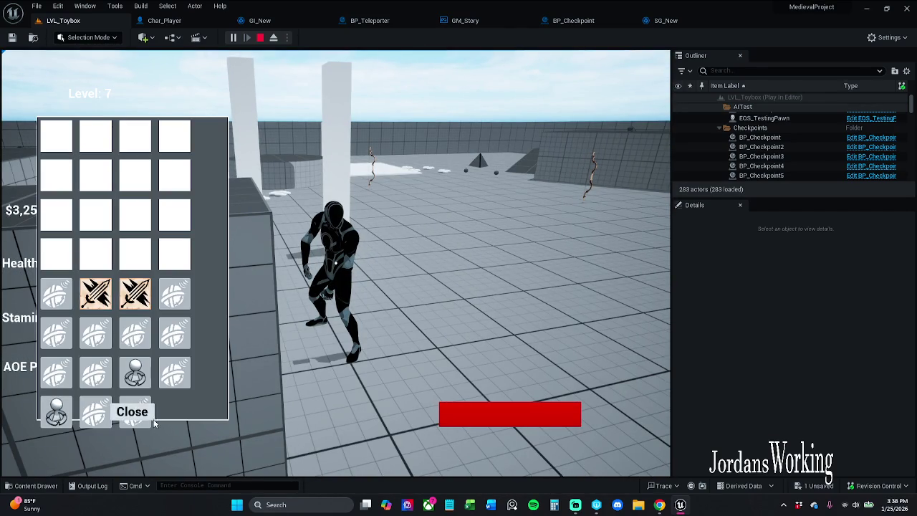
left_click(133, 413)
key("w")
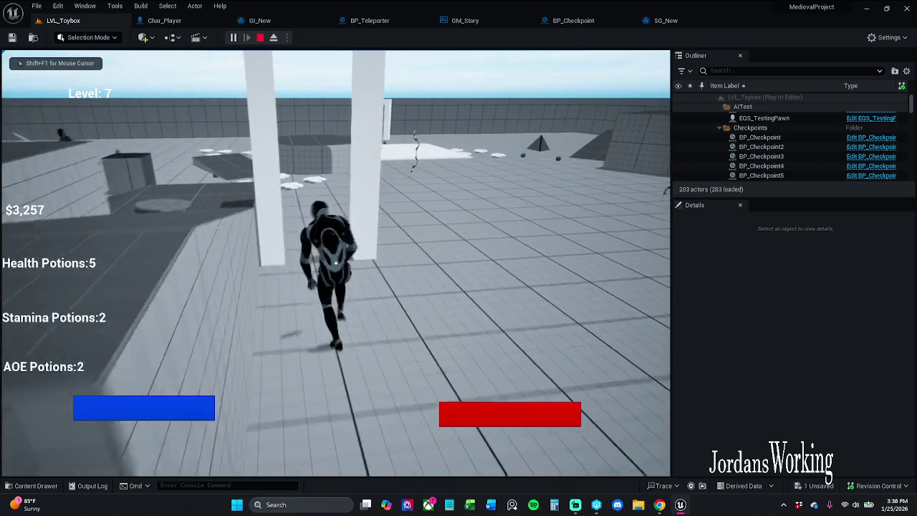
key("i")
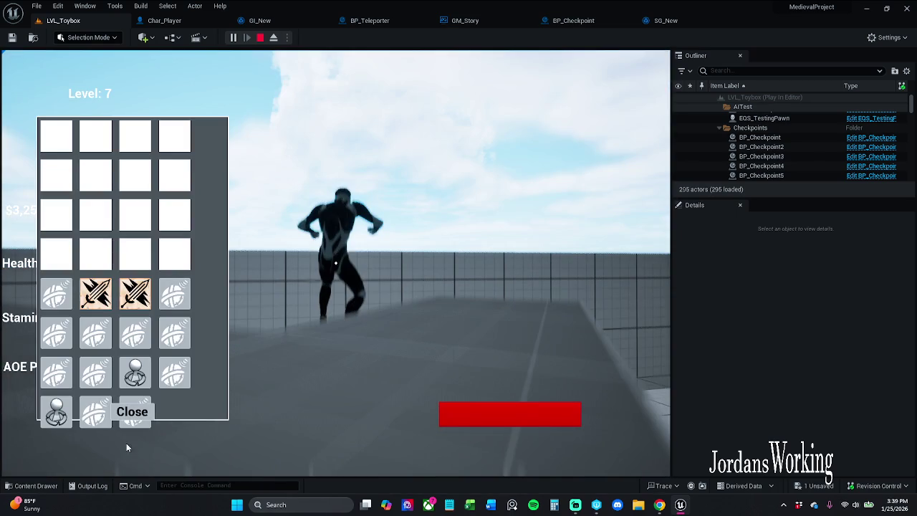
left_click(131, 412)
key("w")
key("space")
key("w")
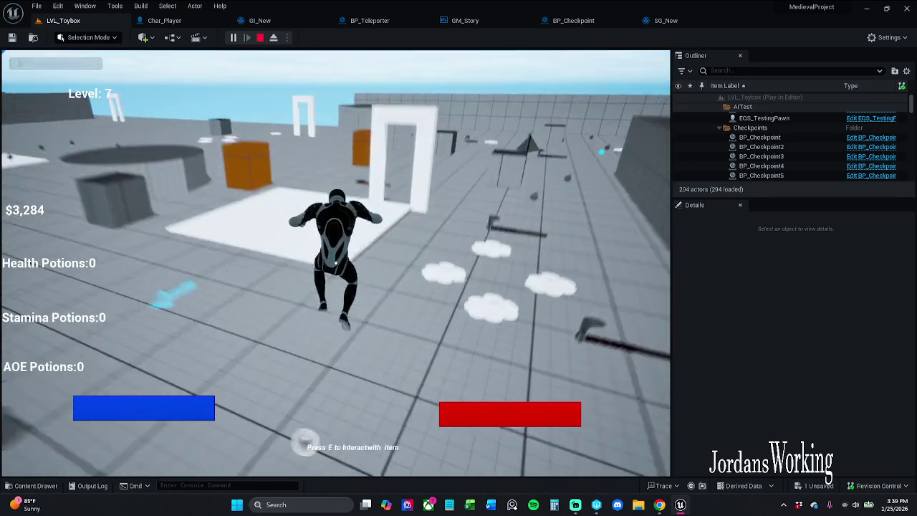
key("space")
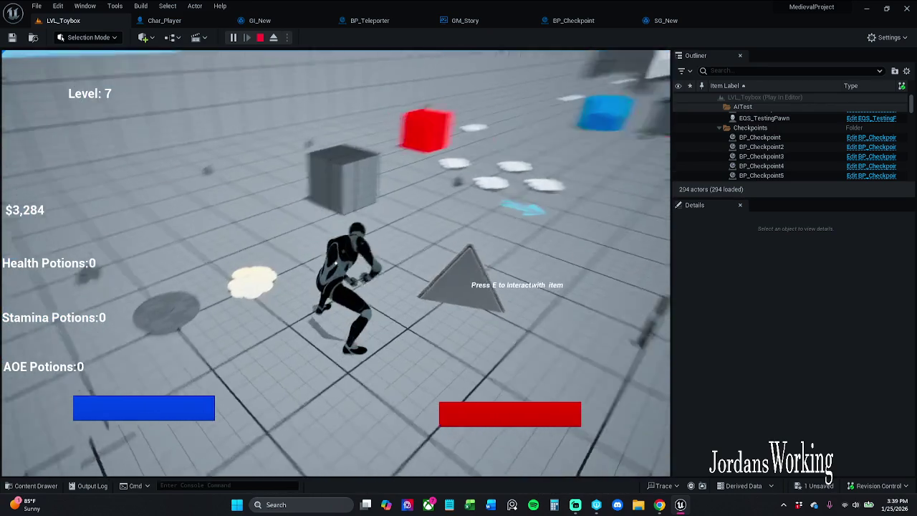
key("Escape")
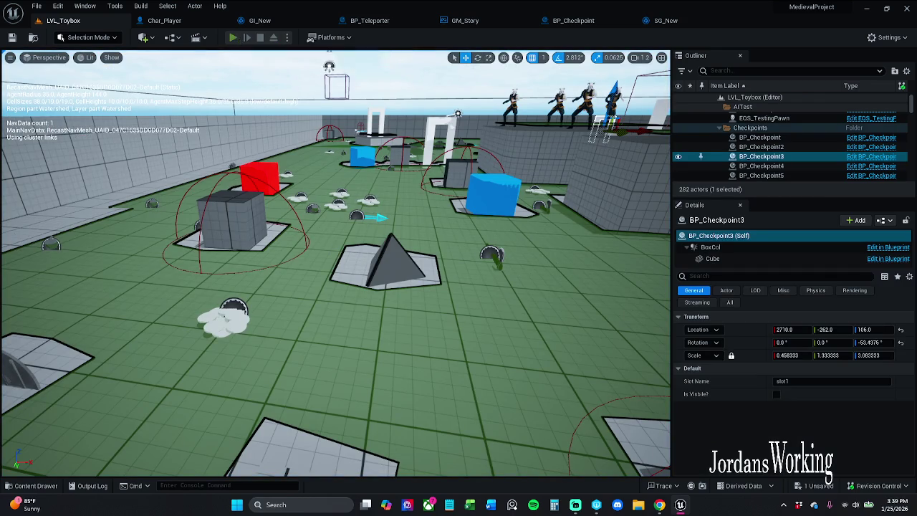
- Replay the level to check the inventory at game start, then stop again
left_click(234, 38)
key("i")
left_click(134, 421)
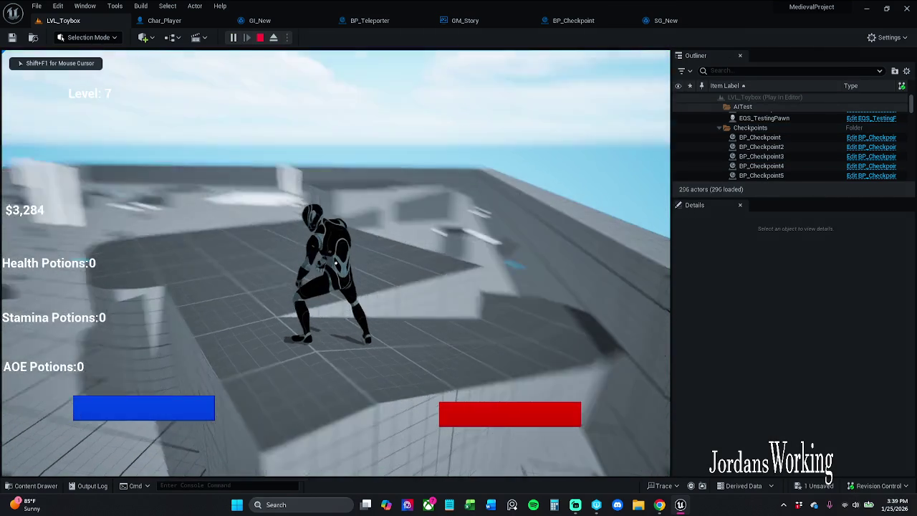
key("Escape")
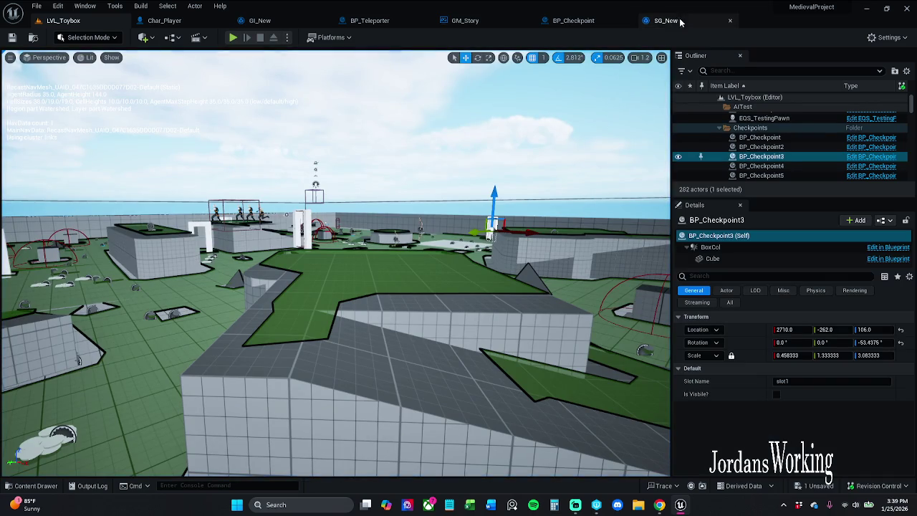
- Close SG_New, break the Save Items to Set Saved Items wire, and return to LVL_Toybox
left_click(666, 21)
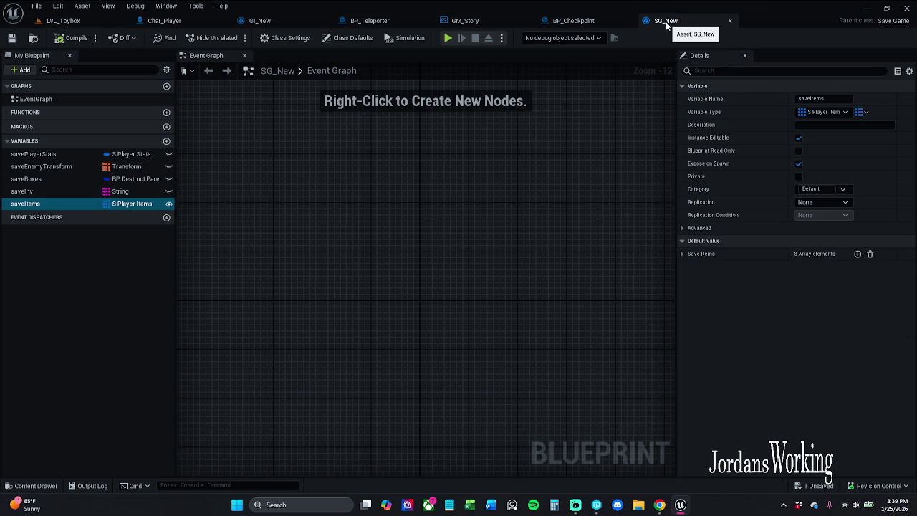
left_click_drag(514, 149, 487, 234)
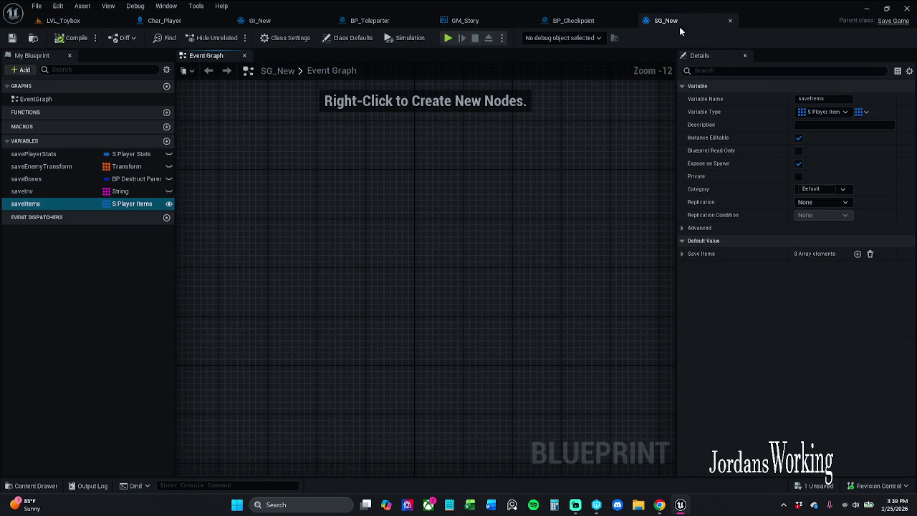
left_click(730, 20)
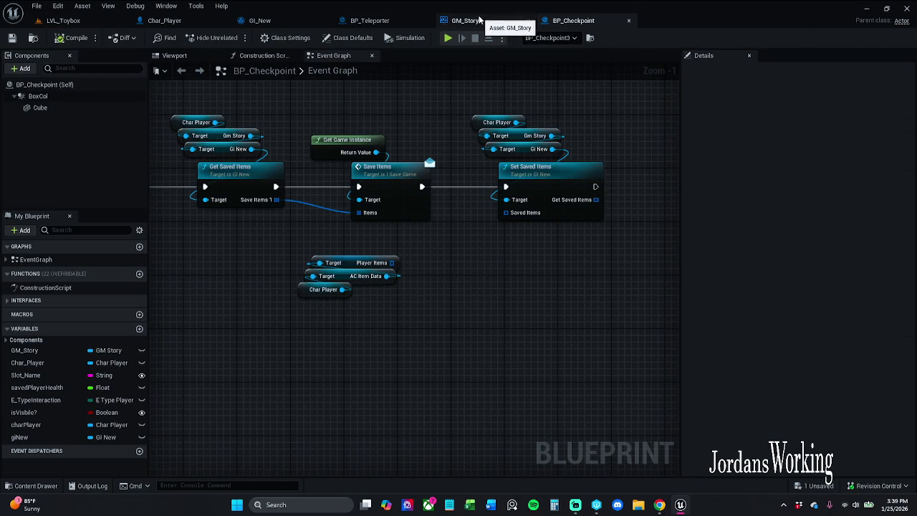
left_click(466, 187, "alt")
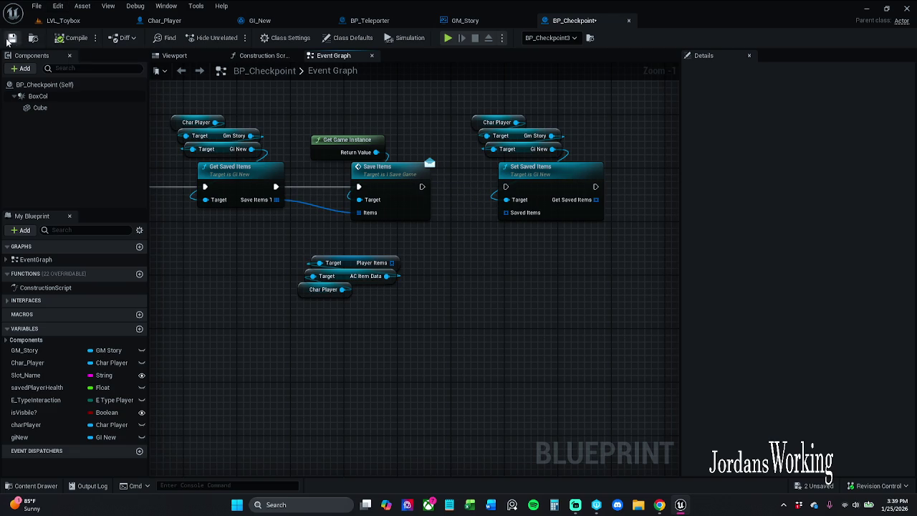
left_click(86, 24)
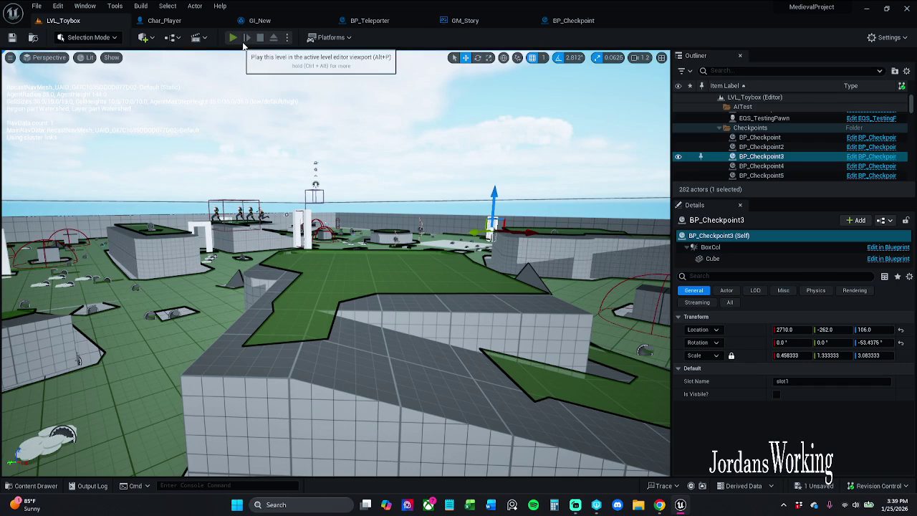
left_click(233, 37)
key("i")
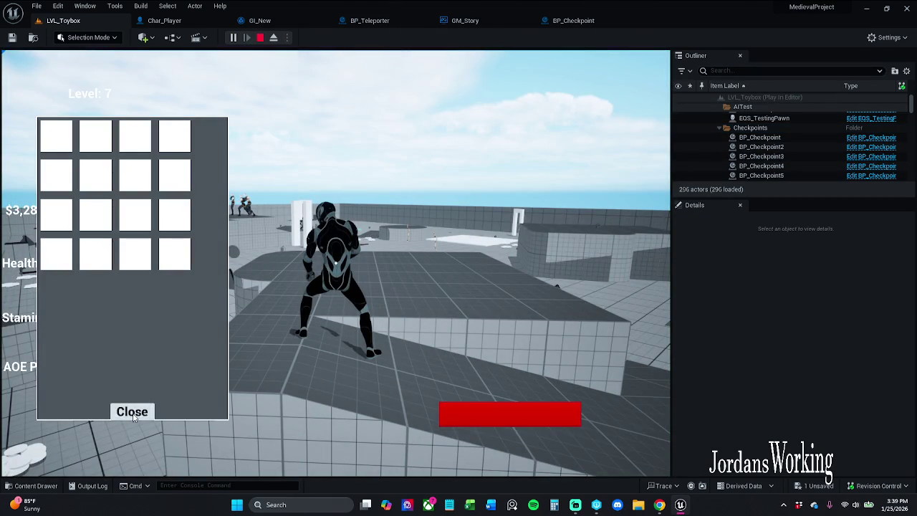
left_click(133, 418)
key("w")
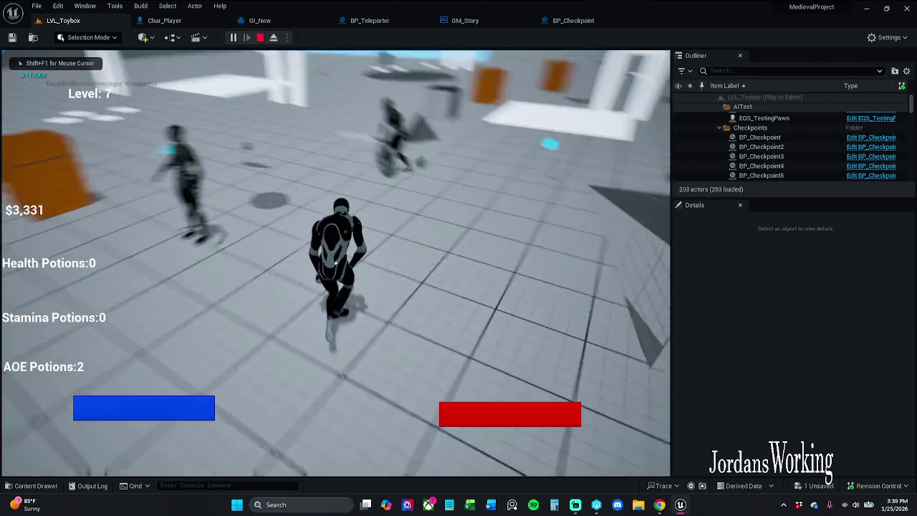
key("e")
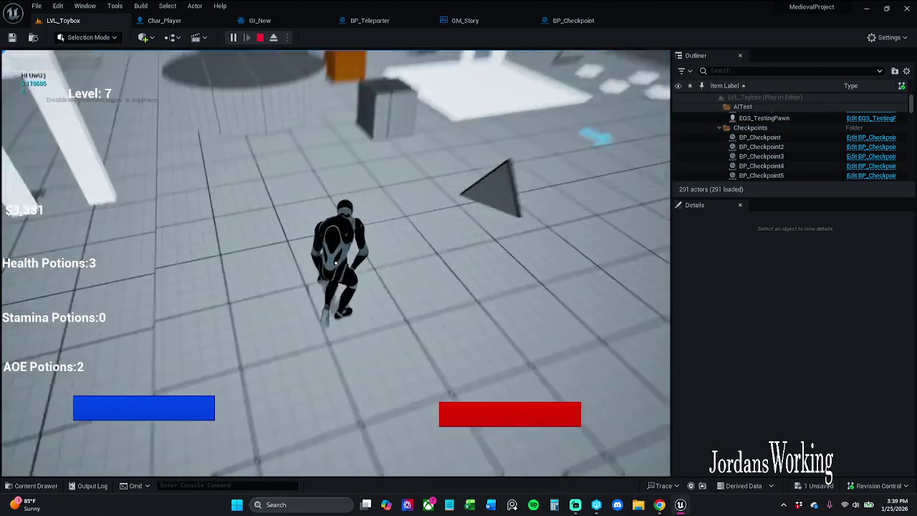
key("e")
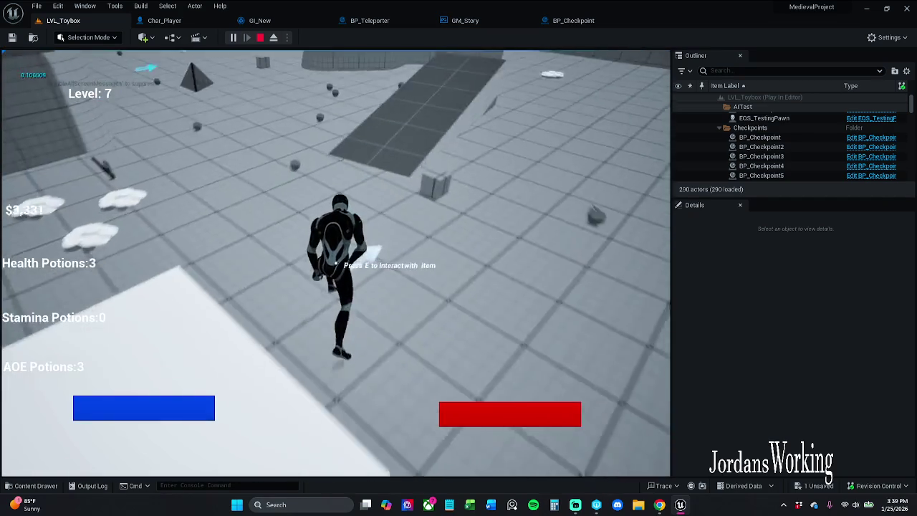
key("e")
key("e")
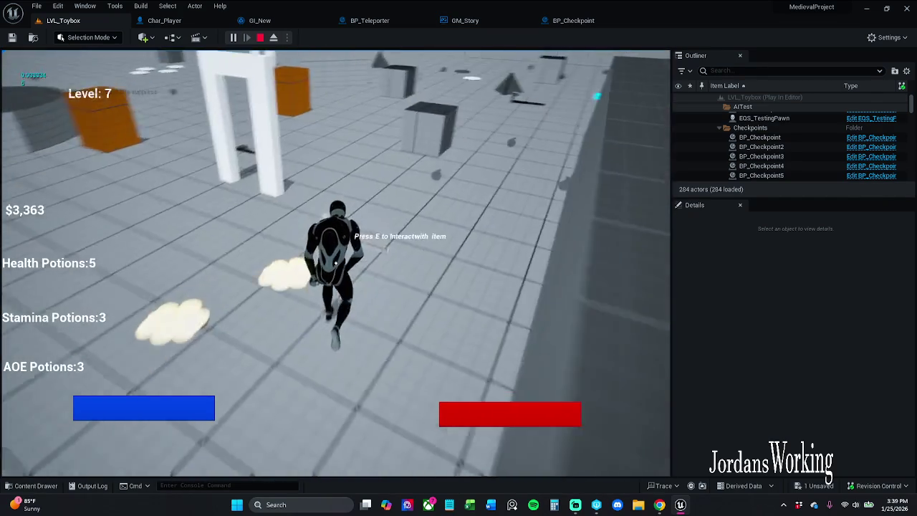
key("w")
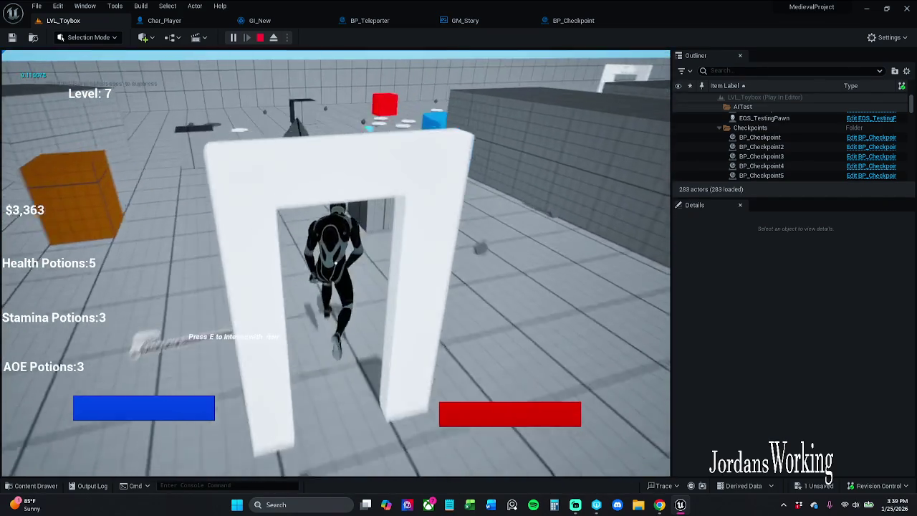
key("i")
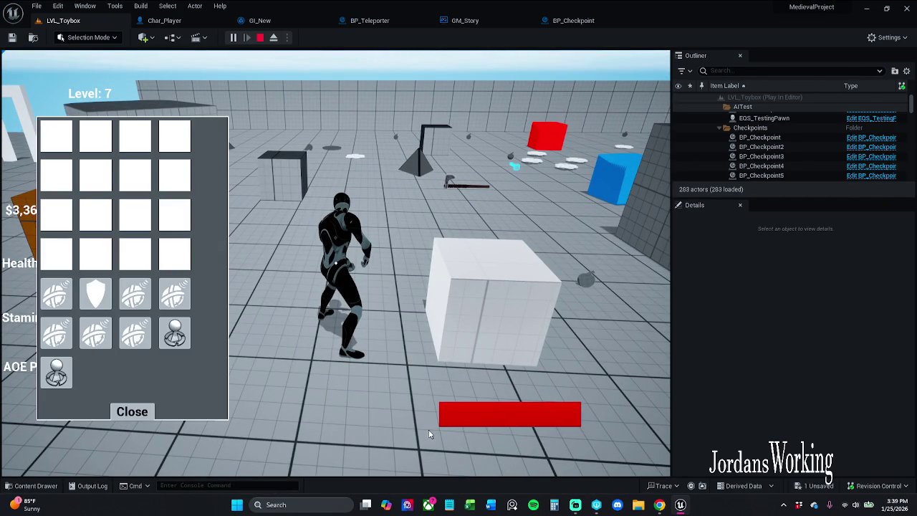
left_click(140, 419)
key("w")
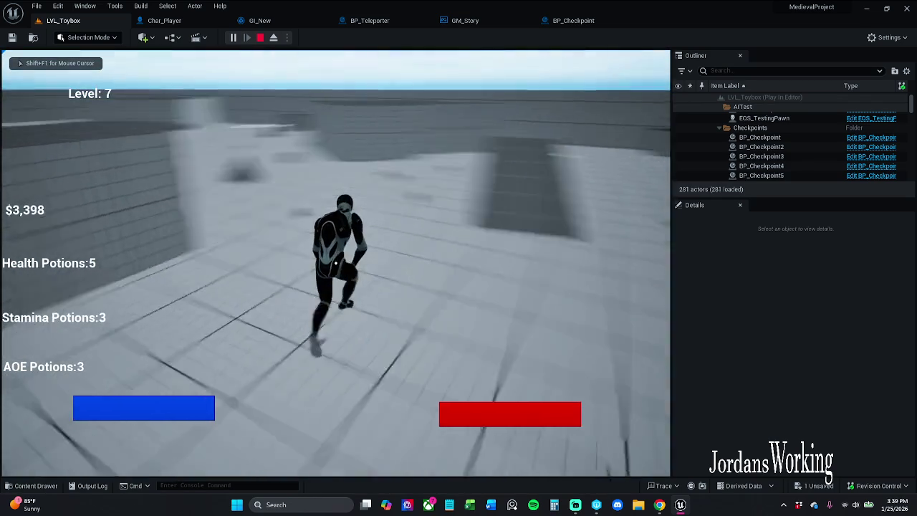
key("w")
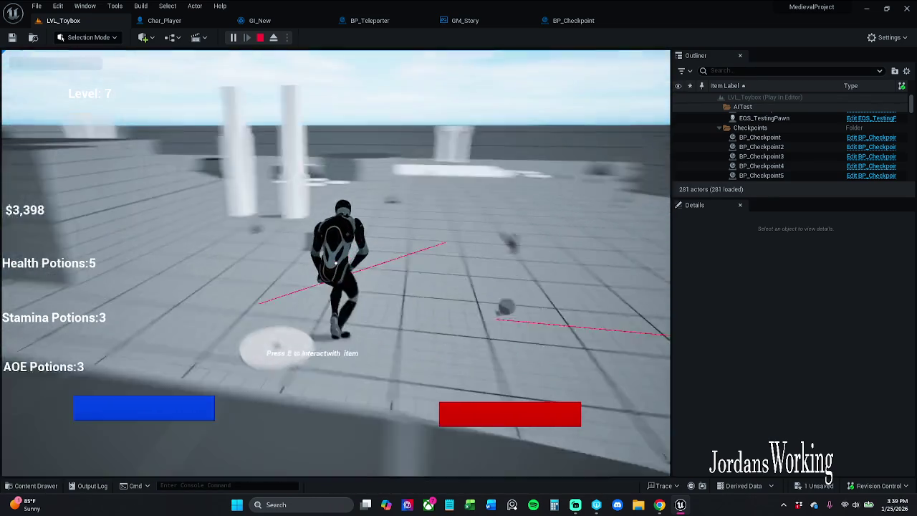
key("e")
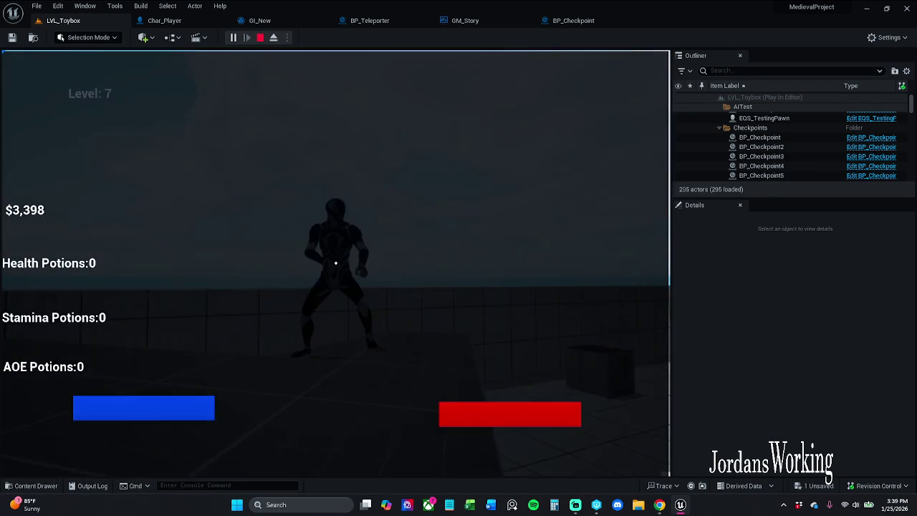
key("i")
key("Escape")
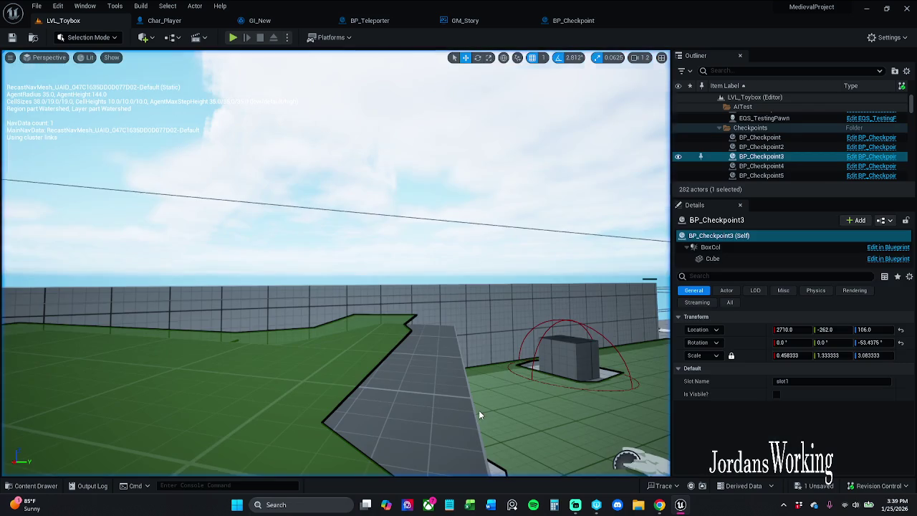
key("alt+p")
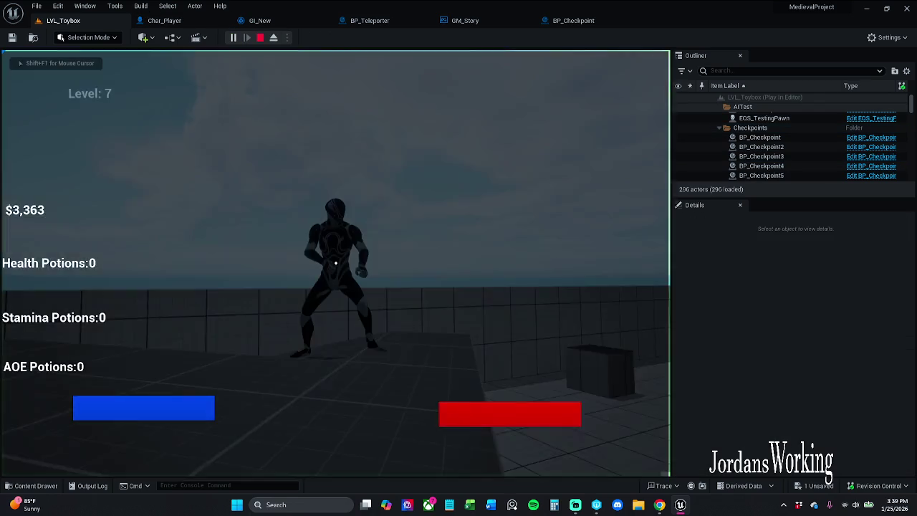
key("i")
key("i")
key("w")
key("w")
key("w")
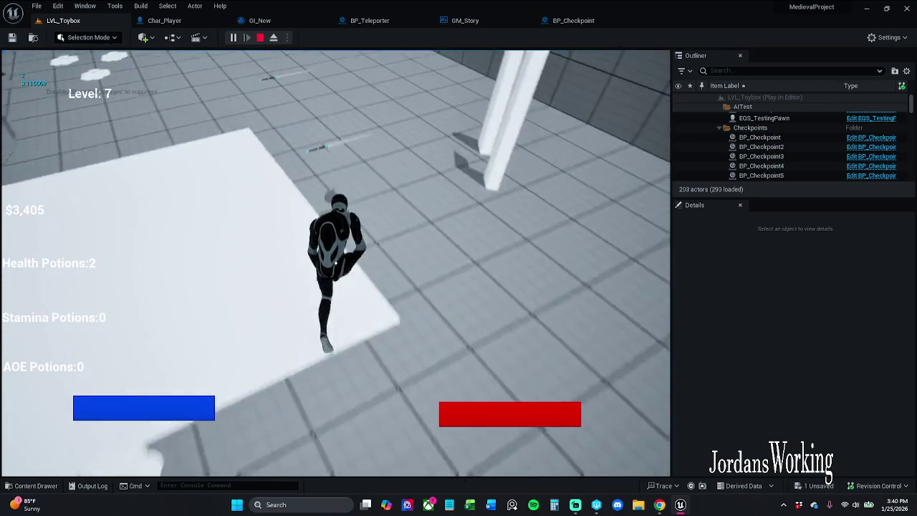
key("w")
key("w")
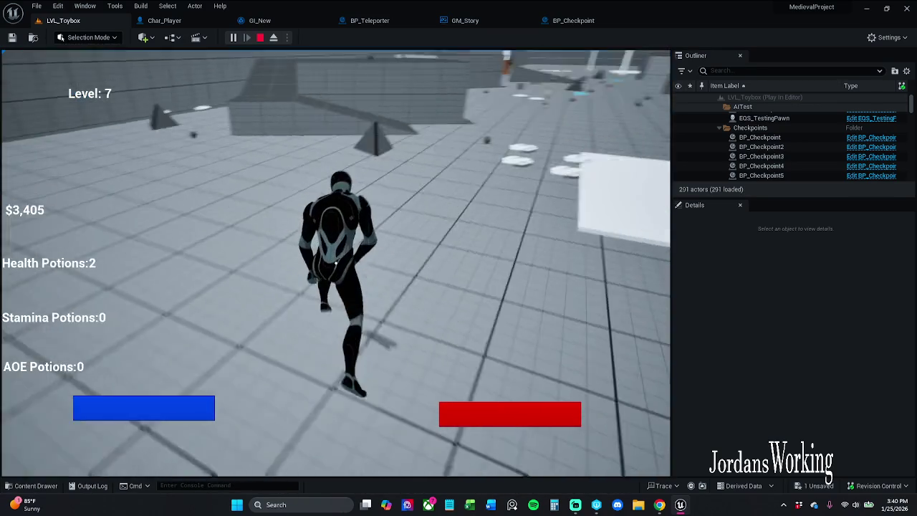
key("i")
key("Escape")
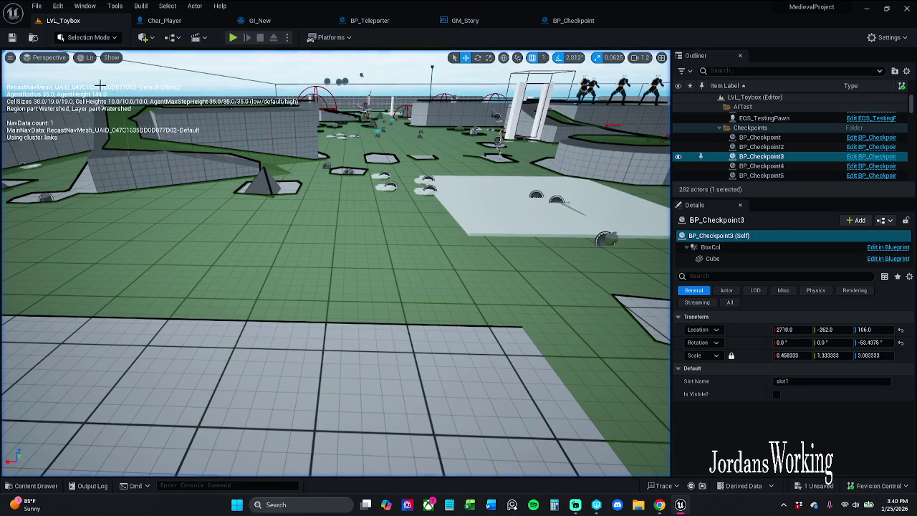
left_click(234, 40)
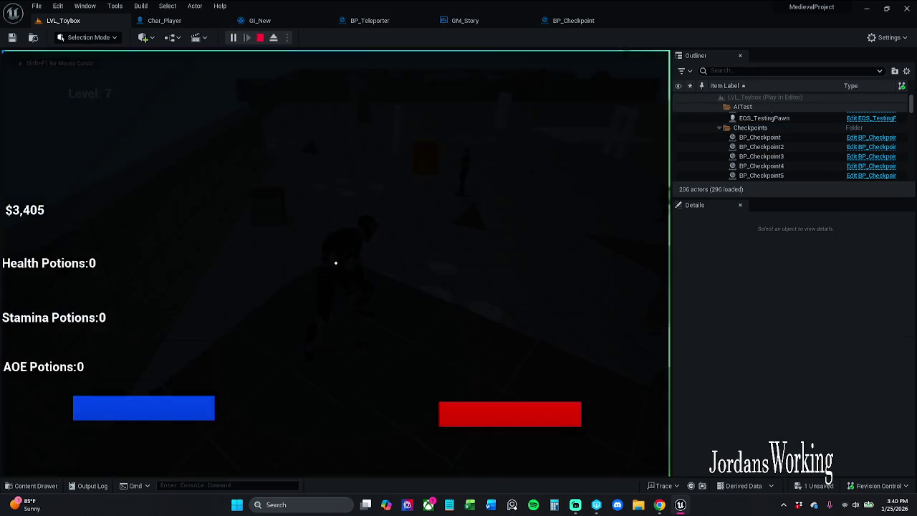
key("Escape")
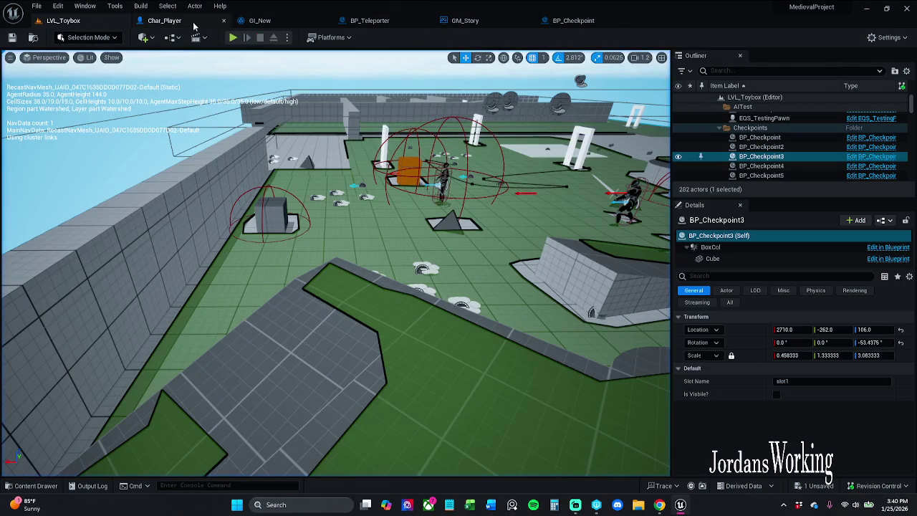
- Review the GI_New, GM_Story and BP_Checkpoint save nodes, including GI_New's Get Saved Items function
left_click(259, 21)
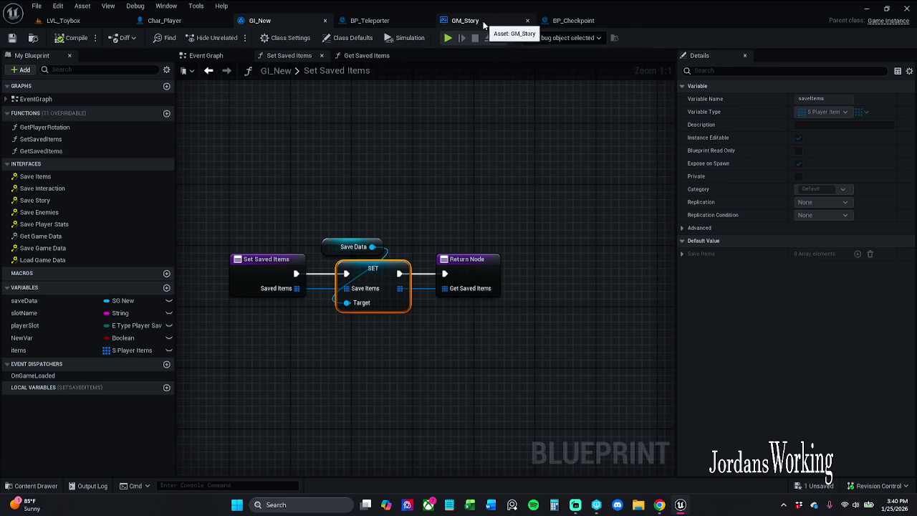
left_click(465, 20)
left_click(592, 26)
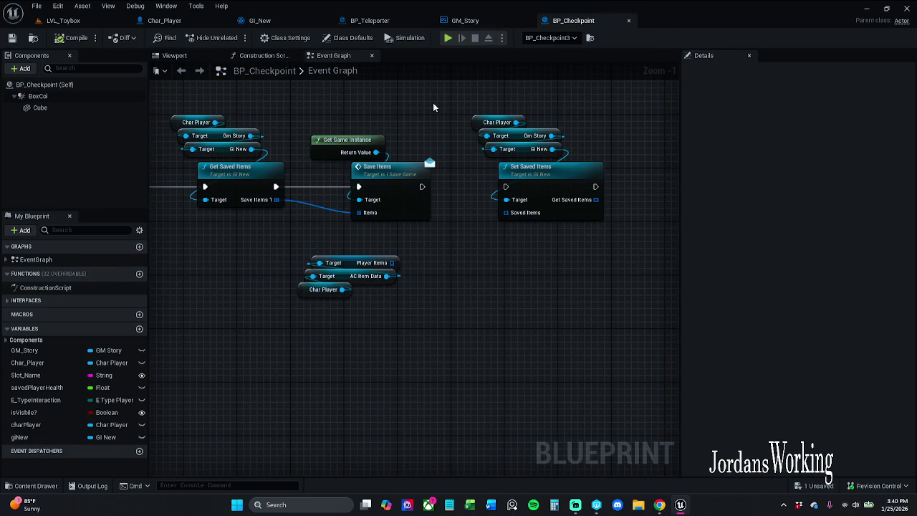
left_click_drag(425, 118, 555, 286)
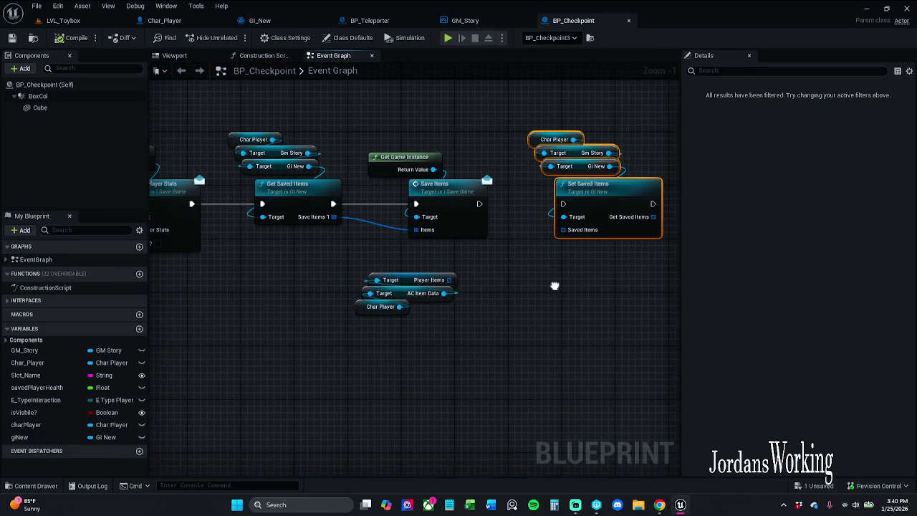
scroll(554, 286, "down", 1)
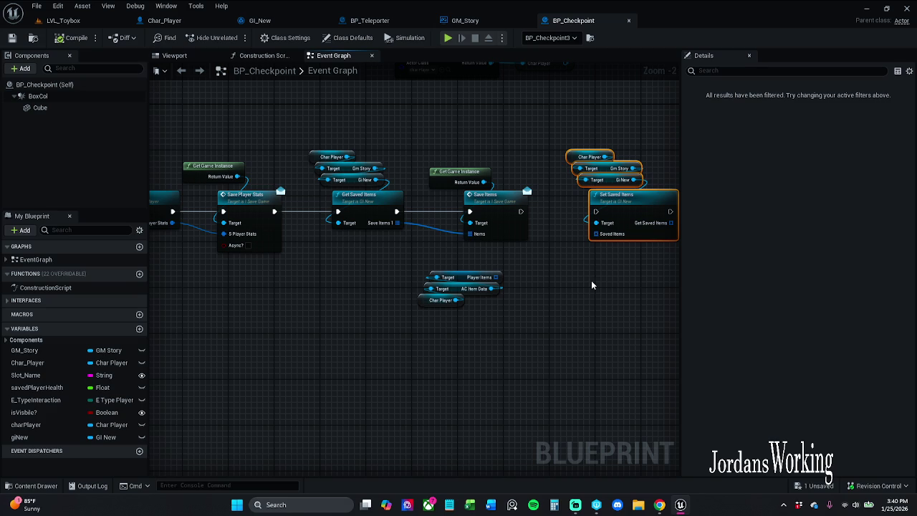
left_click_drag(585, 280, 503, 308)
left_click(504, 308)
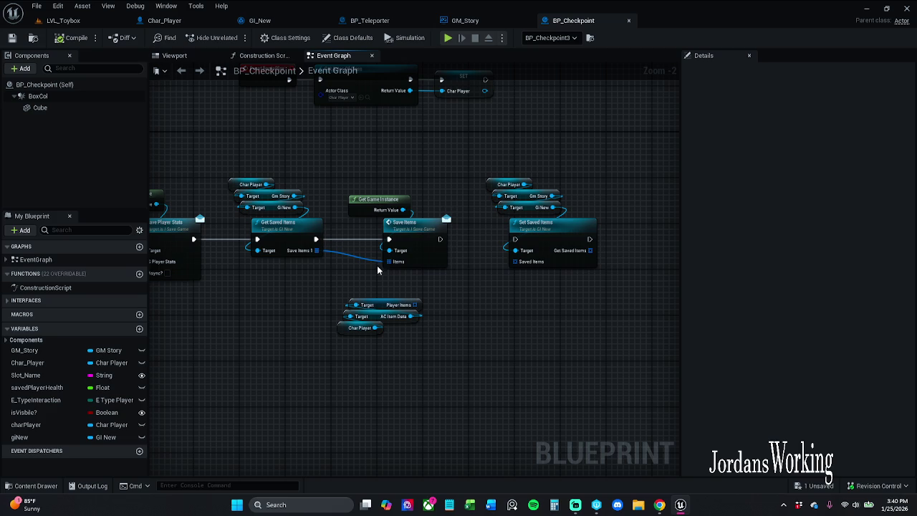
scroll(408, 238, "up", 2)
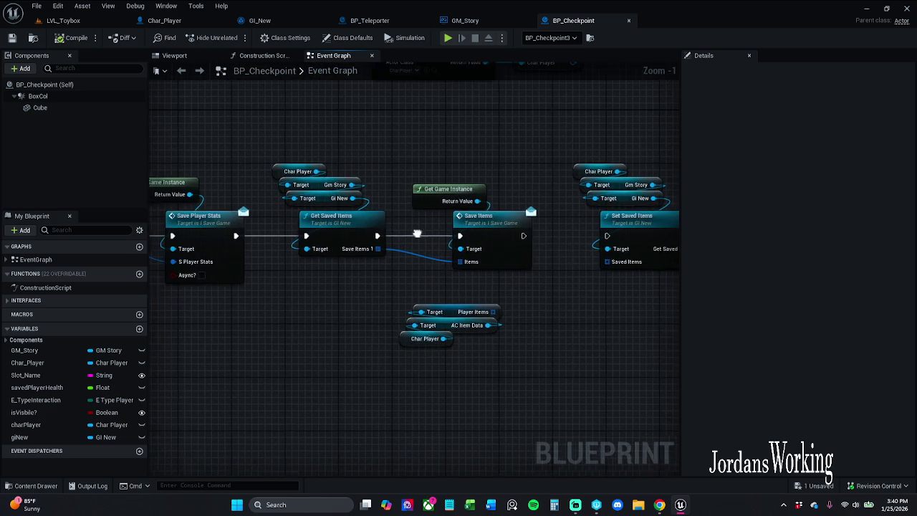
double_click(356, 228)
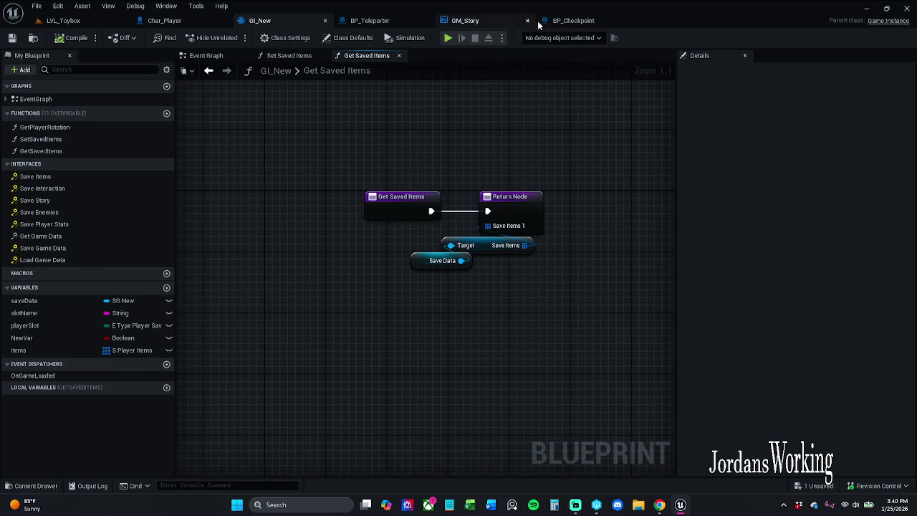
left_click(566, 21)
- Wire Char Player's Player Items into Save Items' Items input and save BP_Checkpoint
left_click_drag(499, 312, 470, 264)
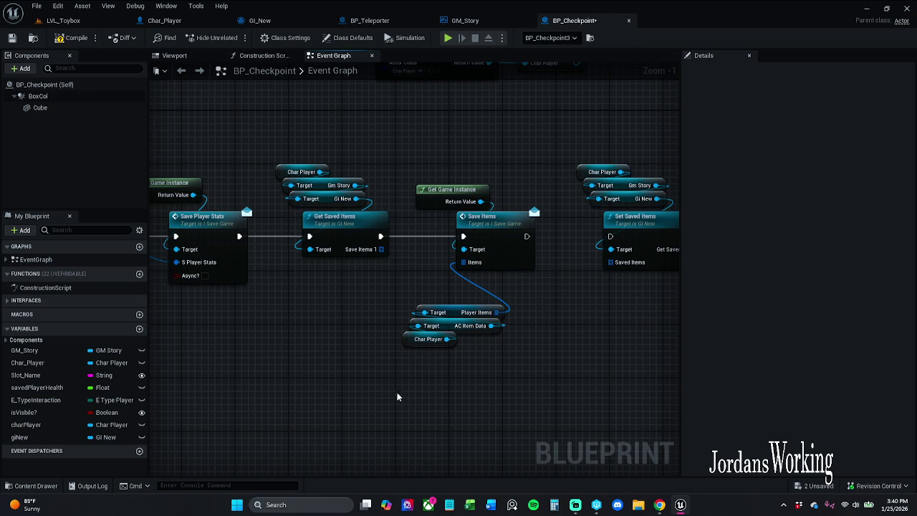
left_click_drag(473, 317, 462, 286)
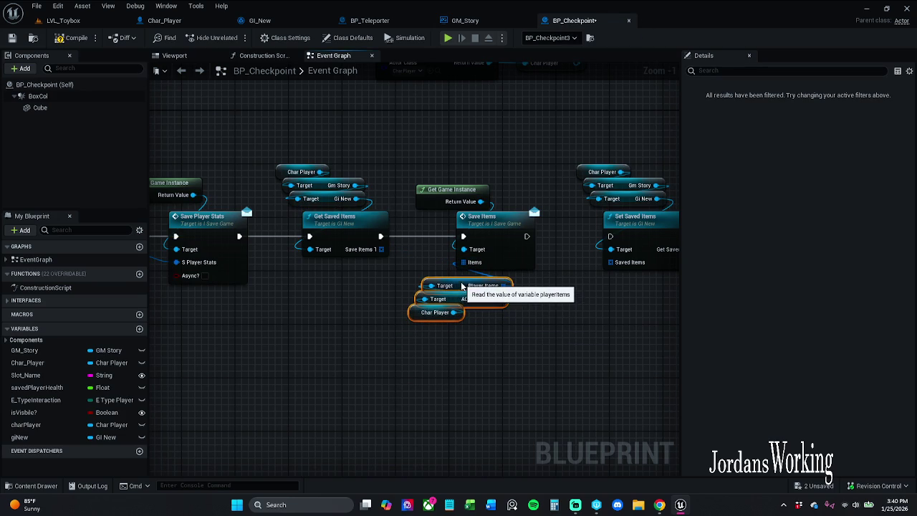
left_click(12, 37)
left_click(77, 22)
left_click(241, 38)
key("i")
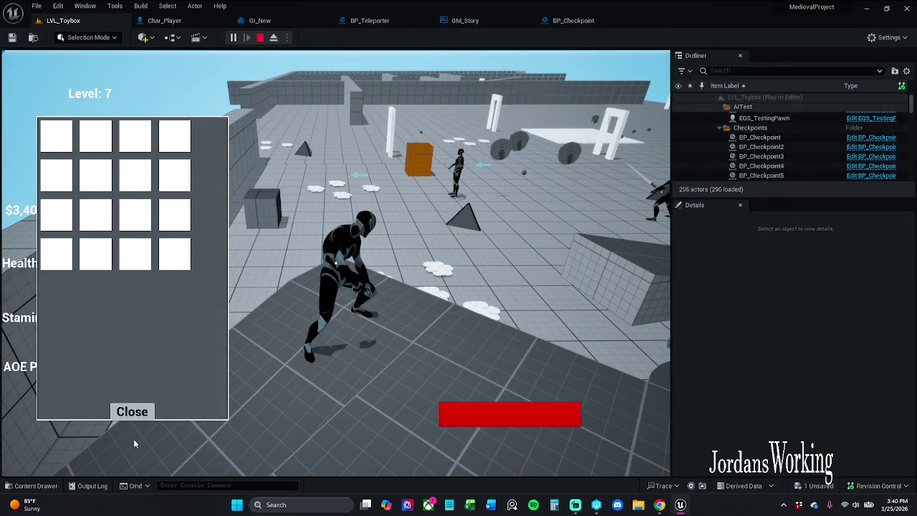
left_click(131, 414)
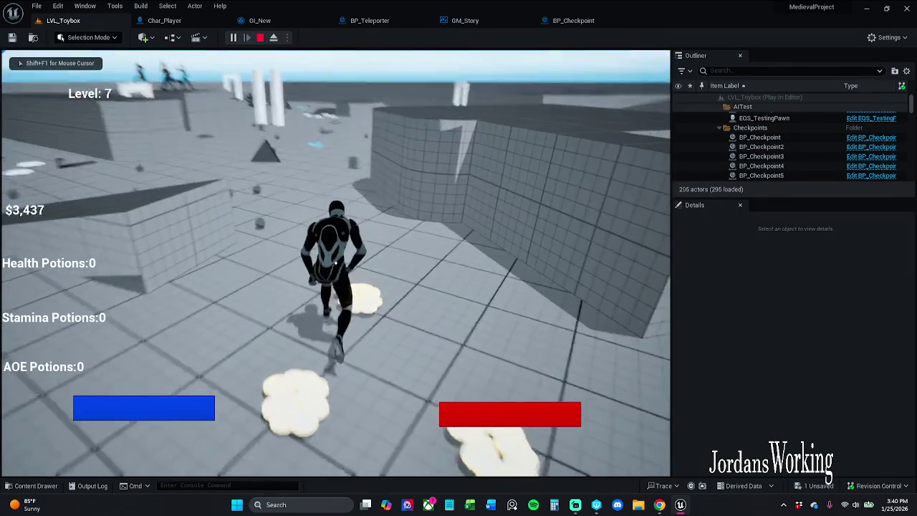
key("e")
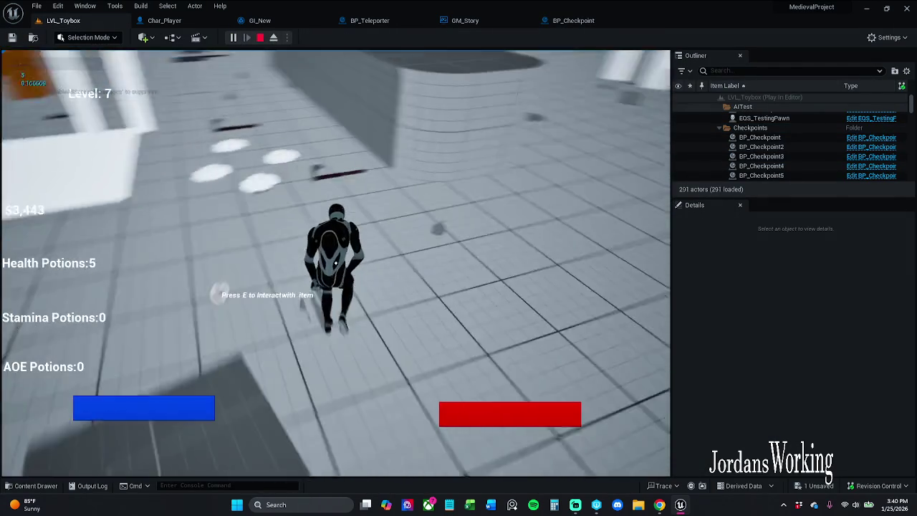
key("i")
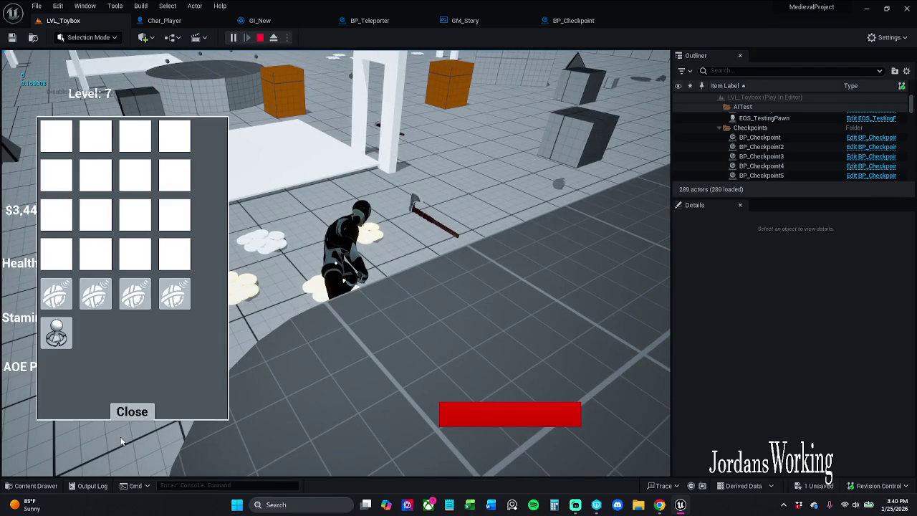
left_click(132, 412)
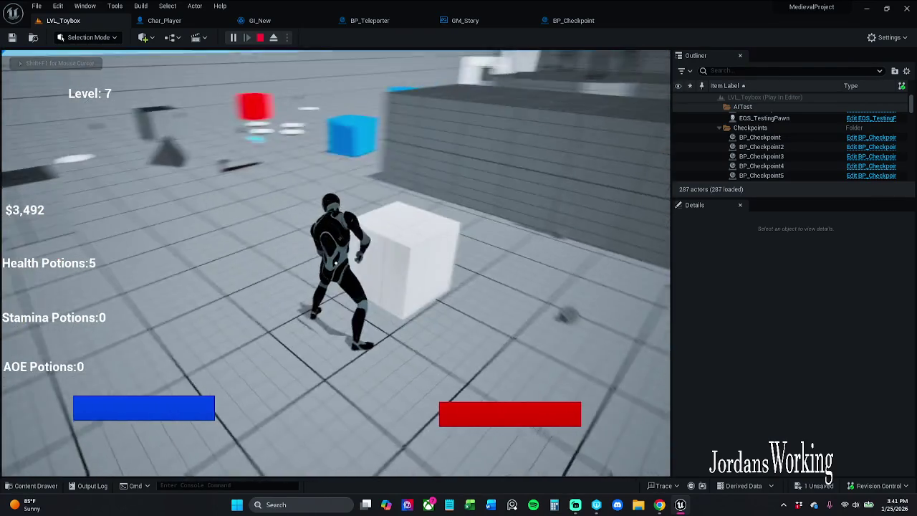
key("i")
left_click(134, 413)
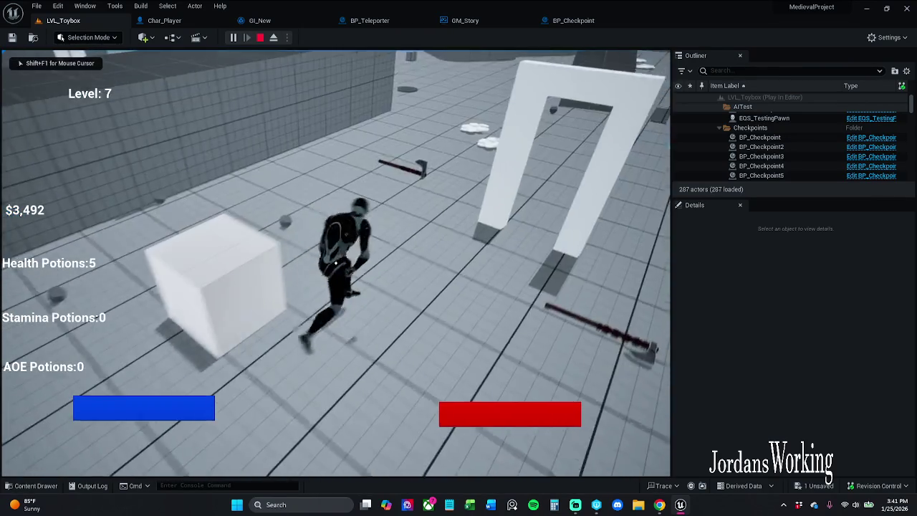
key("w")
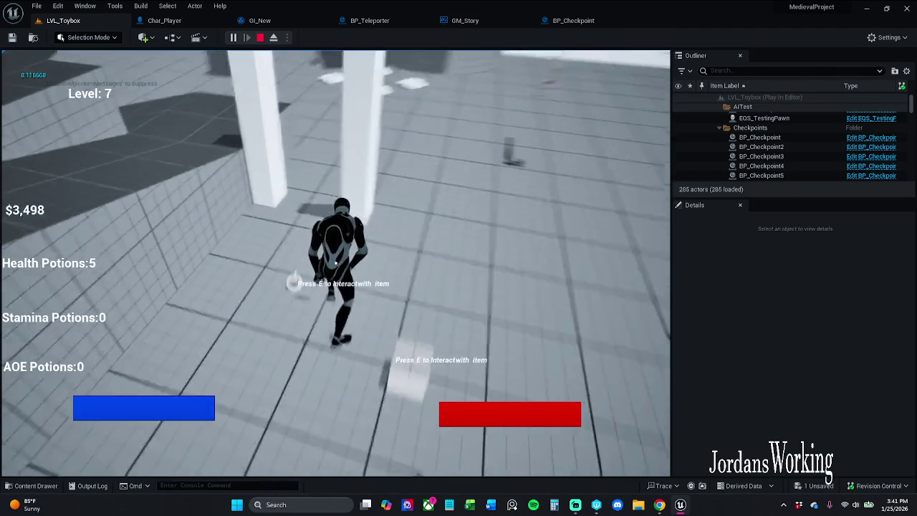
key("e")
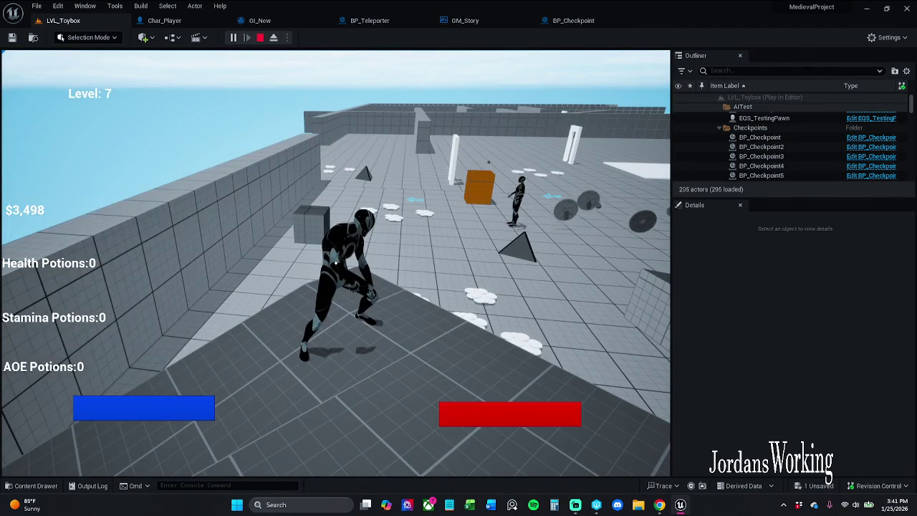
key("i")
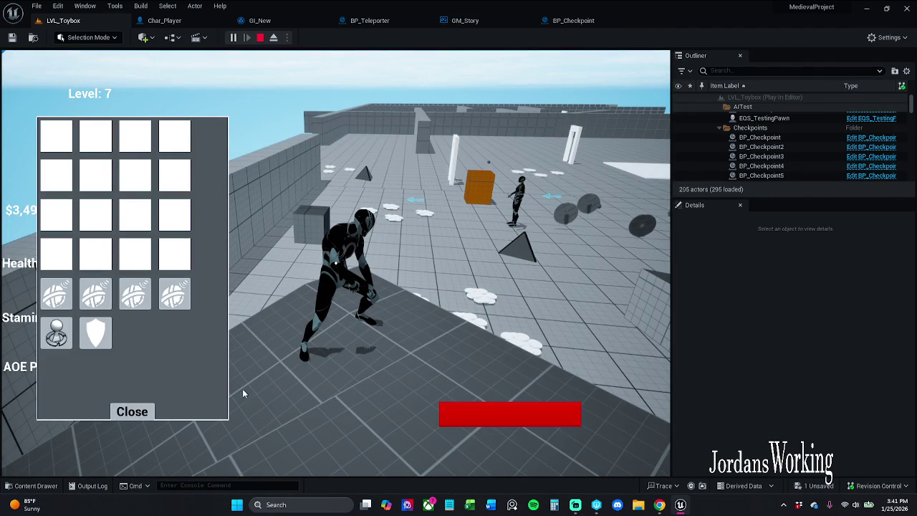
left_click(133, 412)
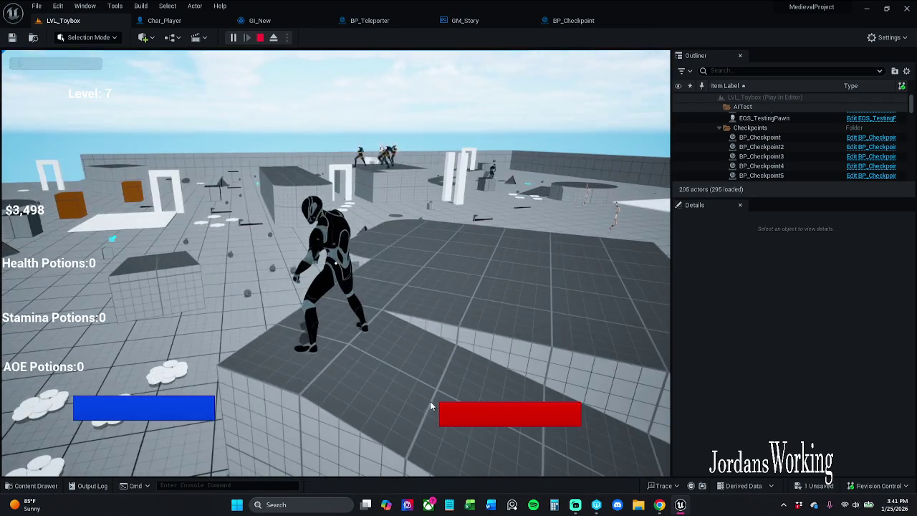
key("p")
left_click(130, 112)
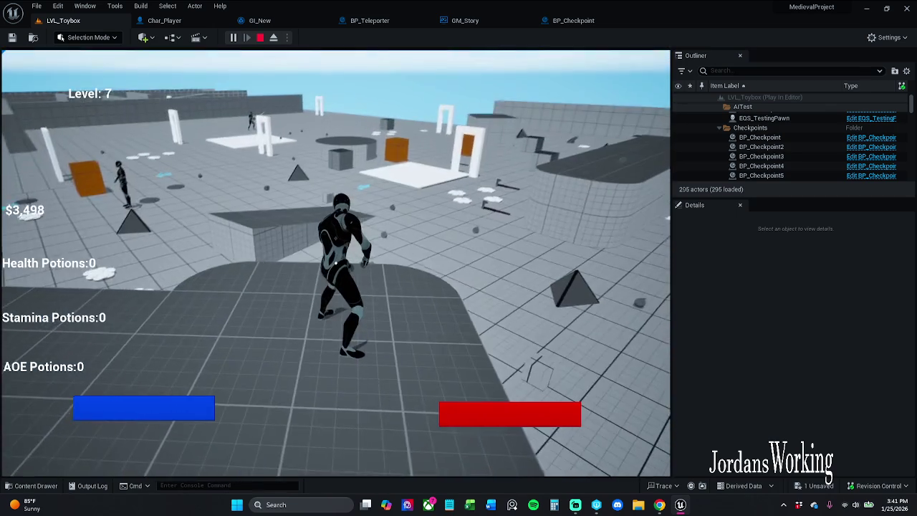
key("i")
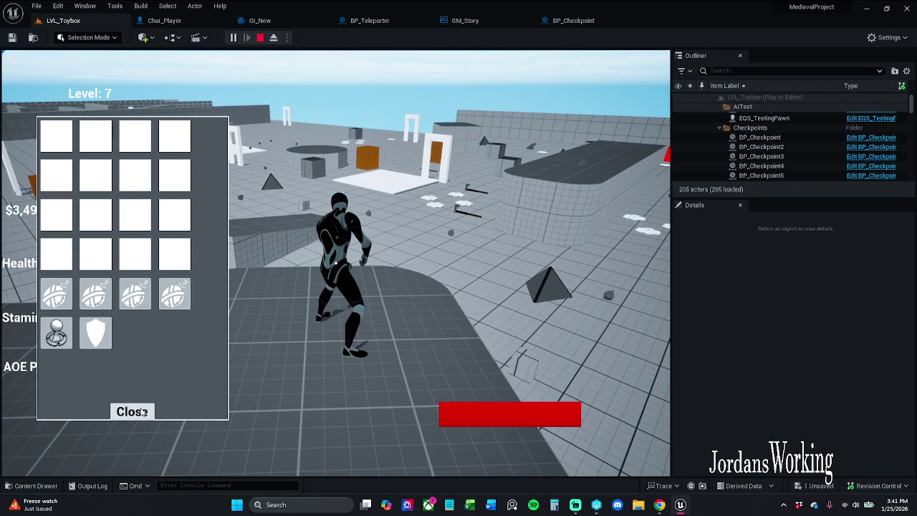
left_click(143, 412)
key("Escape")
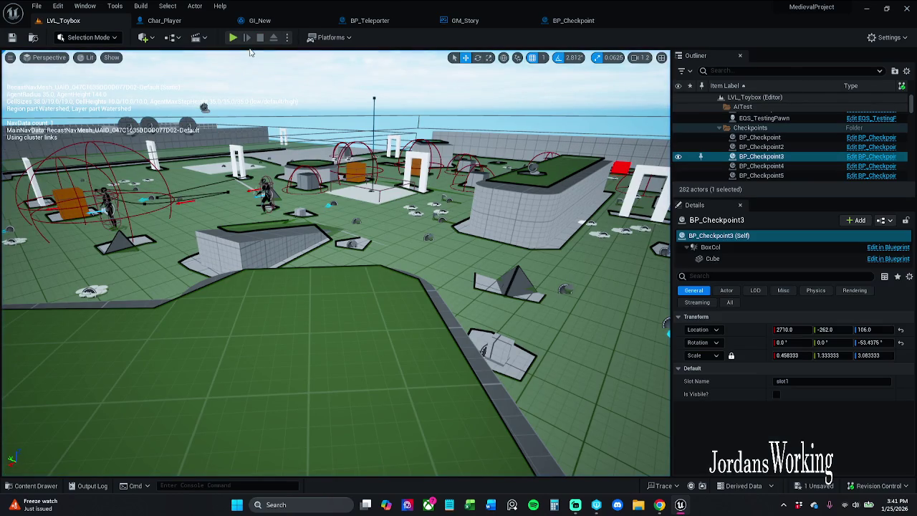
- Play LVL_Toybox, collect money and health potions, check the inventory, then stop the session
left_click(233, 41)
key("i")
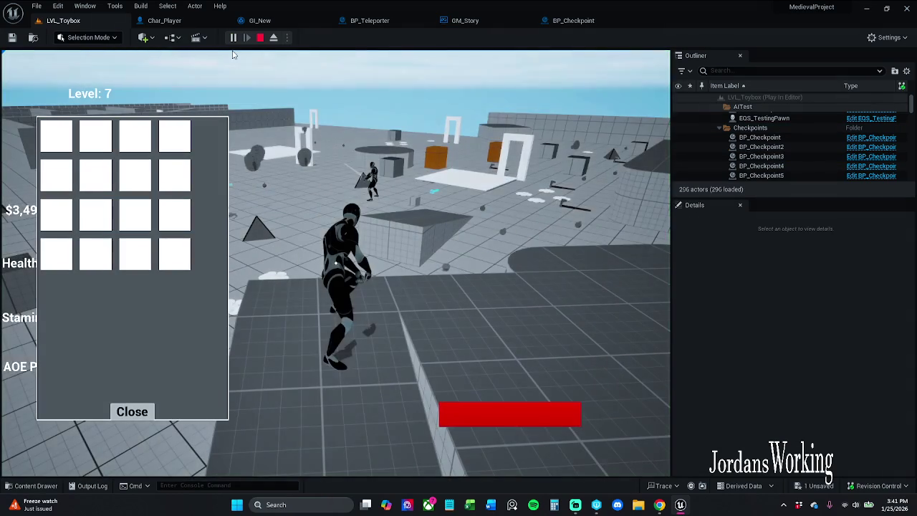
key("i")
key("w")
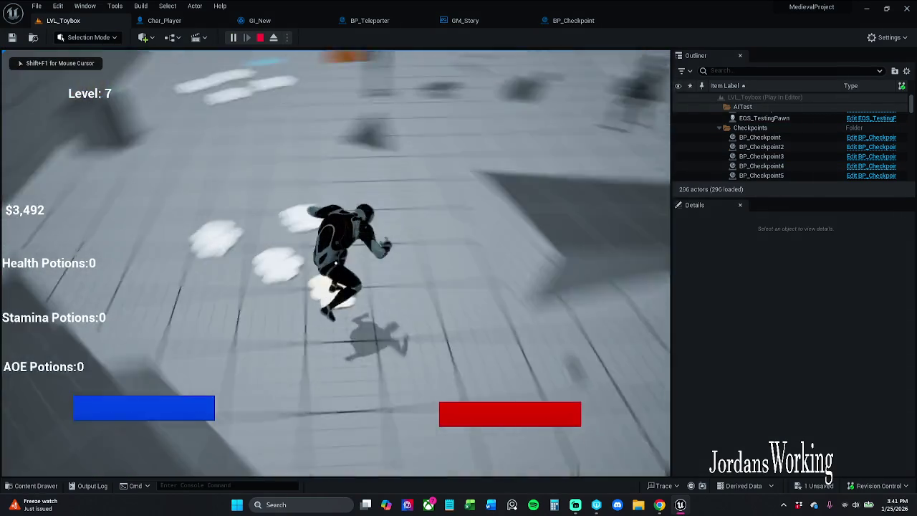
key("w")
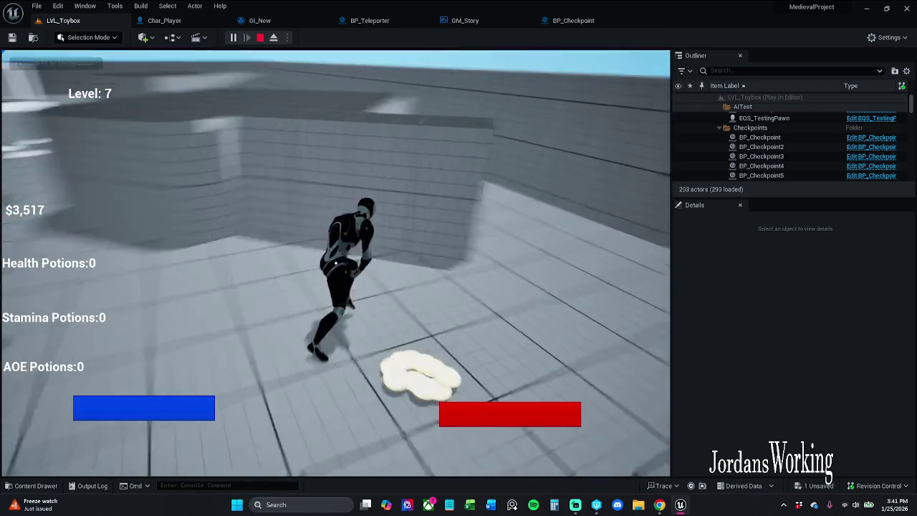
key("w")
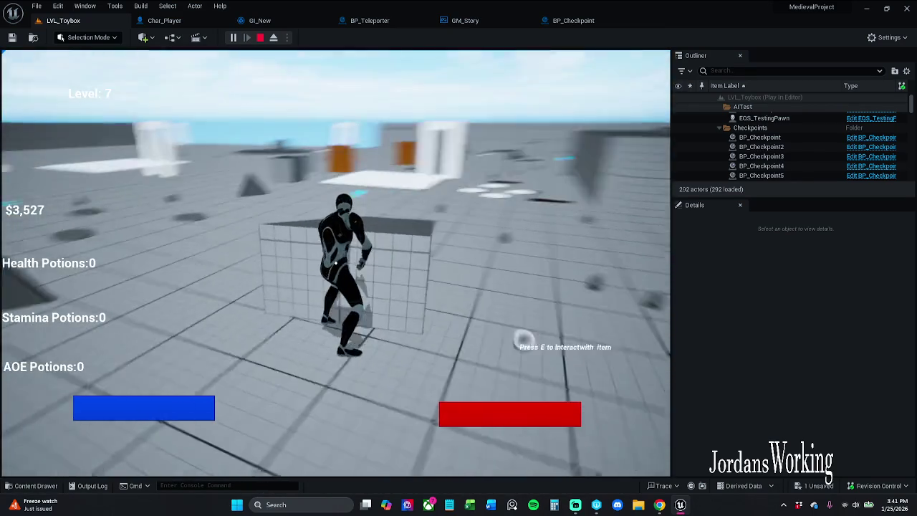
key("w")
key("space")
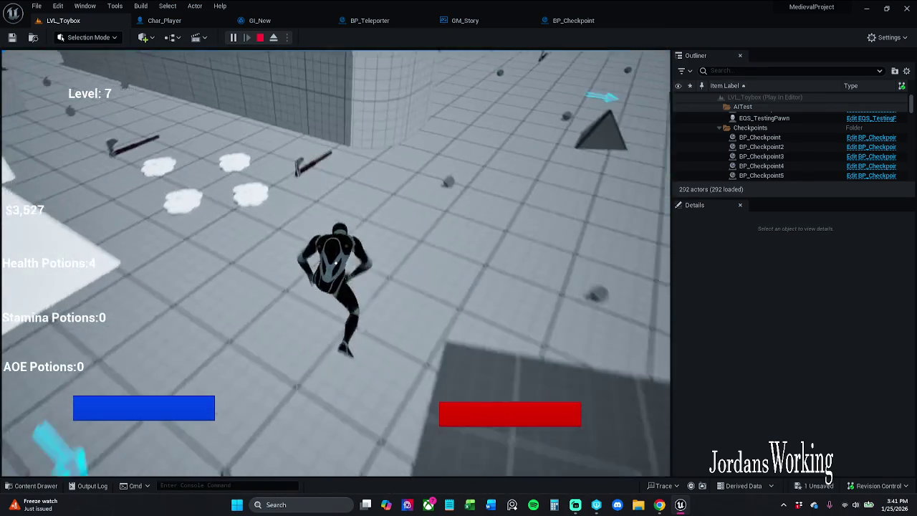
key("w")
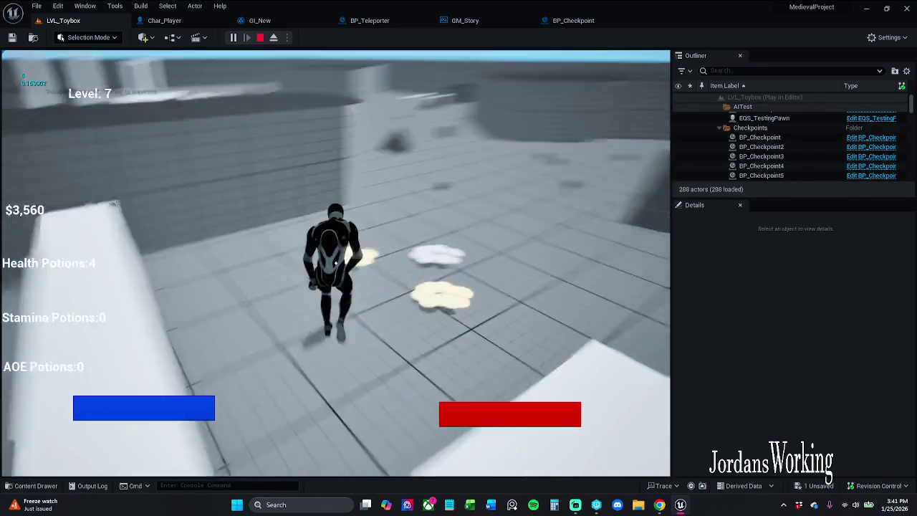
key("w")
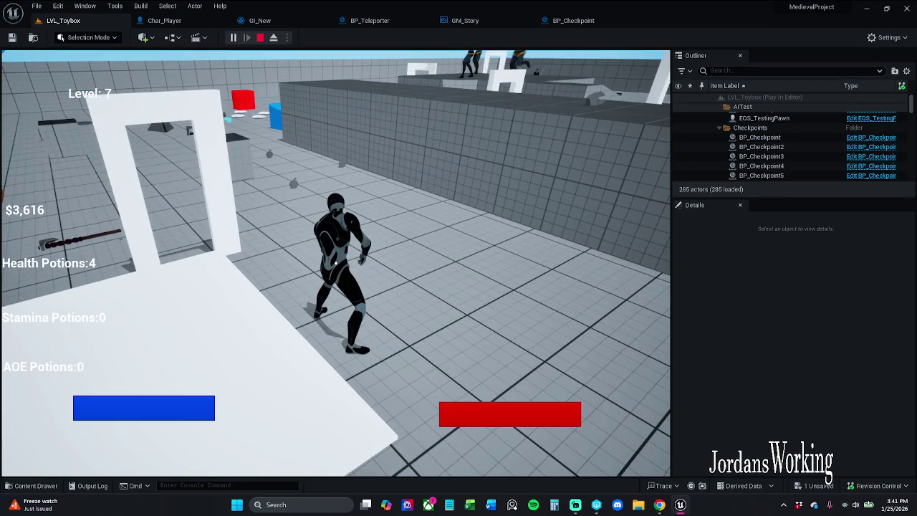
key("i")
key("Escape")
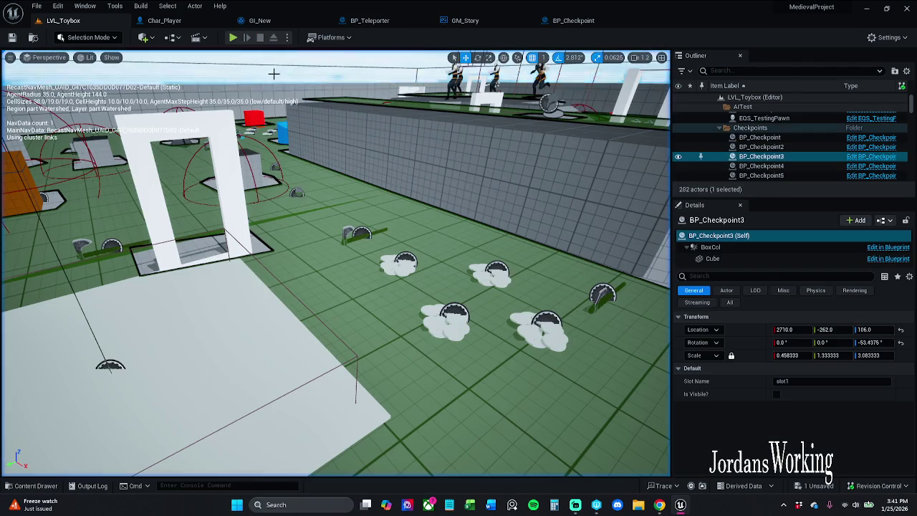
- Relaunch play to confirm Health Potions reset to 0 while money stays $3,616
left_click(236, 53)
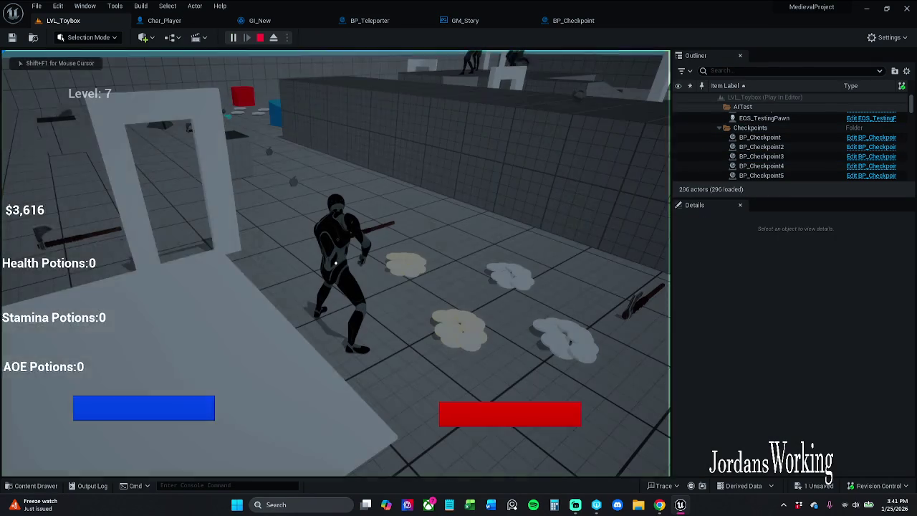
key("Escape")
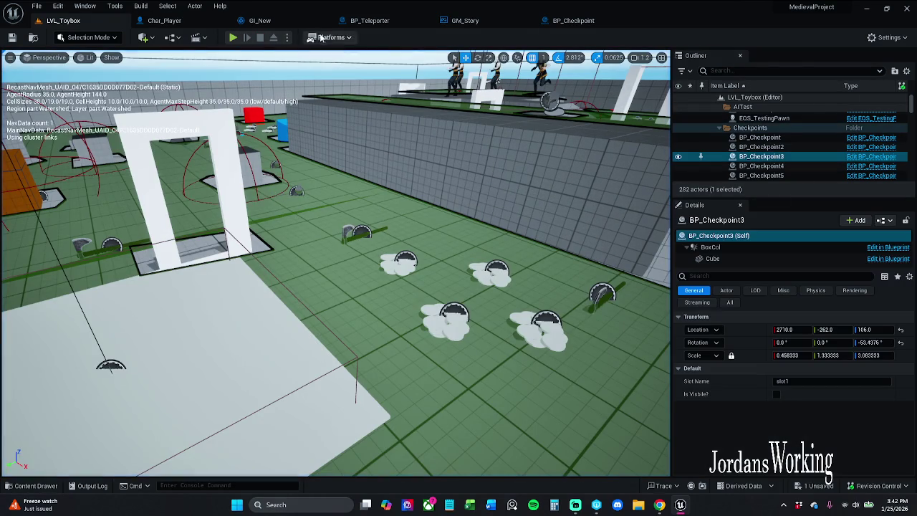
key("alt+p")
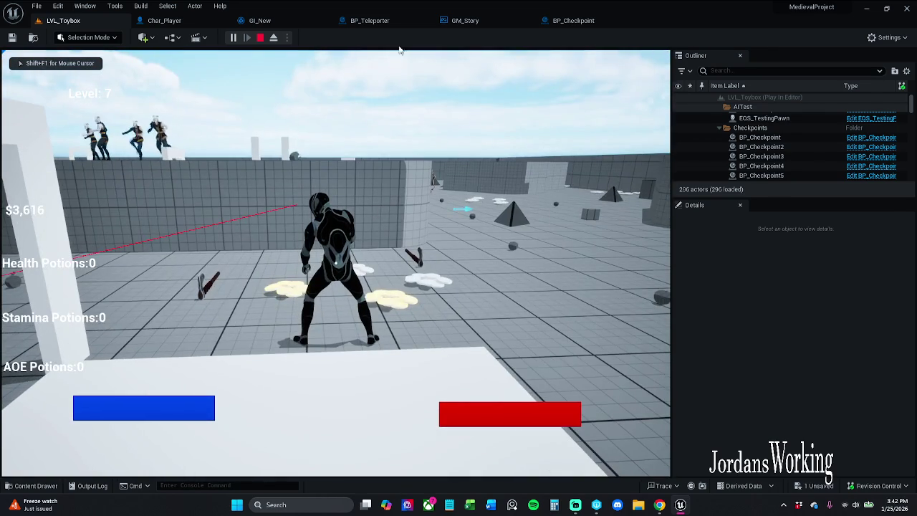
left_click(260, 38)
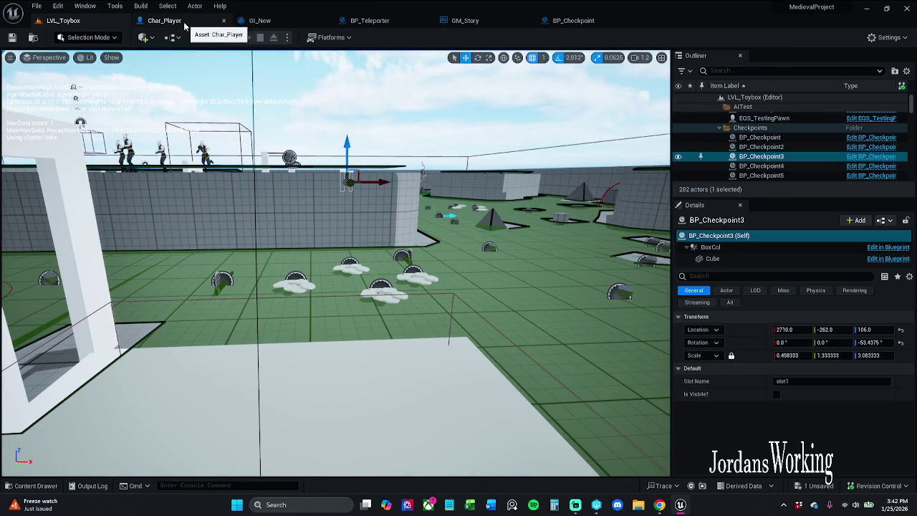
- Go from Char_Player and BP_Checkpoint into GI_New's Set Saved Items and inspect its saveItems SET
left_click(184, 24)
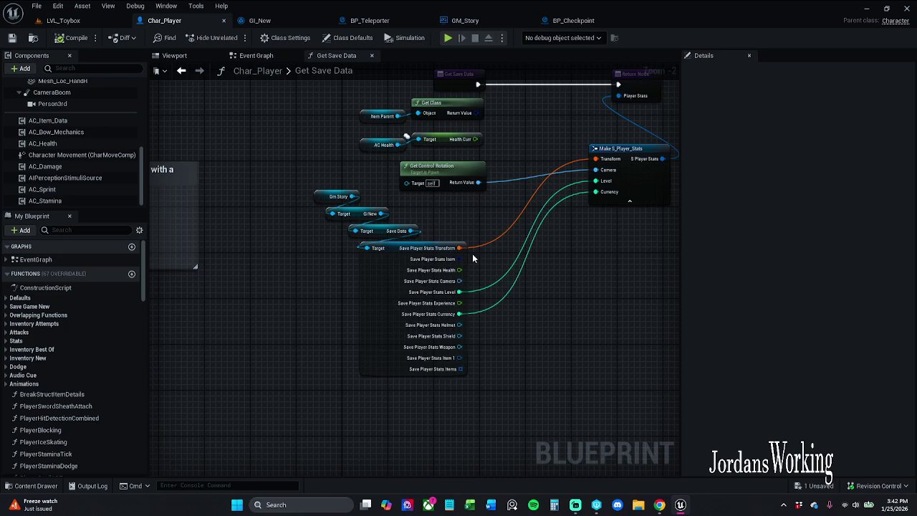
left_click(263, 57)
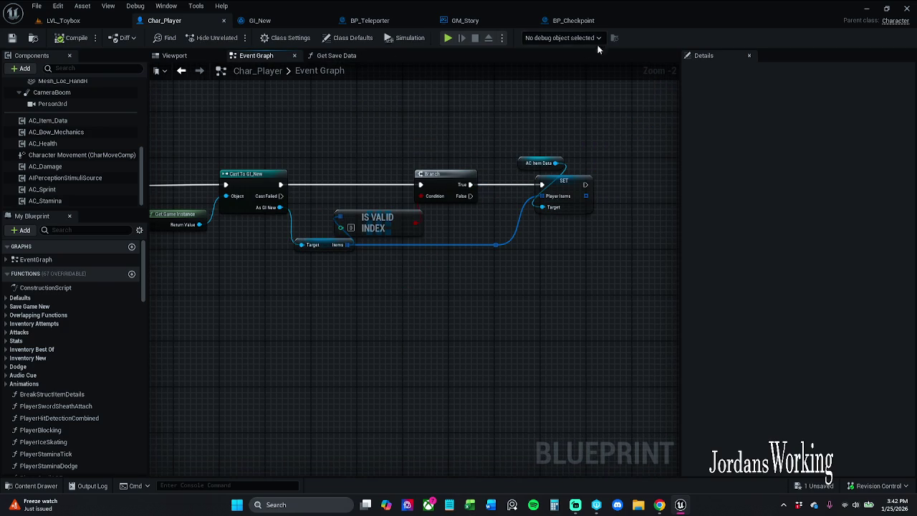
left_click(574, 20)
mouse_move(361, 179)
left_mouse_down()
mouse_move(493, 178)
mouse_move(533, 163)
mouse_move(405, 156)
mouse_move(360, 187)
mouse_move(371, 301)
mouse_move(349, 260)
mouse_move(362, 194)
left_mouse_up()
double_click(519, 263)
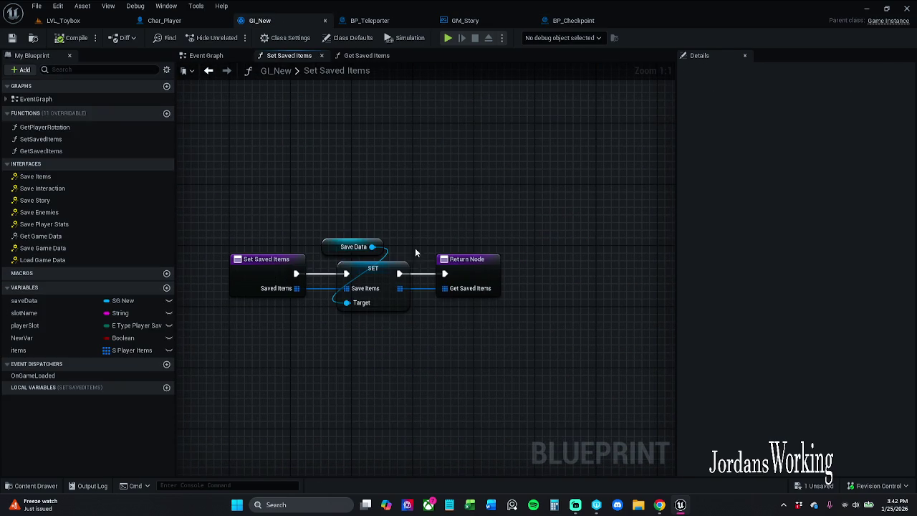
left_click(384, 299)
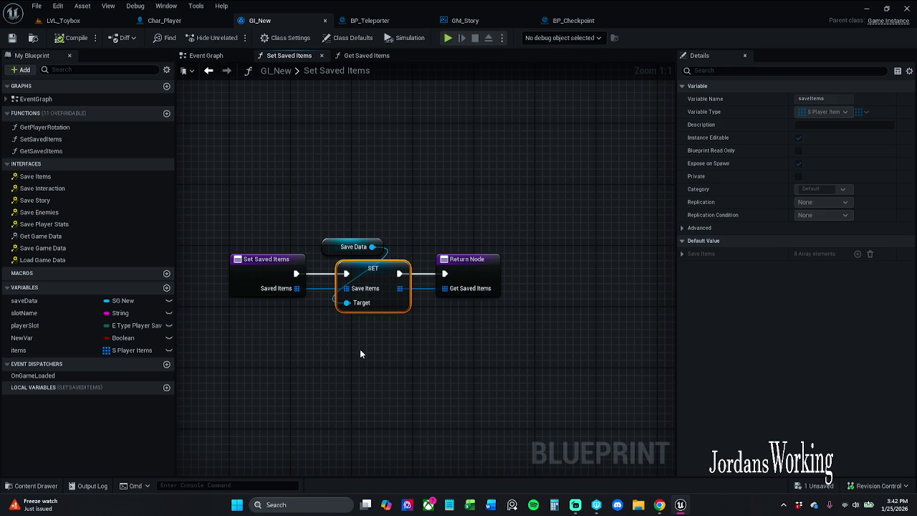
- Unhook Event Save Items from the SET node in GI_New's Event Graph, compile and save
left_click(206, 56)
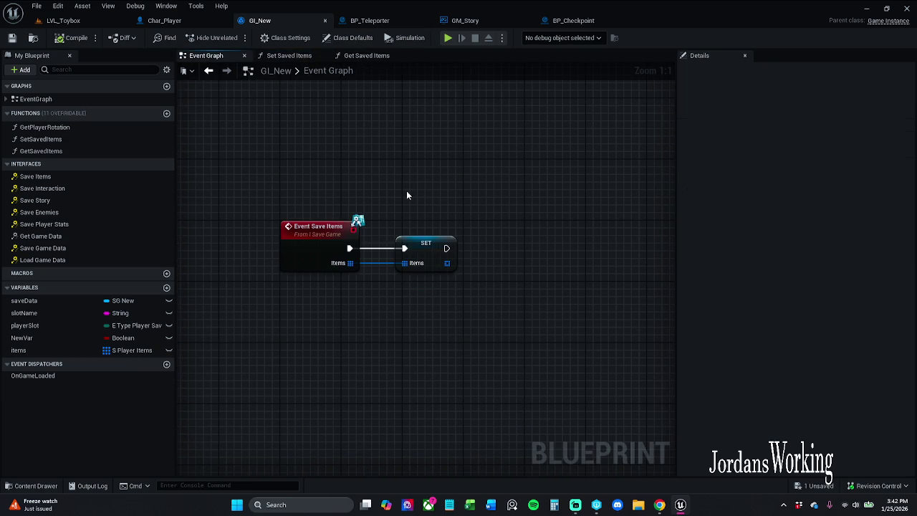
left_click(384, 263, "alt")
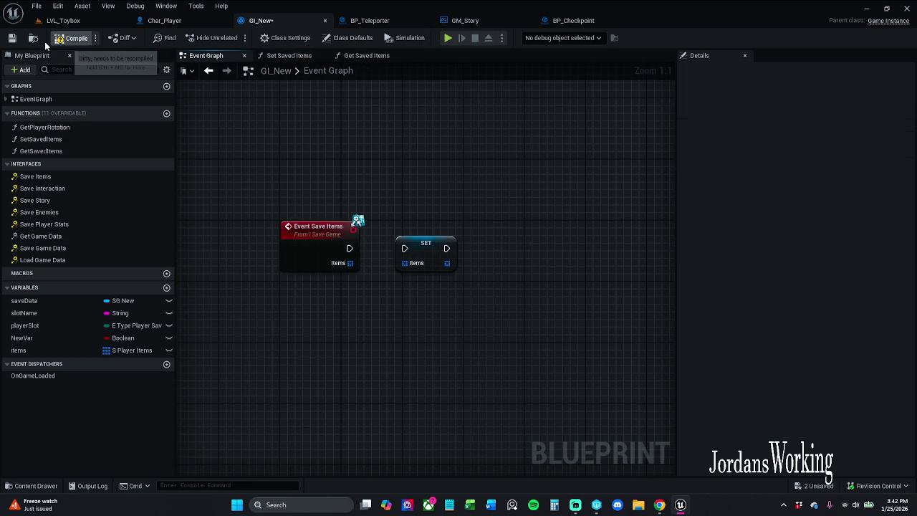
left_click(74, 38)
left_click(63, 20)
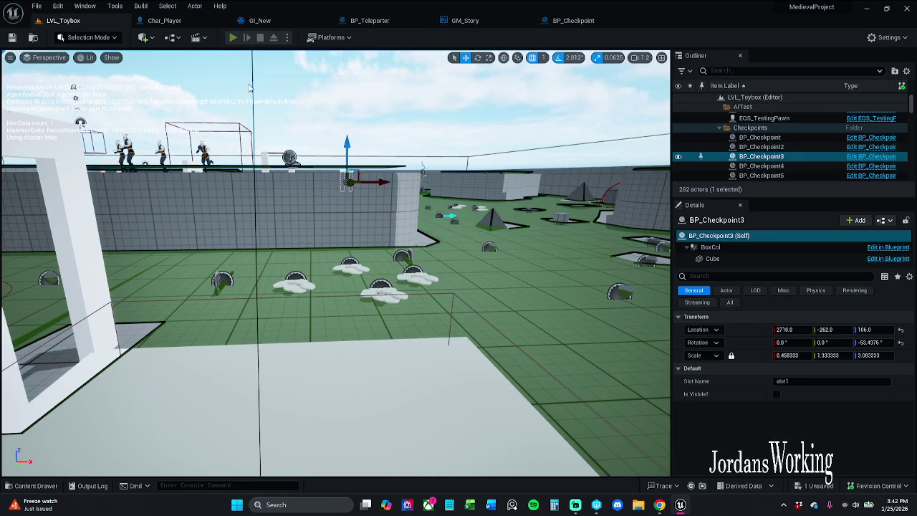
- Play LVL_Toybox, checking the inventory before and after respawning at the pillars, then stop and open GI_New
key("alt+p")
key("w")
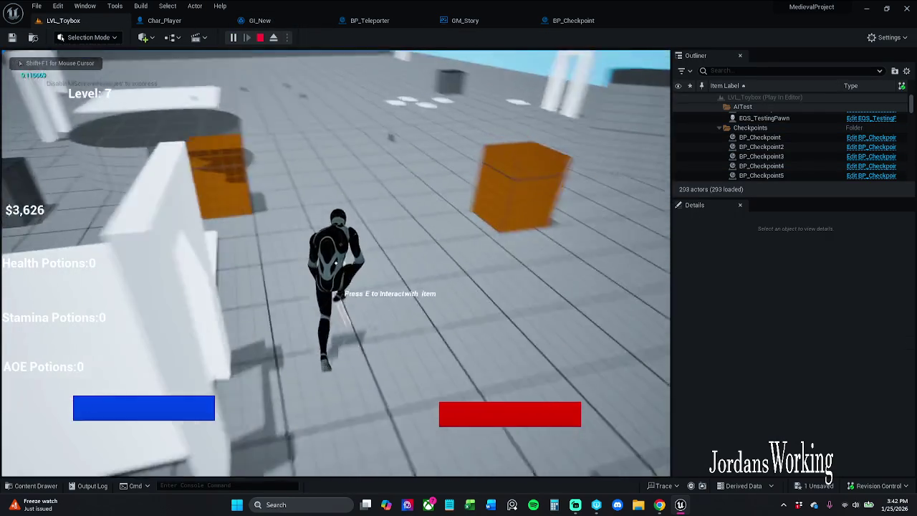
key("i")
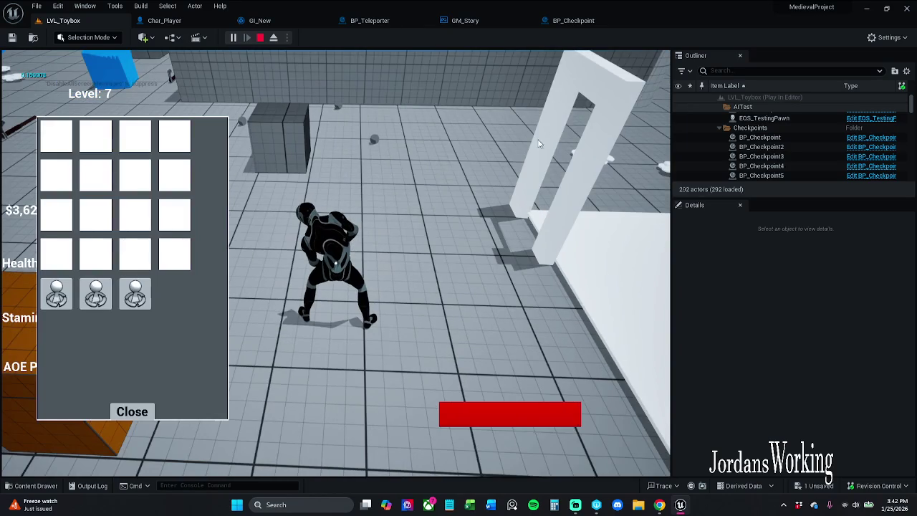
left_click(132, 412)
key("w")
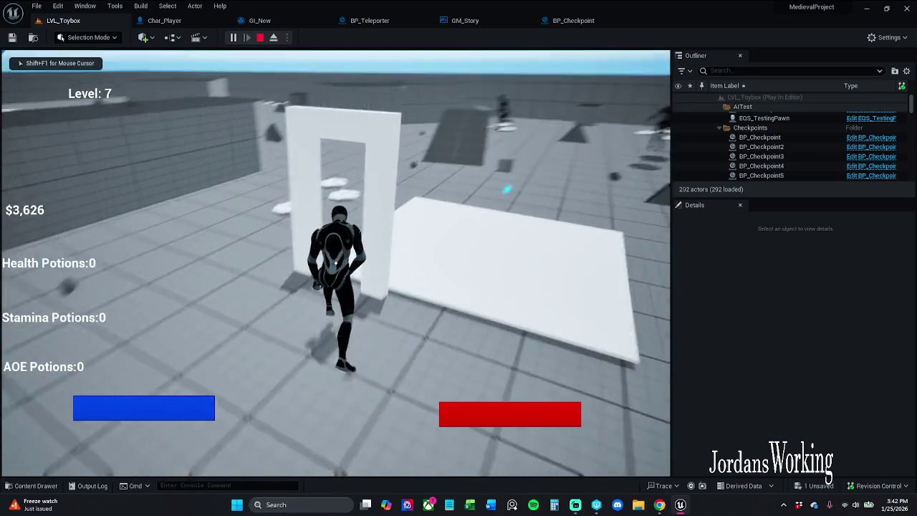
key("w")
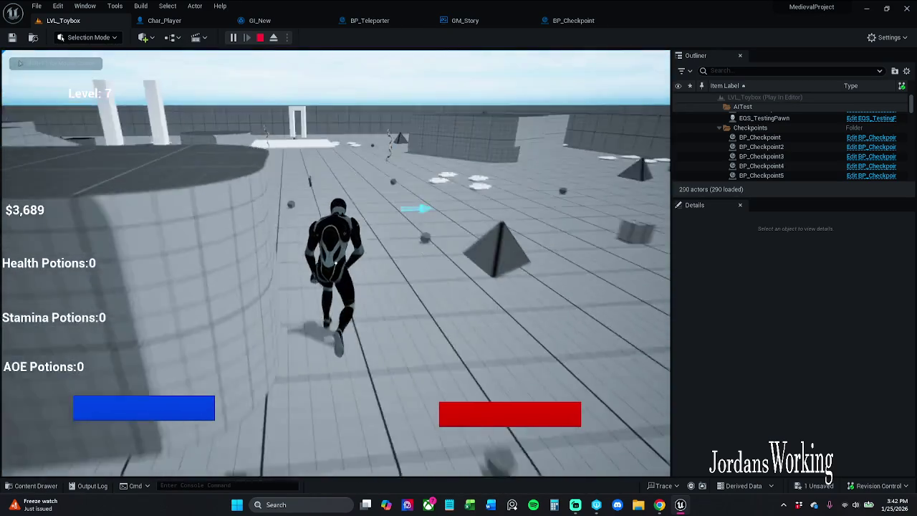
key("space")
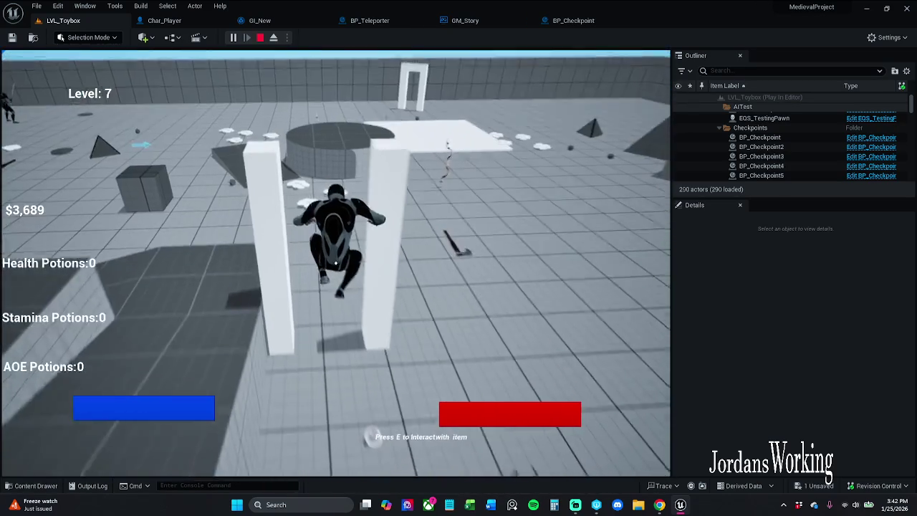
key("i")
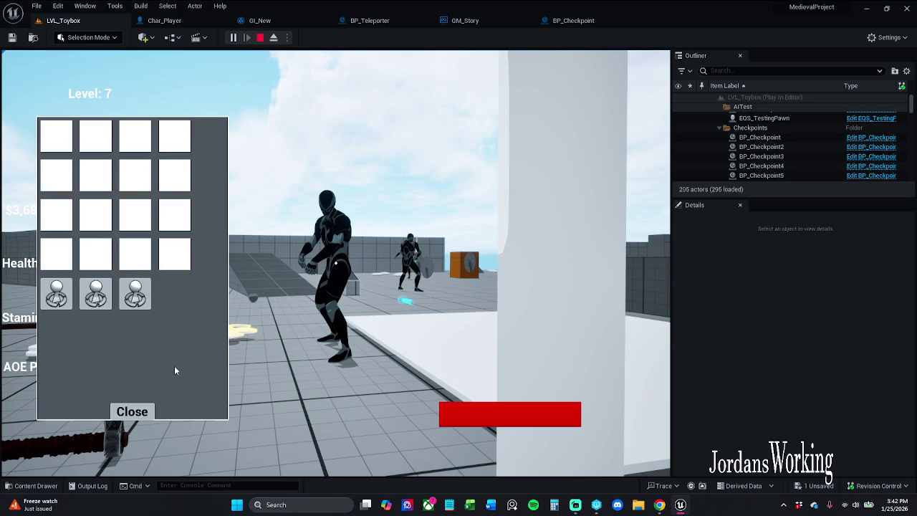
key("Escape")
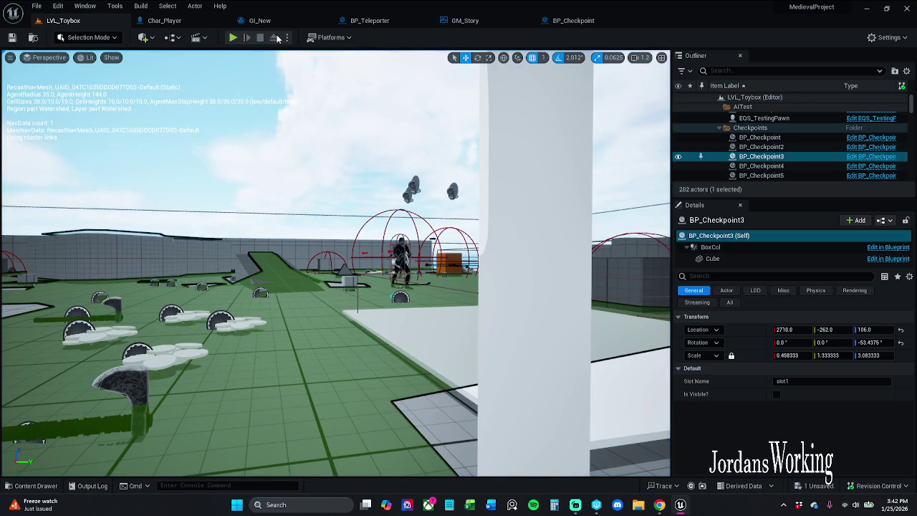
left_click(259, 20)
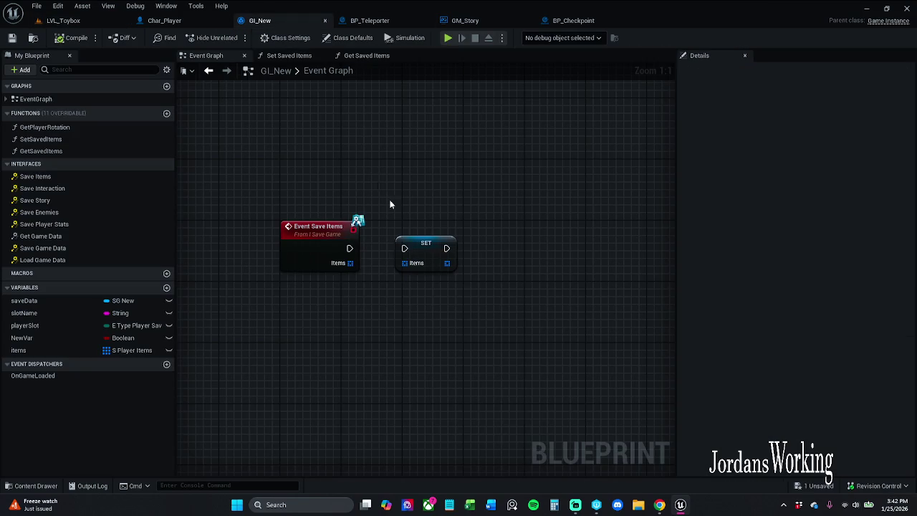
- Reconnect Event Save Items' exec and Items pins to the SET node in GI_New
left_click_drag(349, 248, 407, 253)
left_click_drag(350, 263, 382, 263)
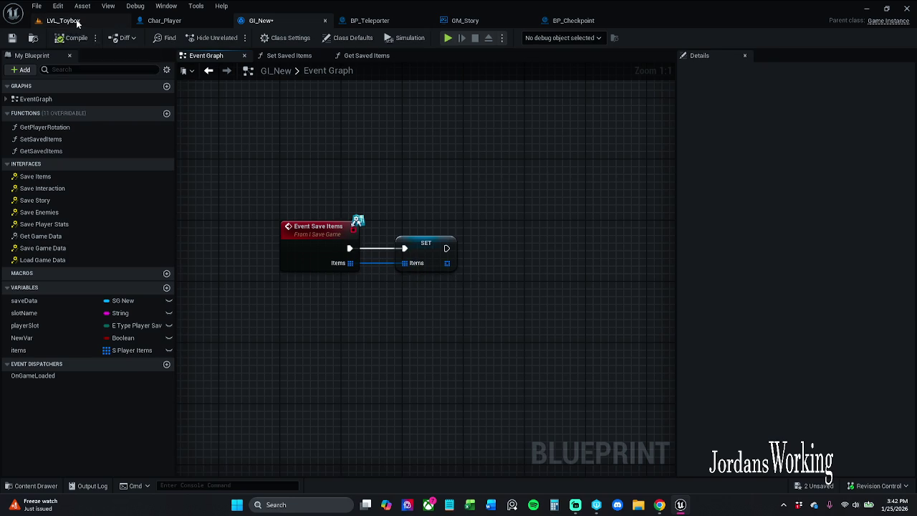
left_click(63, 20)
- Play LVL_Toybox and collect health and AOE potions across the level
left_click(235, 37)
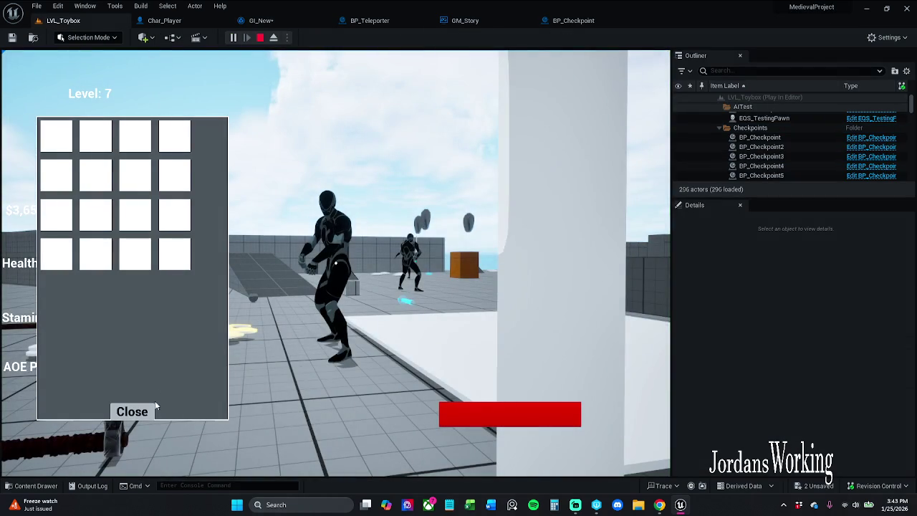
left_click(150, 410)
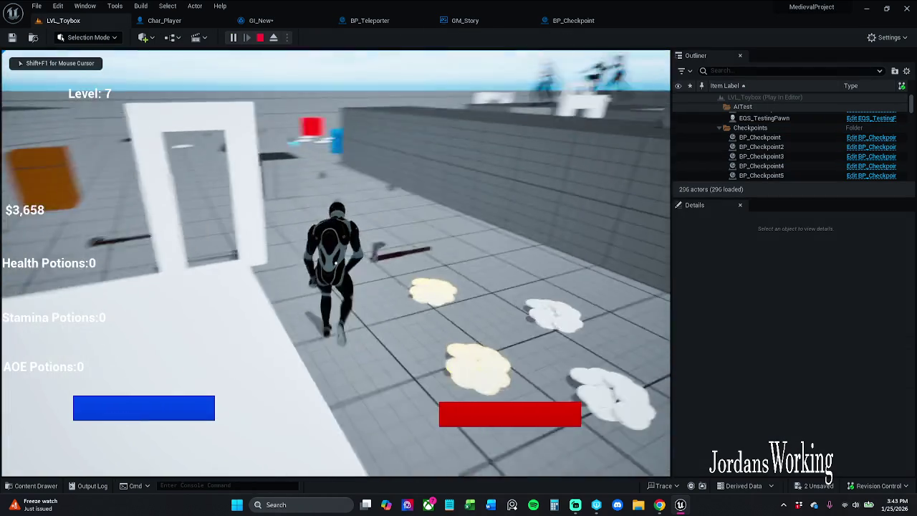
key("w")
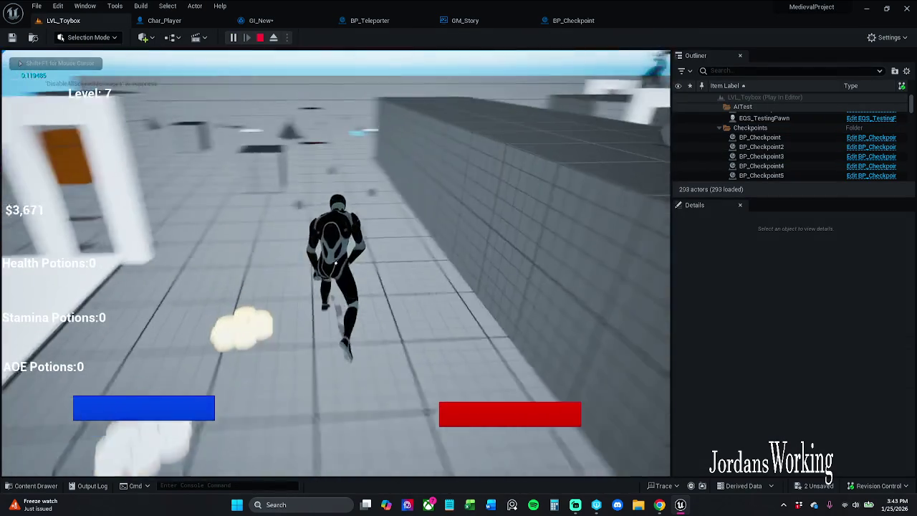
key("w")
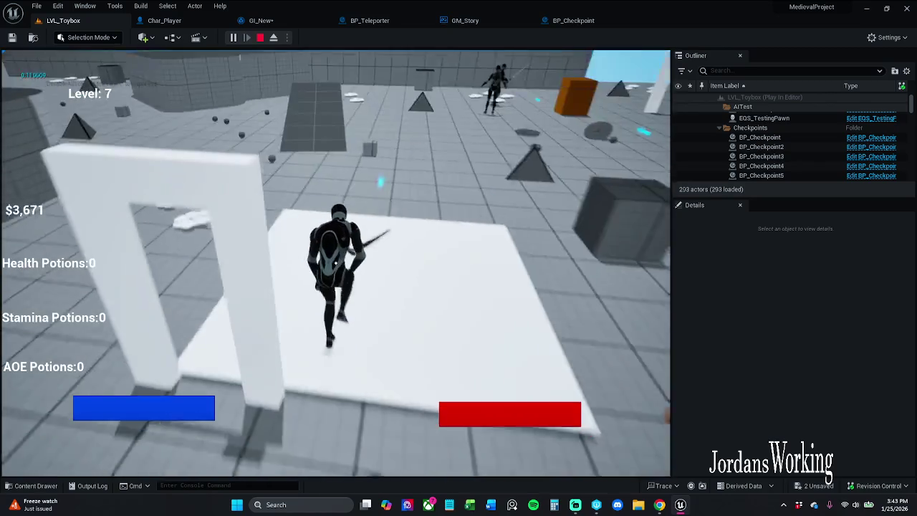
key("w")
key("e")
key("w")
key("e")
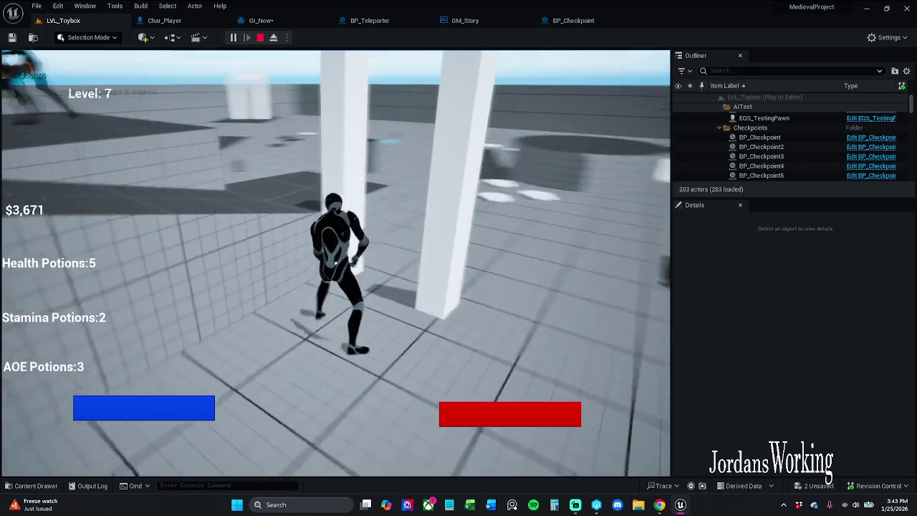
- Check the inventory before and after respawning, then pause the game
key("i")
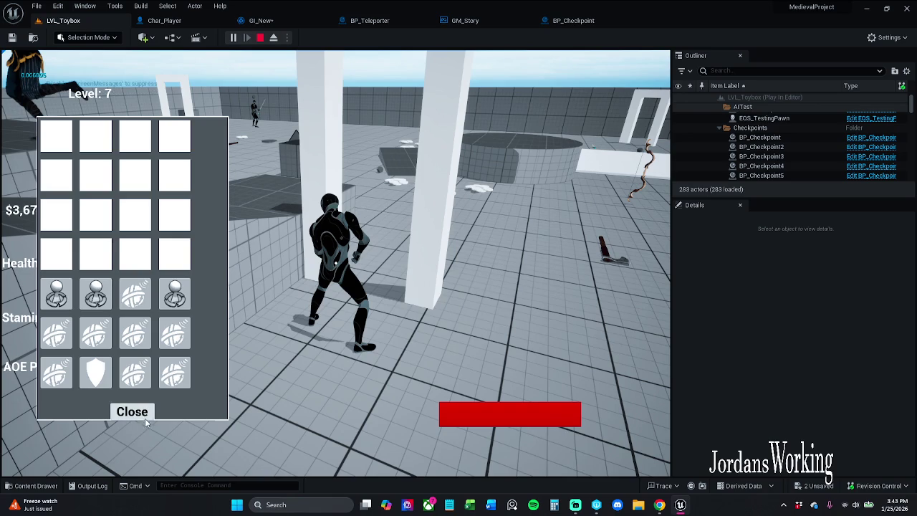
left_click(133, 412)
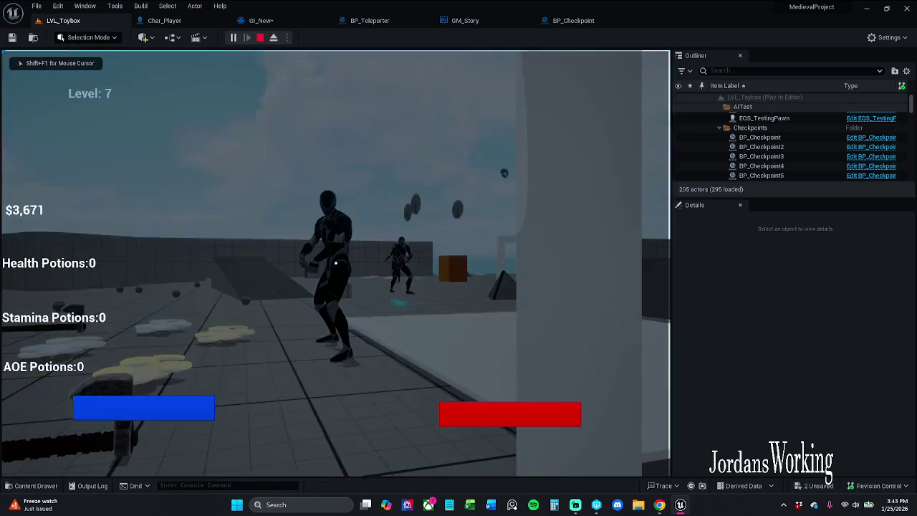
key("i")
left_click(133, 412)
key("p")
left_click(285, 20)
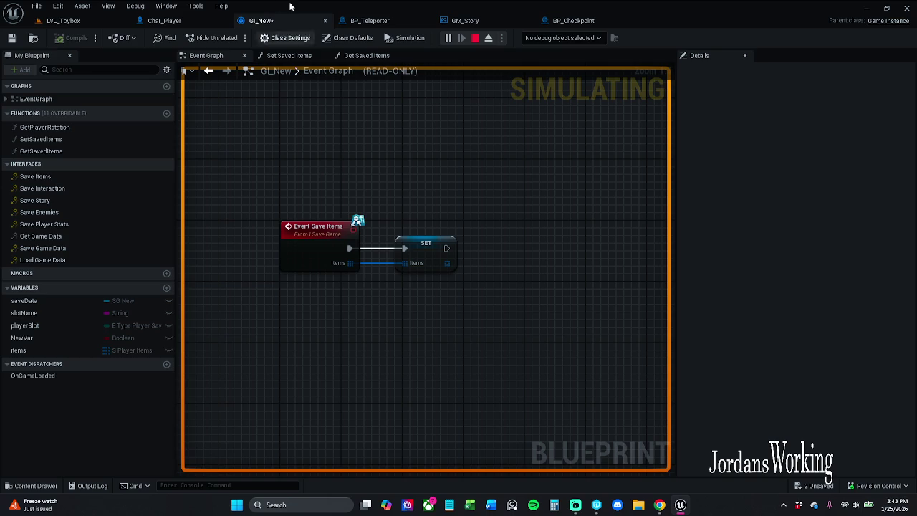
- Resume the paused LVL_Toybox game from its pause menu
left_click(63, 20)
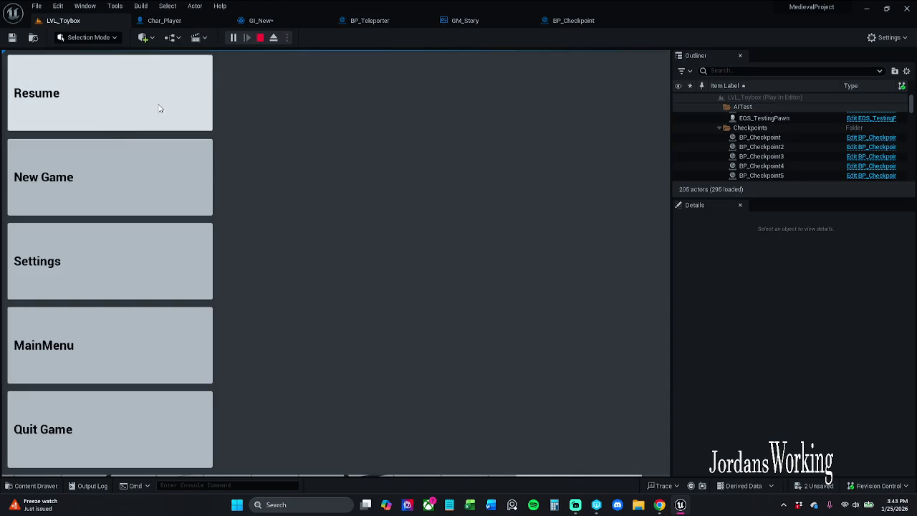
left_click(138, 77)
left_click(261, 20)
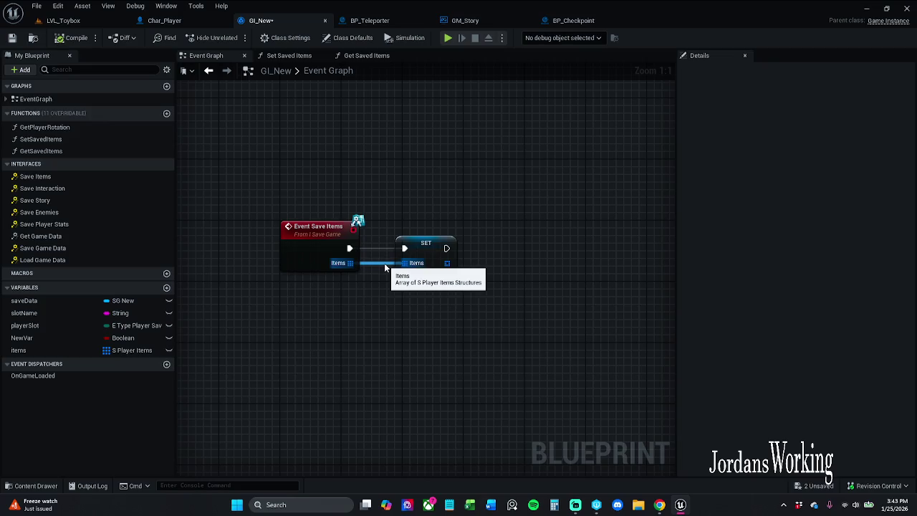
- Cut both wires from Event Save Items to SET, move SET below the event, and save GI_New
left_click(384, 263, "alt")
left_click(401, 247, "alt")
mouse_move(420, 252)
left_mouse_down()
mouse_move(373, 314)
mouse_move(312, 328)
mouse_move(297, 319)
mouse_move(306, 321)
left_mouse_up()
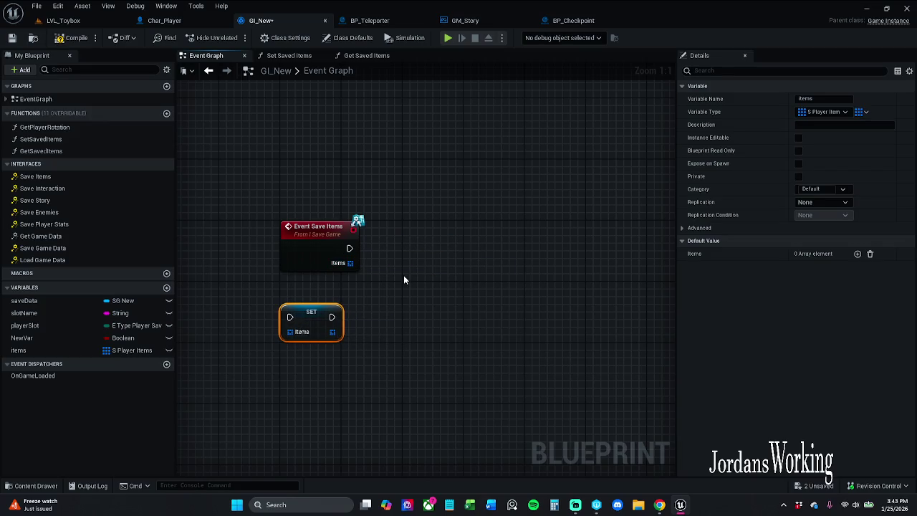
left_click(401, 278)
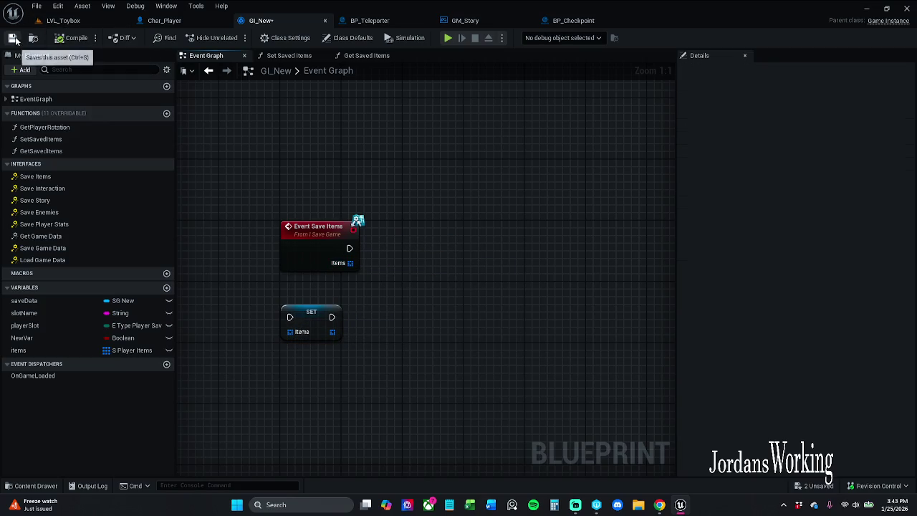
key("ctrl+s")
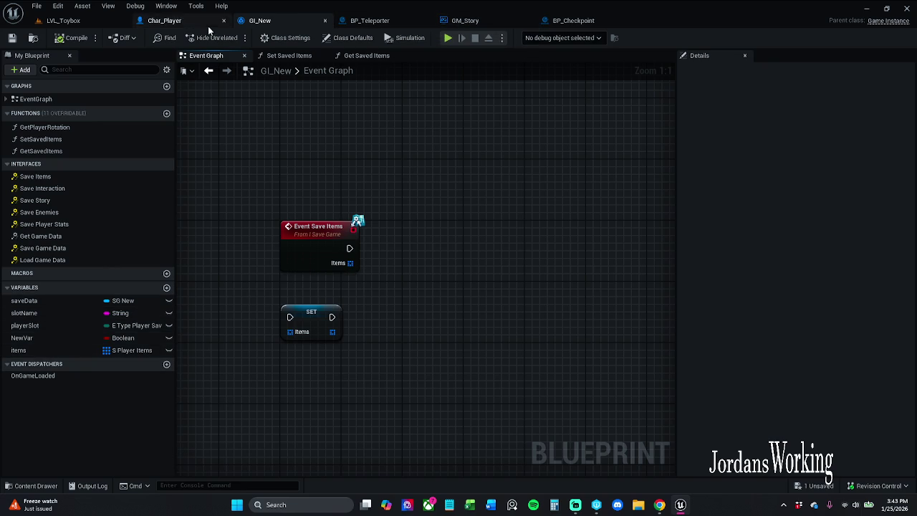
- Review Char_Player's graph, inspecting the AC Item Data and Items variables
left_click(168, 6)
left_click(149, 26)
left_click(143, 26)
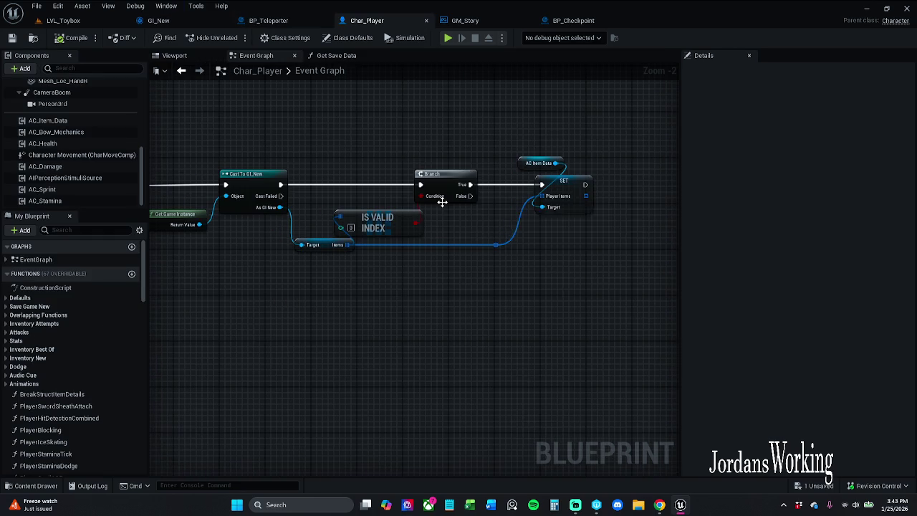
left_click_drag(441, 203, 436, 207)
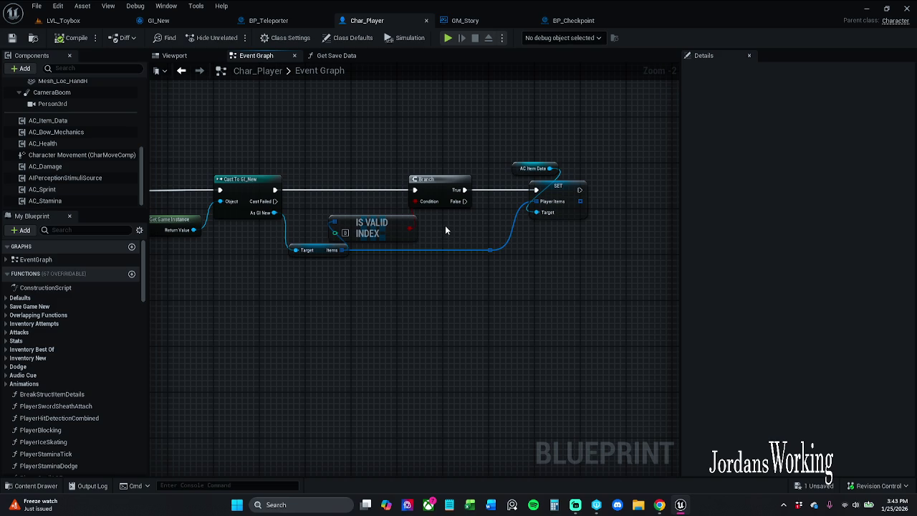
left_click(521, 168)
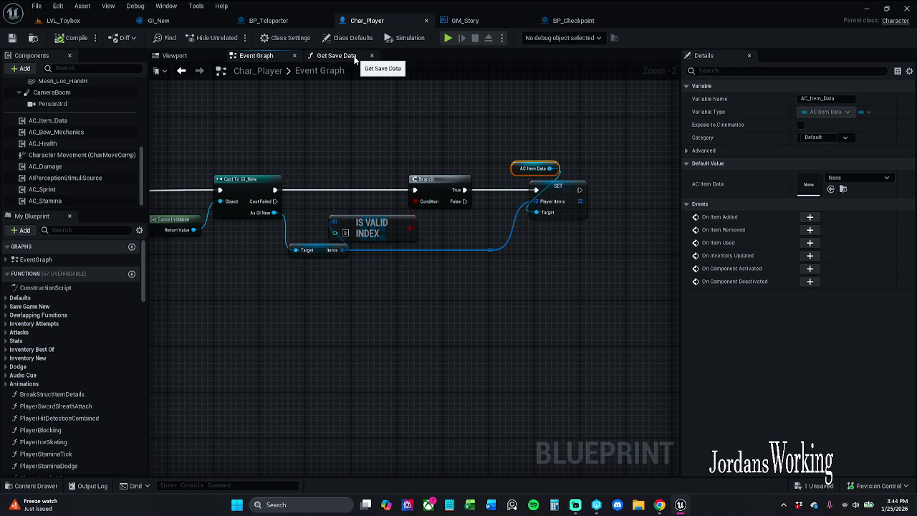
left_click(315, 250)
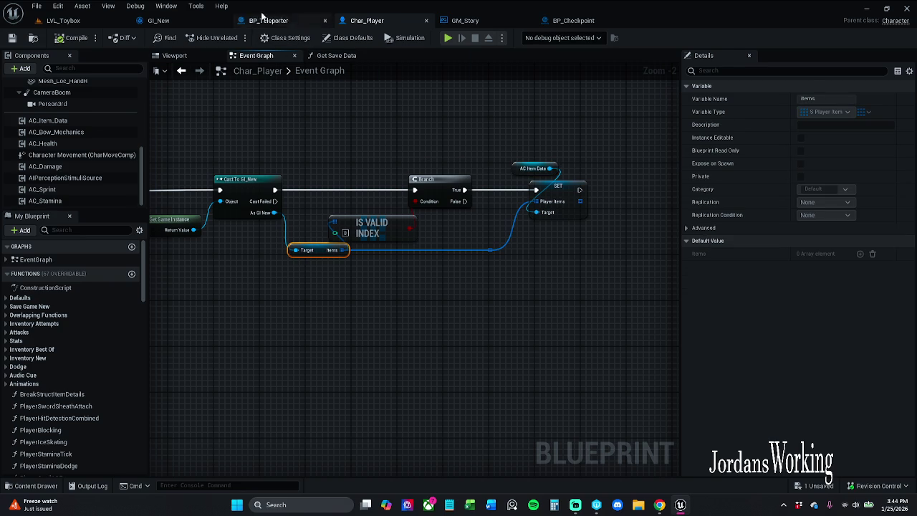
- Place GI_New's Items SET node to the right of Event Save Items
left_click(176, 22)
mouse_move(306, 321)
left_mouse_down()
mouse_move(391, 252)
mouse_move(412, 252)
left_mouse_up()
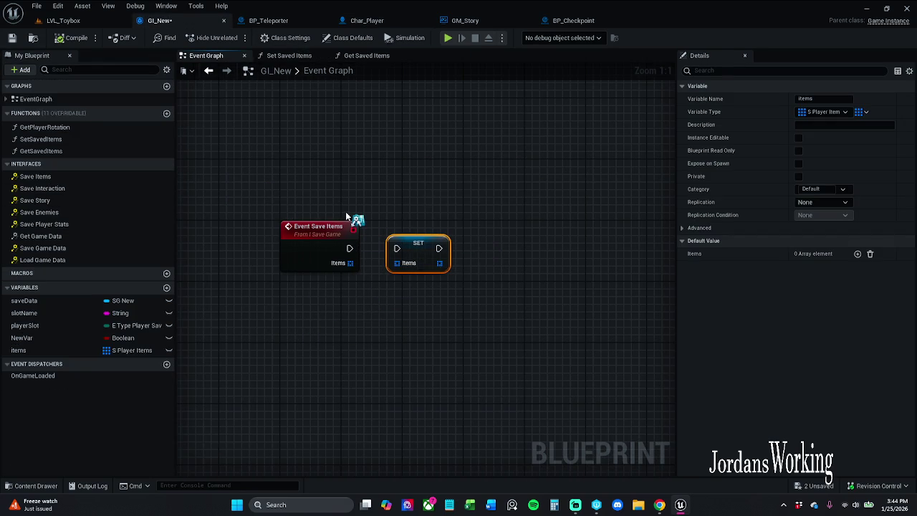
left_click(267, 21)
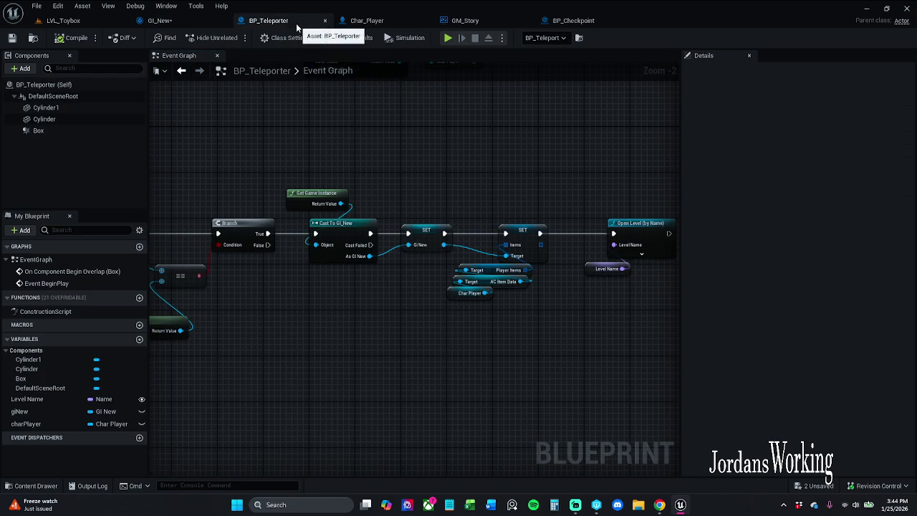
- Frame BP_Teleporter's level-change chain, comparing it with the Char_Player and GI_New graphs
mouse_move(434, 191)
left_mouse_down()
mouse_move(301, 153)
mouse_move(458, 156)
mouse_move(442, 337)
mouse_move(342, 153)
mouse_move(282, 151)
left_mouse_up()
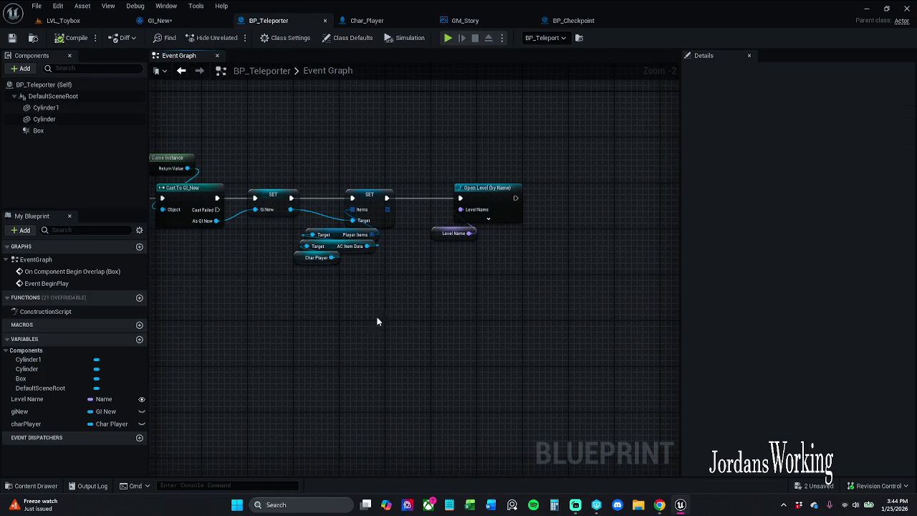
left_click(373, 21)
left_click(280, 20)
mouse_move(374, 172)
left_mouse_down()
mouse_move(497, 165)
mouse_move(351, 169)
left_mouse_up()
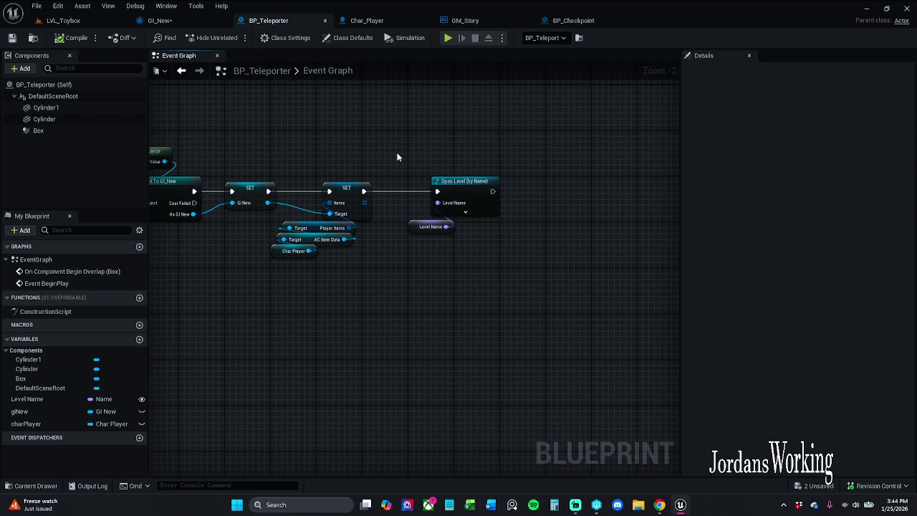
left_click(356, 22)
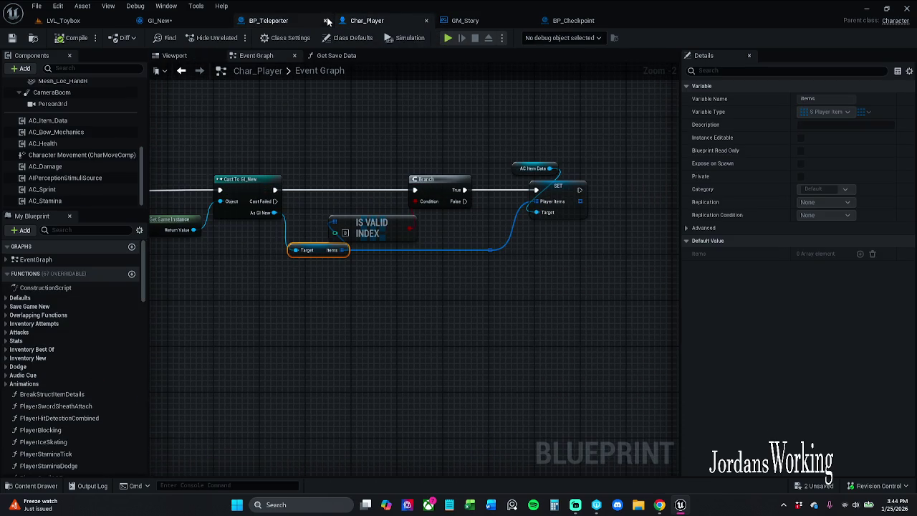
left_click(311, 22)
left_click(176, 21)
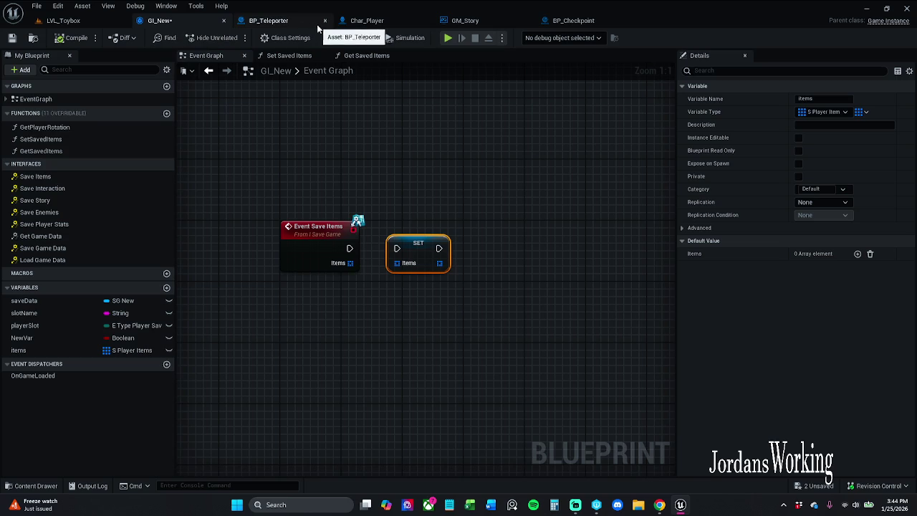
left_click(286, 21)
mouse_move(430, 187)
left_mouse_down()
mouse_move(520, 321)
mouse_move(407, 197)
mouse_move(382, 187)
left_mouse_up()
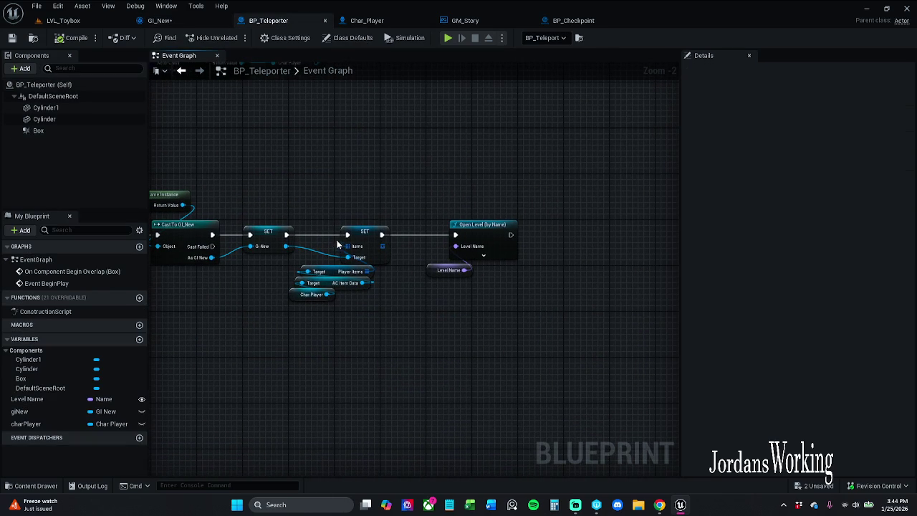
- Move the Open Level and Level Name nodes further right
mouse_move(469, 224)
left_mouse_down()
mouse_move(421, 217)
mouse_move(470, 268)
left_mouse_up()
left_click_drag(441, 231, 561, 230)
left_click(430, 198)
- Add a Save Items call after the SET node, searched as 'saveIte', lined up with Open Level
left_click_drag(335, 228, 391, 231)
type("sav")
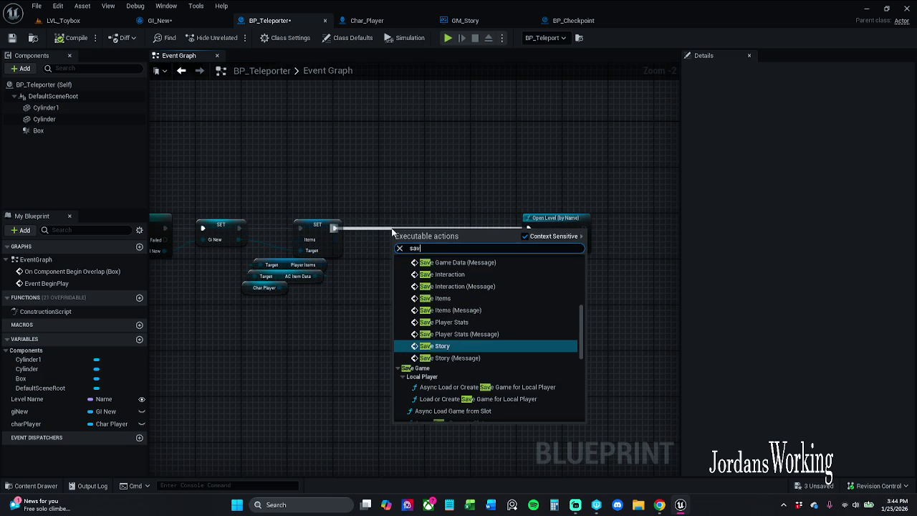
type("eItems")
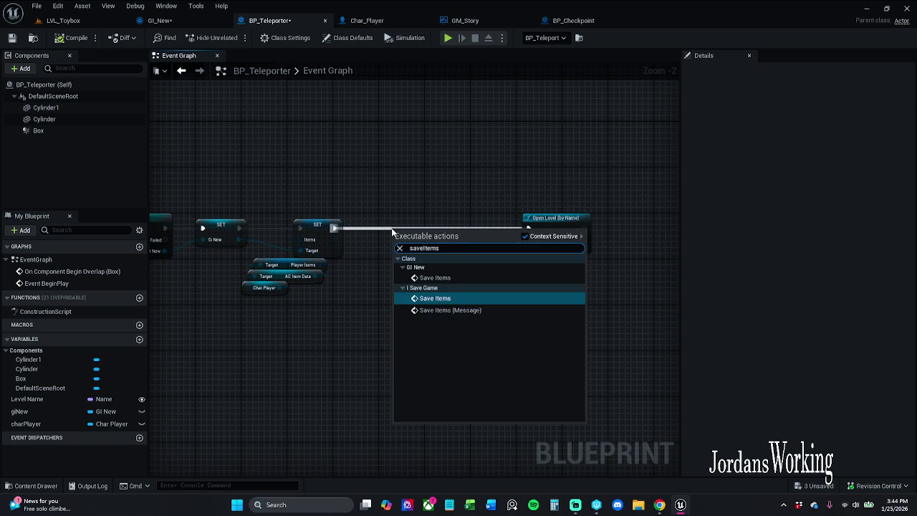
key("Return")
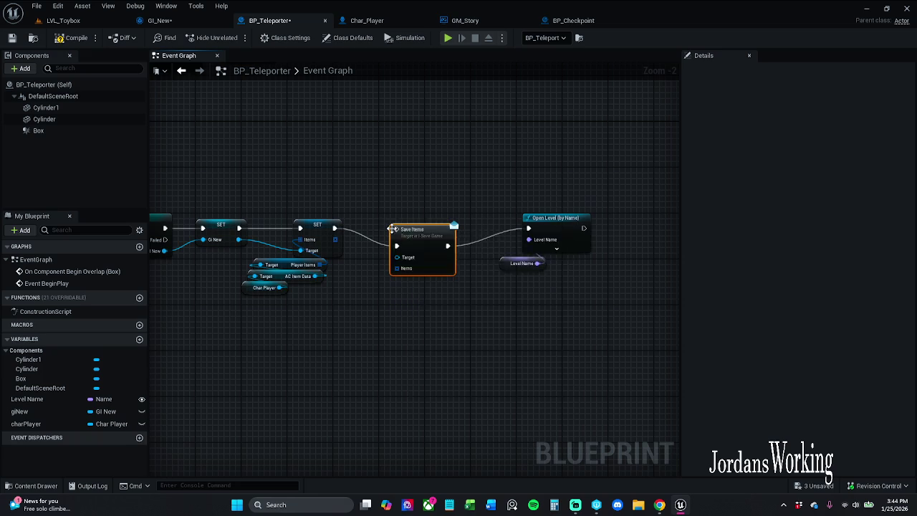
left_click_drag(422, 225, 429, 214)
- Connect Player Items to Save Items' Items input
scroll(304, 296, "up", 2)
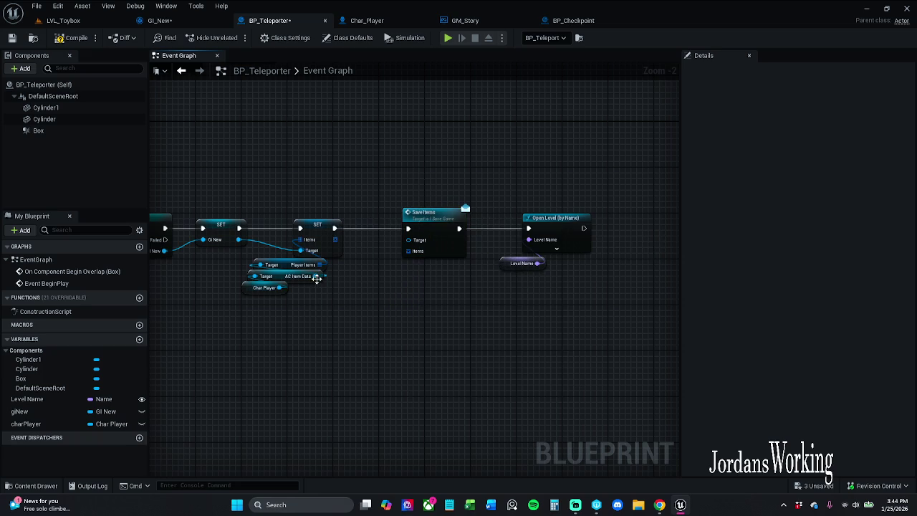
mouse_move(365, 265)
left_mouse_down()
mouse_move(325, 276)
mouse_move(415, 258)
left_mouse_up()
mouse_move(344, 309)
left_mouse_down()
mouse_move(516, 314)
mouse_move(437, 323)
left_mouse_up()
scroll(434, 308, "down", 1)
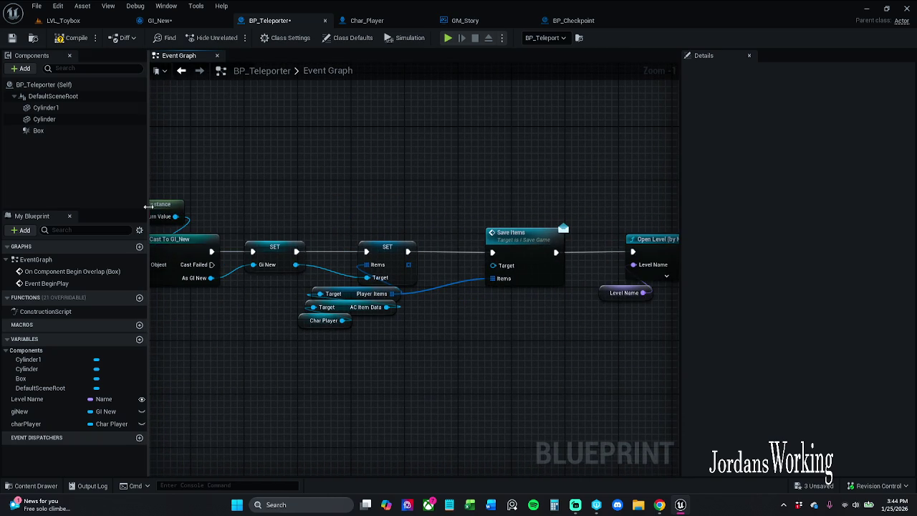
- Add a GI New getter above Save Items and wire it into the Target pin
left_click(171, 205)
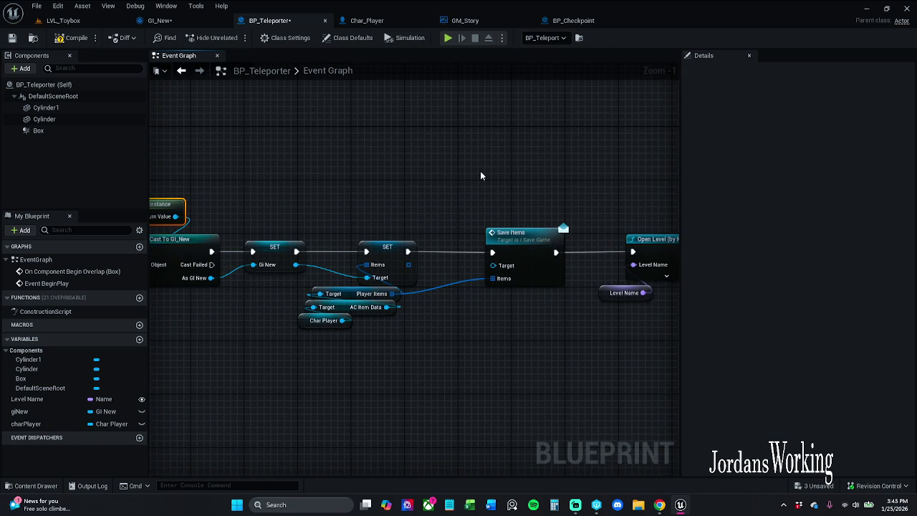
mouse_move(27, 415)
left_mouse_down()
mouse_move(401, 355)
mouse_move(497, 265)
left_mouse_up()
mouse_move(437, 254)
left_mouse_down()
mouse_move(488, 212)
mouse_move(503, 215)
left_mouse_up()
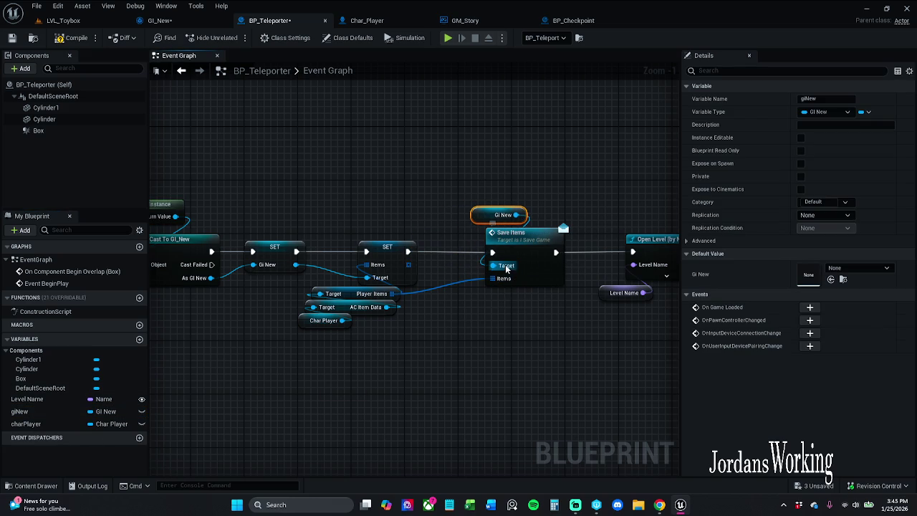
left_click_drag(493, 278, 392, 293)
left_click(471, 332)
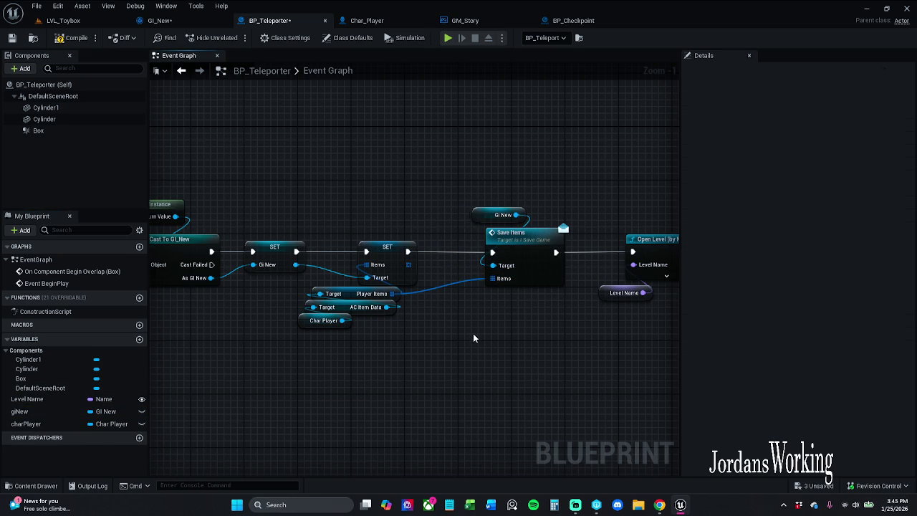
- Disconnect the execution wires going into and out of the second SET node
left_click_drag(351, 322, 459, 340)
left_click_drag(459, 376, 385, 352)
scroll(387, 354, "down", 1)
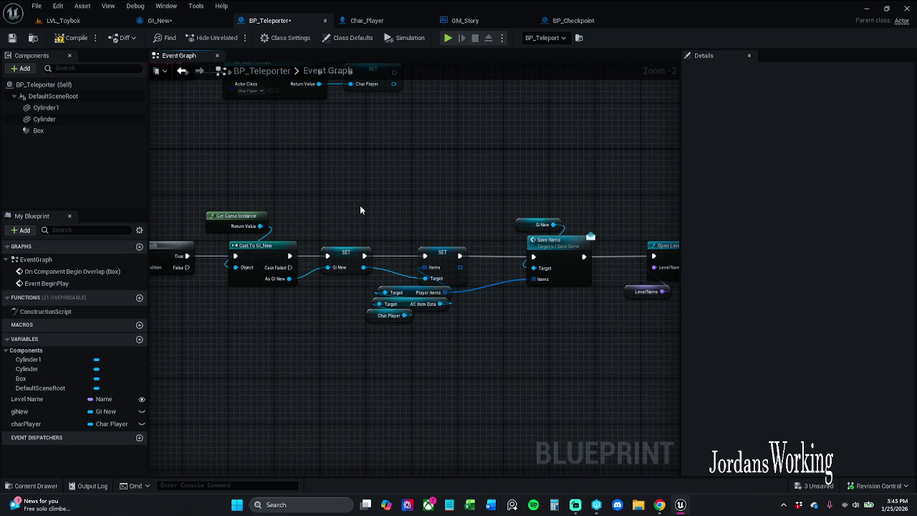
left_click_drag(451, 243, 407, 339)
left_click(470, 340)
left_click_drag(522, 205, 581, 342)
left_click(581, 341)
mouse_move(472, 190)
left_mouse_down()
mouse_move(368, 328)
mouse_move(395, 349)
mouse_move(395, 364)
left_mouse_up()
left_click(463, 364)
left_click(425, 256, "alt")
left_click(459, 256, "alt")
- Lower the second SET group, link the first SET directly to Save Items, and save BP_Teleporter
left_click_drag(472, 212, 405, 354)
left_click_drag(427, 267, 403, 368)
left_click(351, 194)
left_click_drag(410, 260, 419, 359)
left_click(384, 233)
left_click_drag(328, 255, 496, 257)
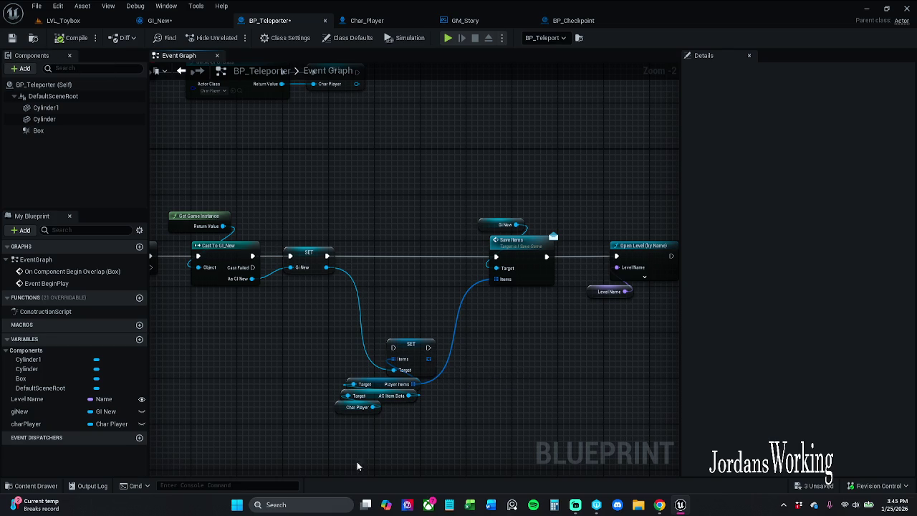
mouse_move(392, 412)
left_mouse_down()
mouse_move(394, 378)
mouse_move(331, 332)
mouse_move(367, 274)
mouse_move(440, 320)
mouse_move(513, 316)
left_mouse_up()
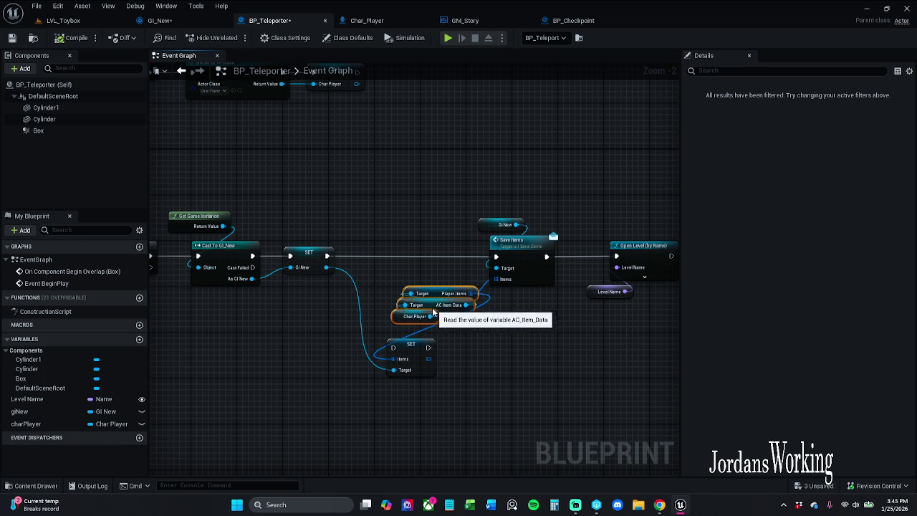
left_click(17, 40)
left_click(109, 6)
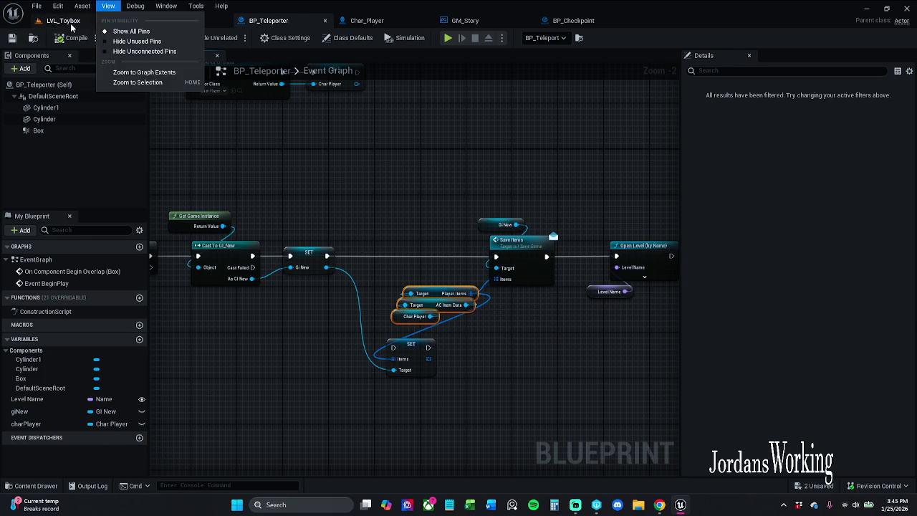
- Playtest LVL_Toybox, collecting potions and checking the inventory before and after respawning
left_click(71, 22)
left_click(235, 38)
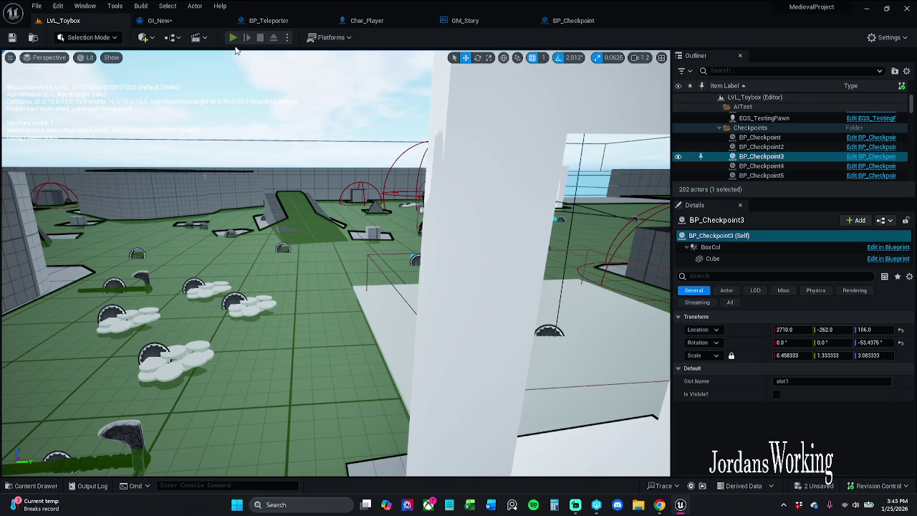
key("i")
left_click(144, 417)
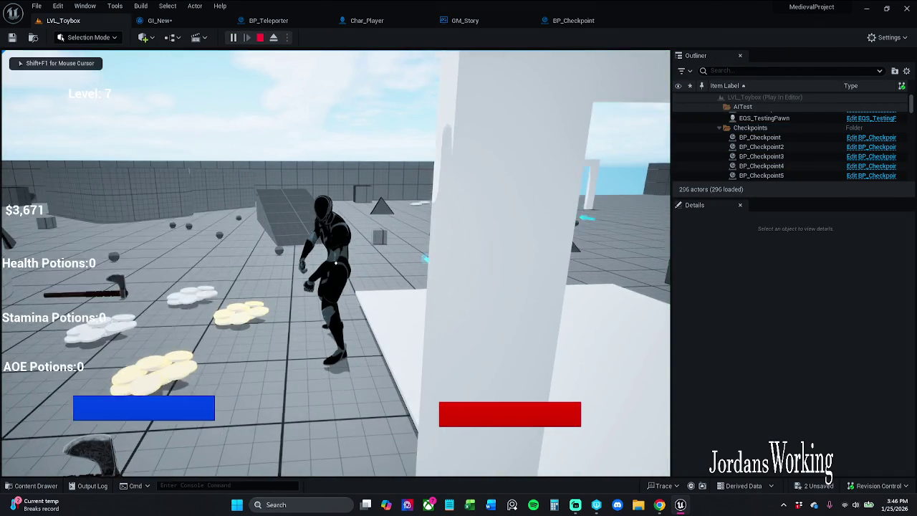
key("w")
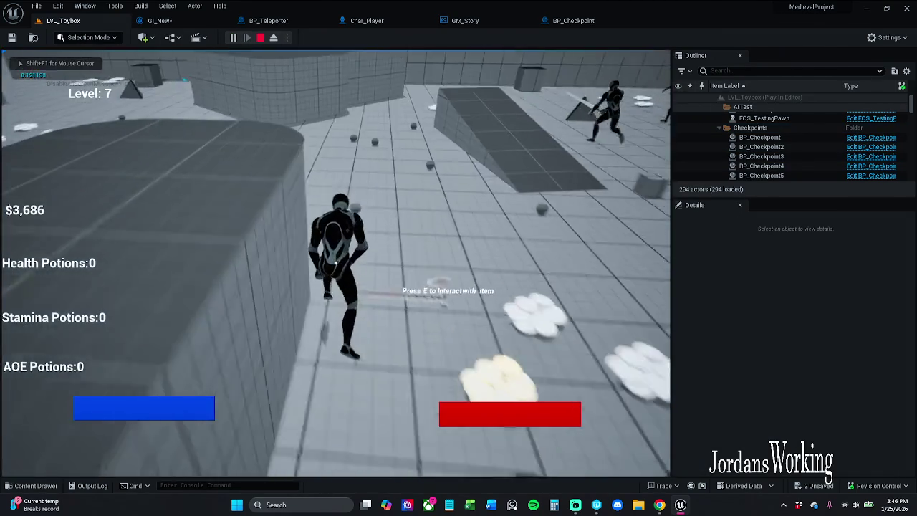
key("w")
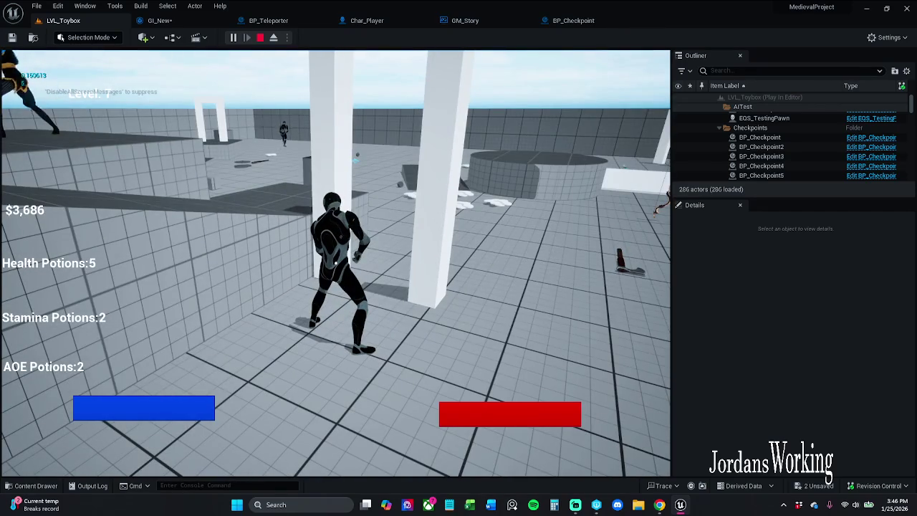
key("i")
left_click(137, 421)
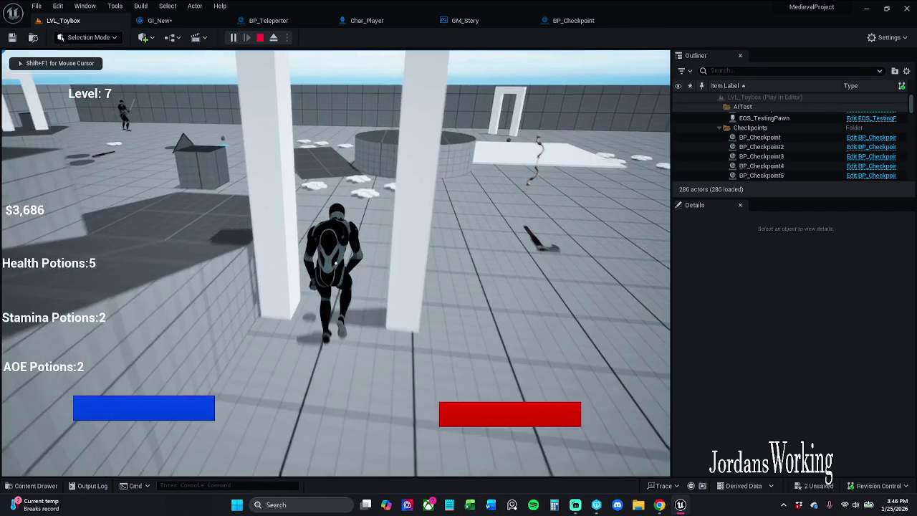
key("i")
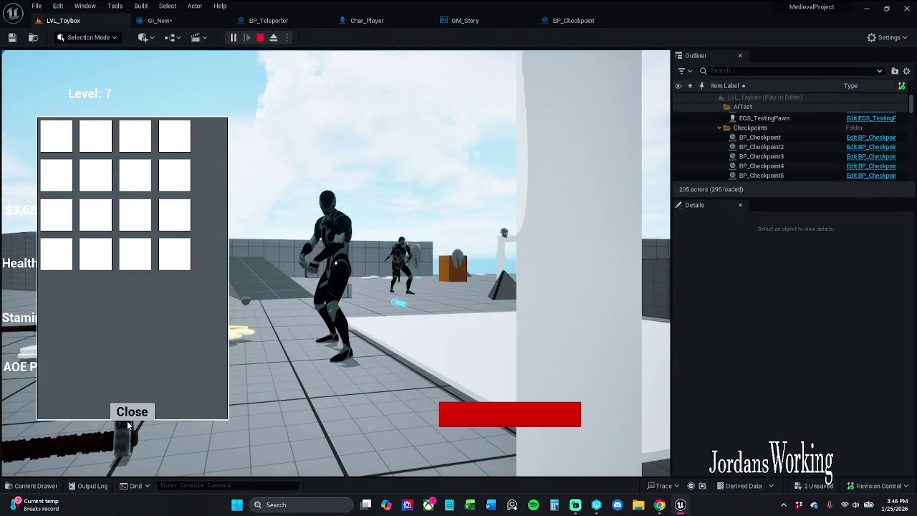
left_click(128, 421)
key("Escape")
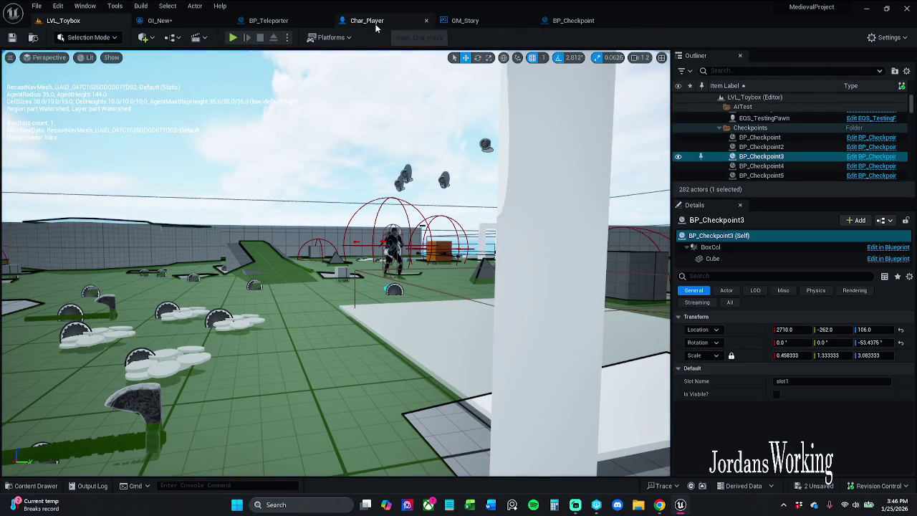
- In BP_Checkpoint, feed Player Items into Saved Items, run Set Saved Items after Save Items, and save
left_click(198, 25)
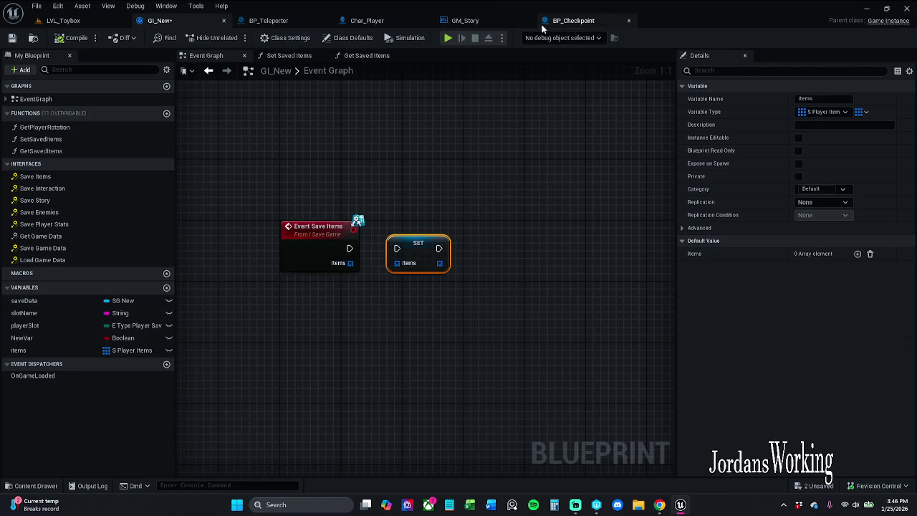
left_click(465, 22)
left_click(573, 22)
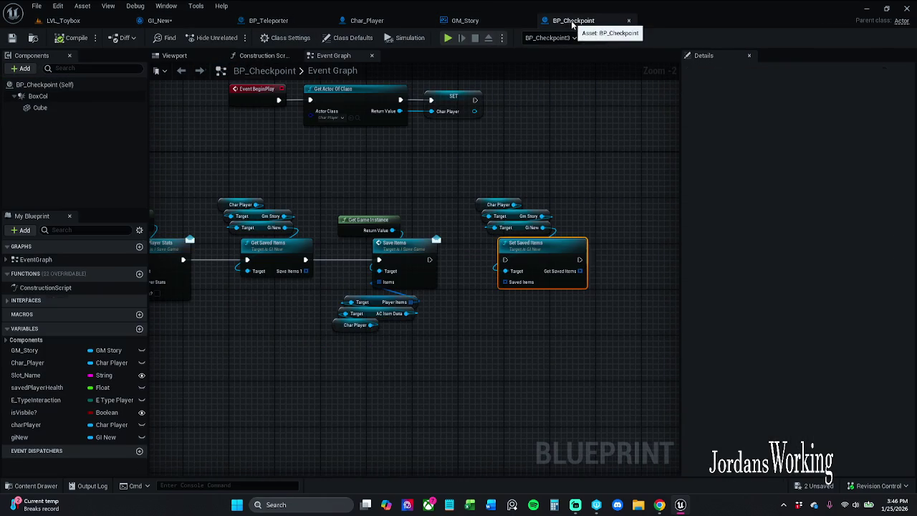
left_click_drag(511, 176, 498, 154)
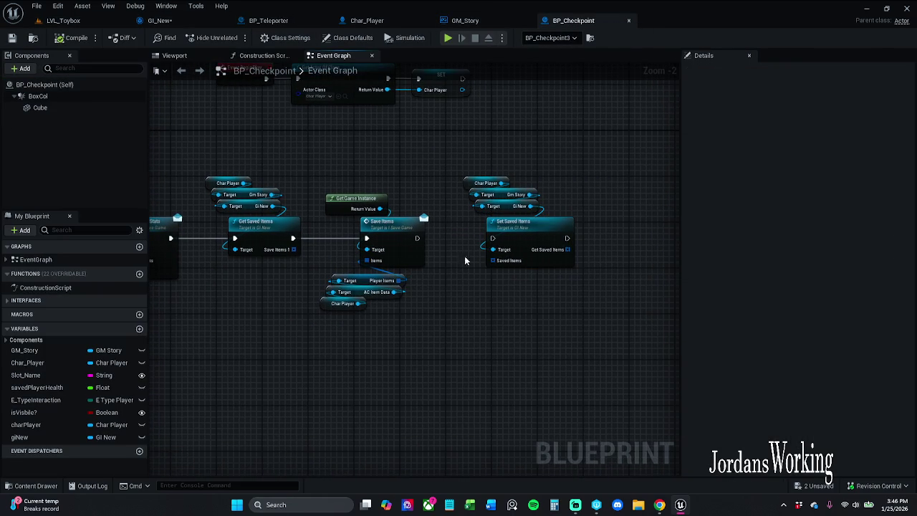
mouse_move(399, 280)
left_mouse_down()
mouse_move(505, 261)
mouse_move(483, 334)
mouse_move(461, 309)
left_mouse_up()
left_click_drag(491, 239, 435, 242)
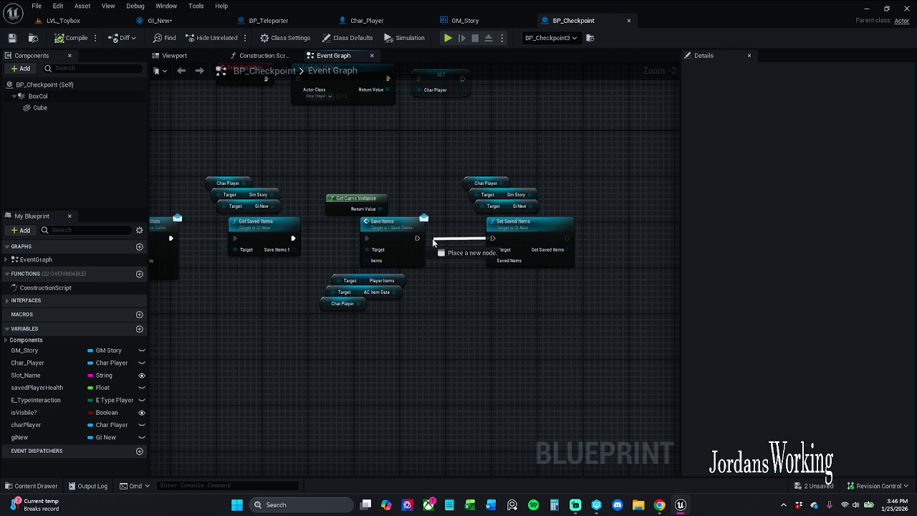
left_click_drag(398, 281, 518, 269)
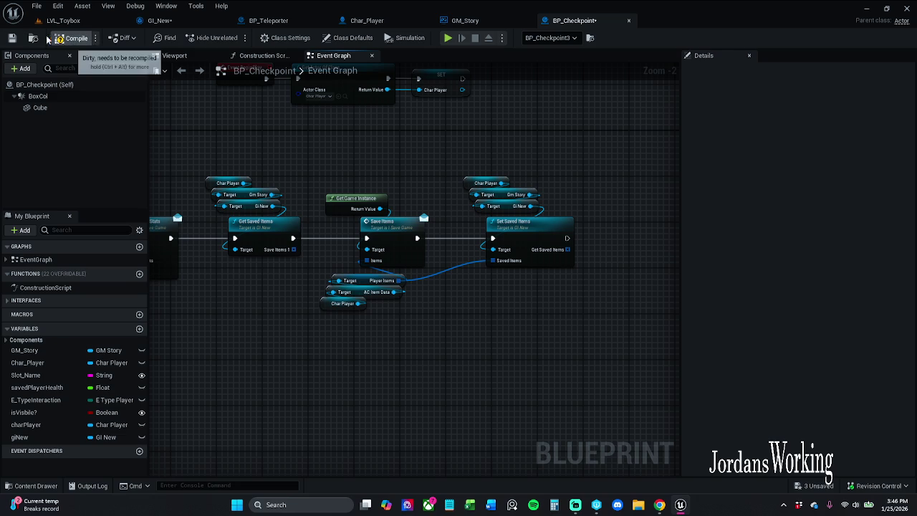
left_click(12, 38)
left_click(78, 27)
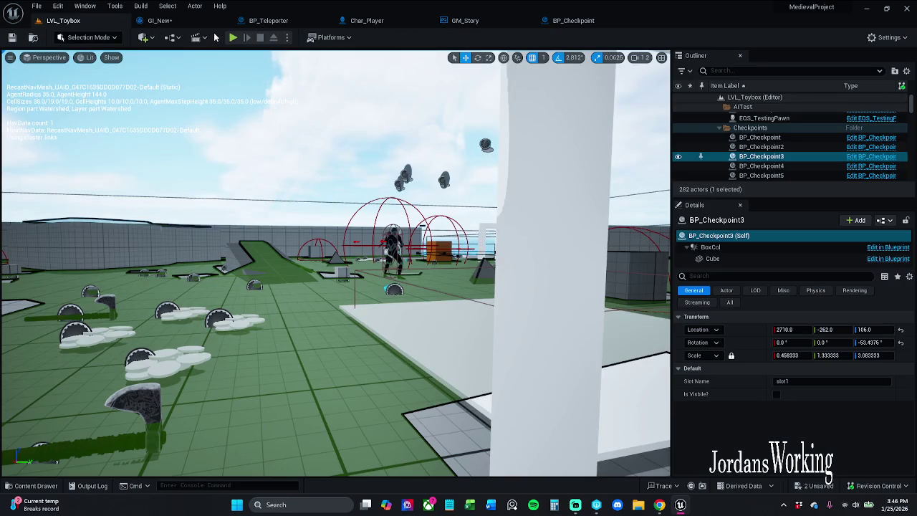
- Playtest again, picking up a stamina potion and seeing the inventory empty after respawn
left_click(232, 40)
key("w")
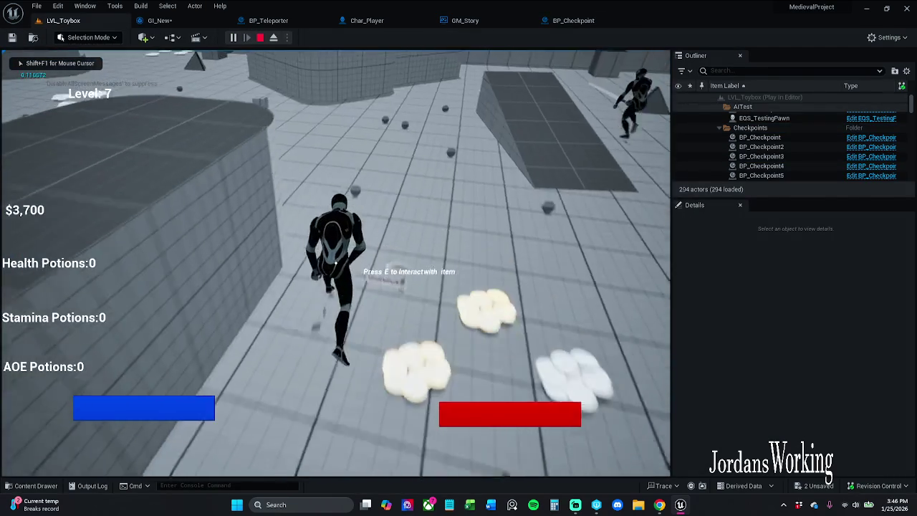
key("i")
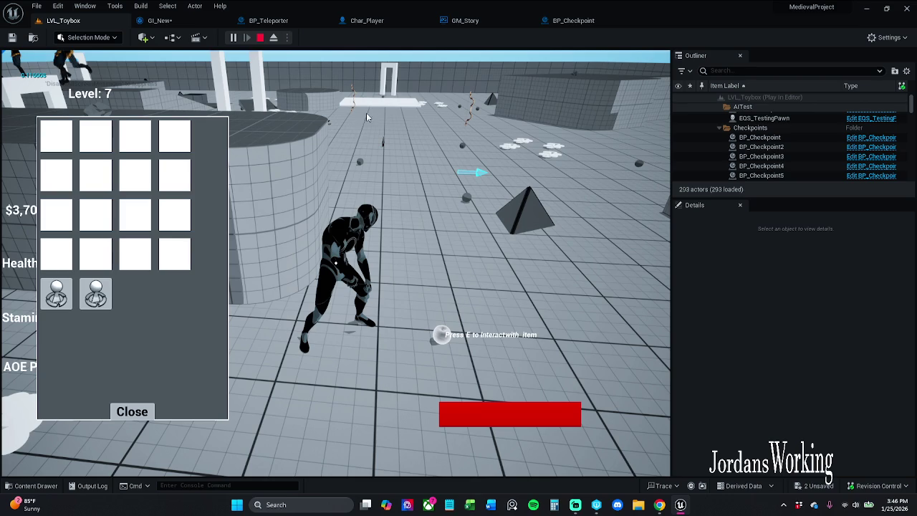
left_click(136, 414)
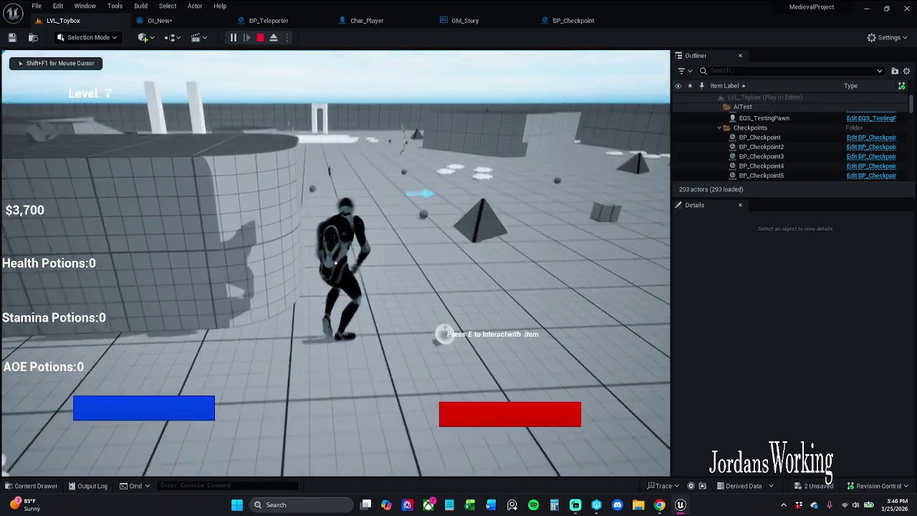
key("e")
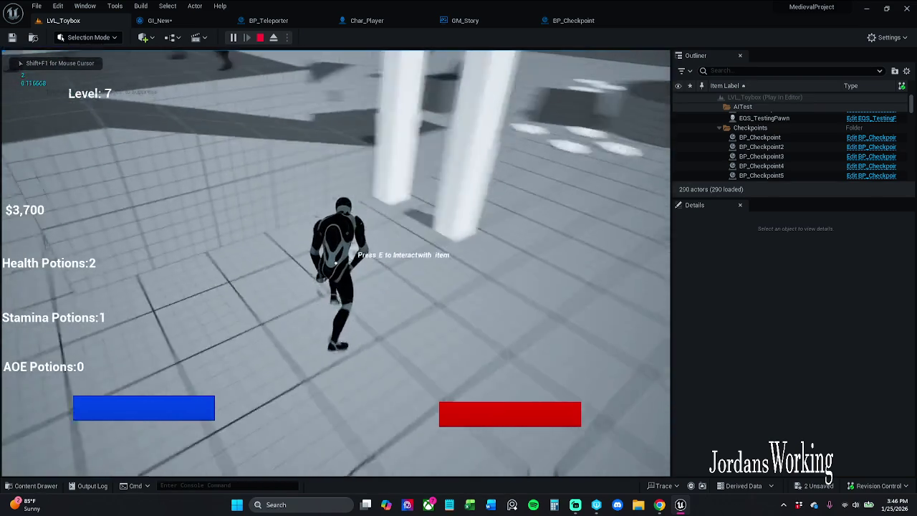
key("i")
left_click(131, 412)
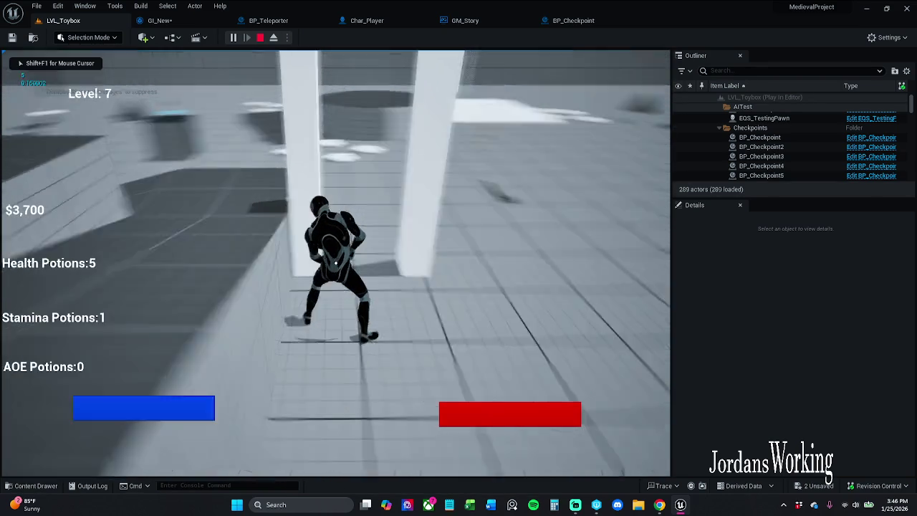
key("i")
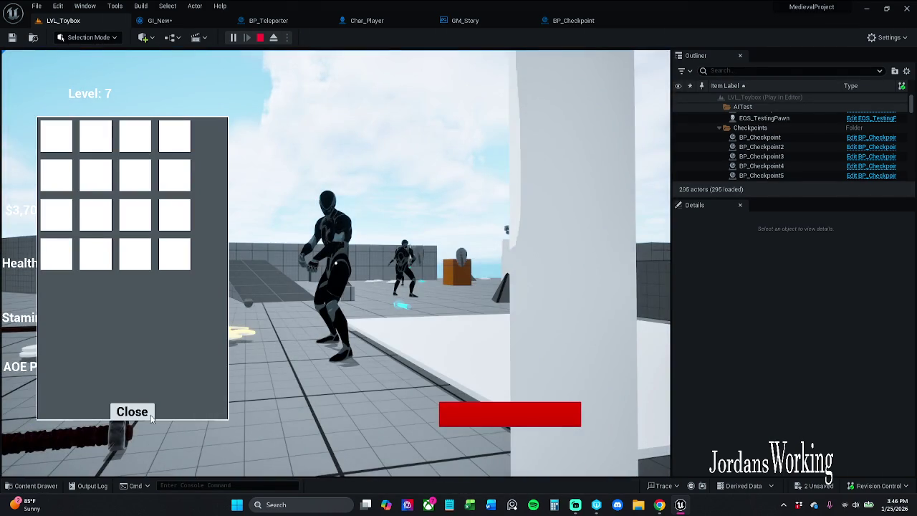
key("Escape")
left_click(174, 23)
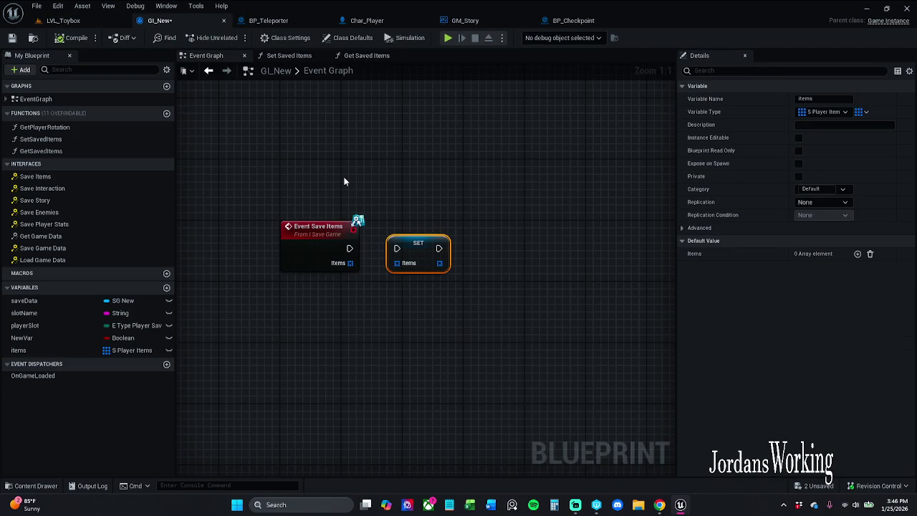
- Connect Event Save Items' exec output to the items SET node in GI_New
left_click_drag(396, 247, 349, 252)
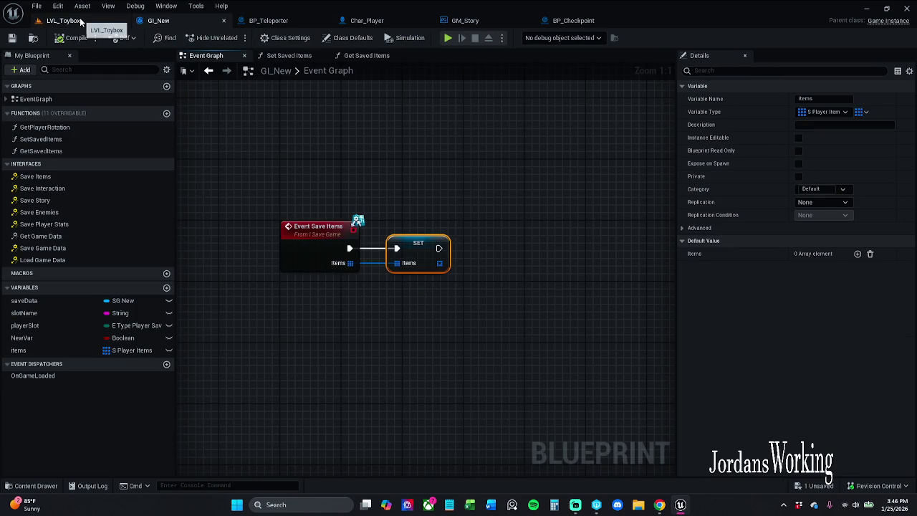
left_click(68, 21)
left_click(233, 38)
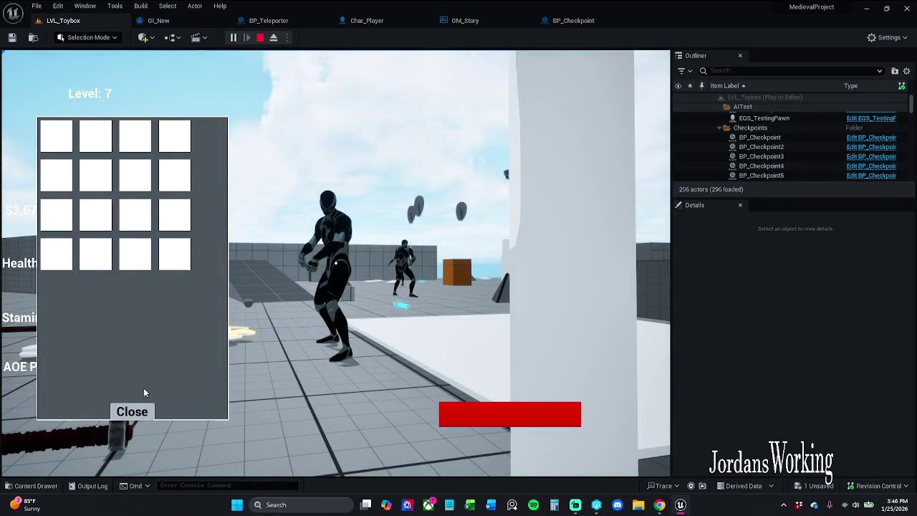
- Collect health, AOE and stamina potions plus money, then check the inventory
left_click(132, 411)
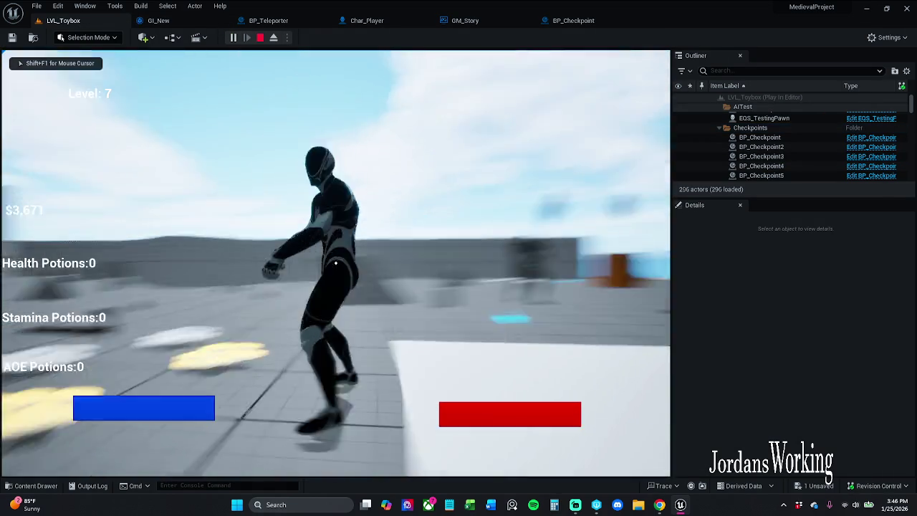
key("w")
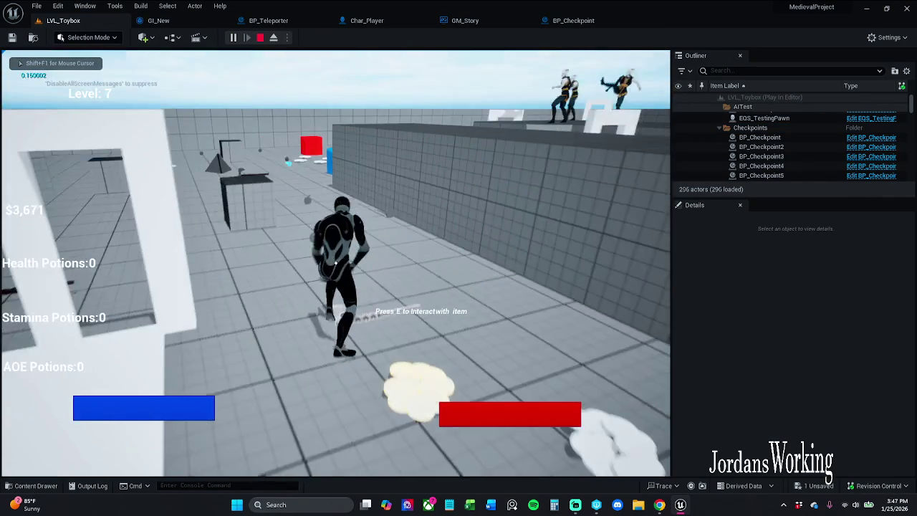
key("w")
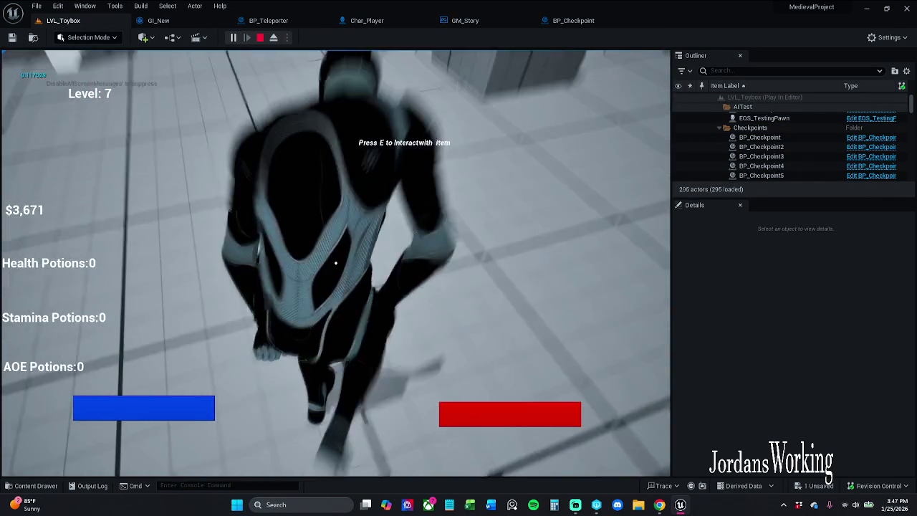
key("w")
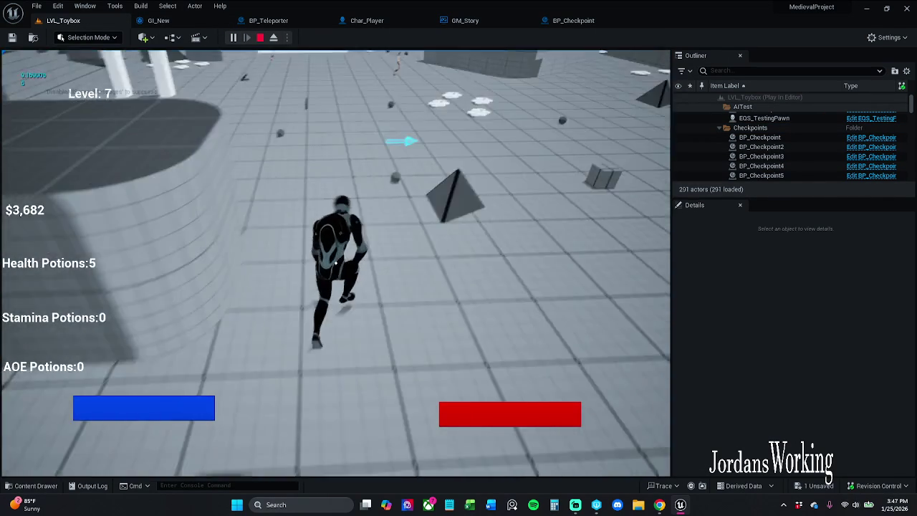
key("w")
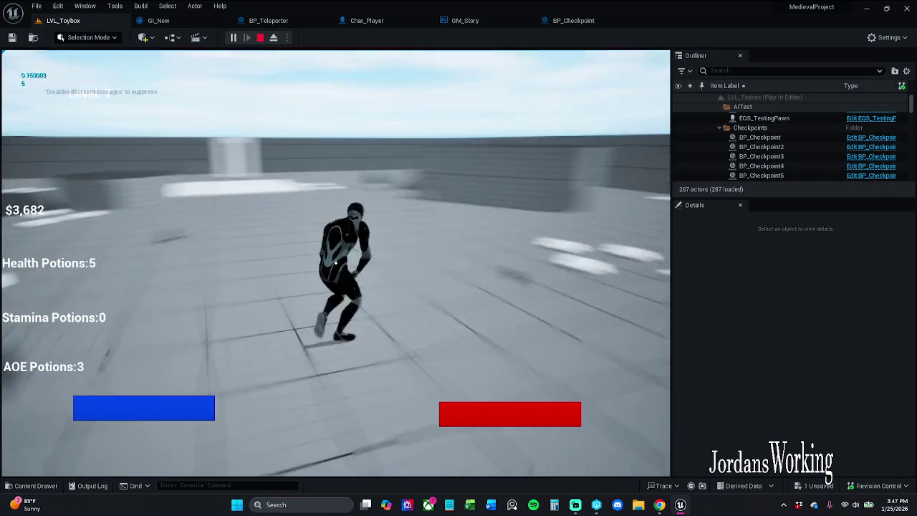
key("i")
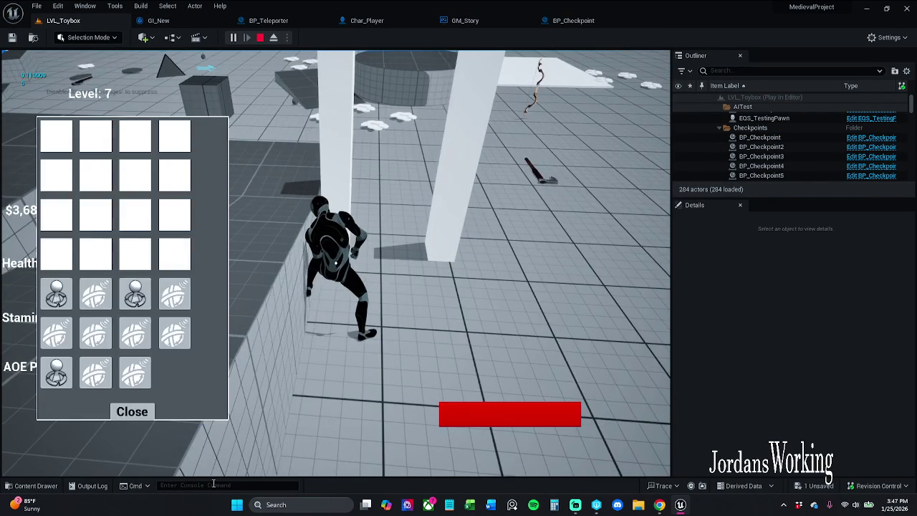
left_click(132, 414)
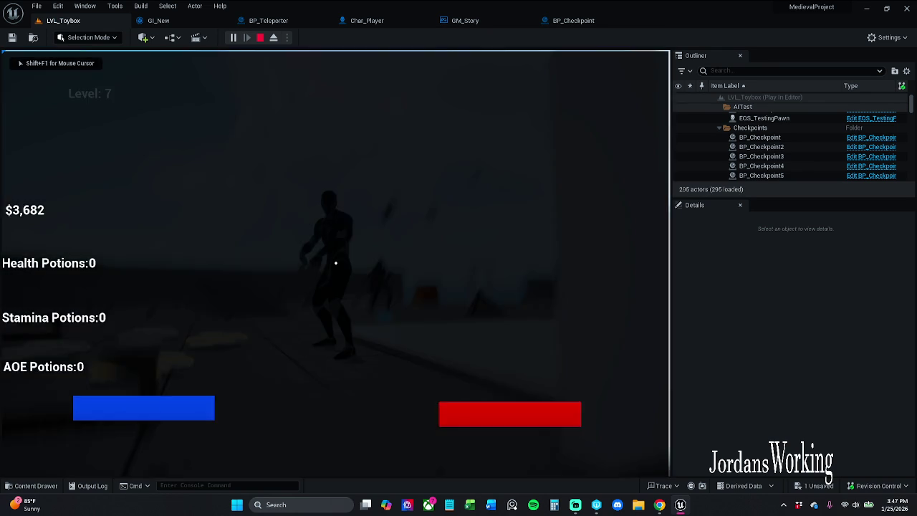
- Recheck the inventory after respawning, then pause and resume the game
key("i")
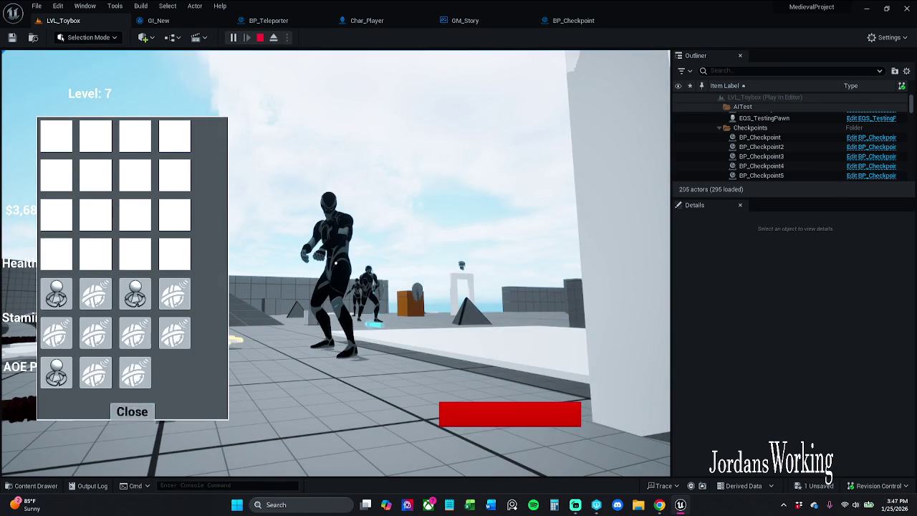
left_click(136, 412)
key("i")
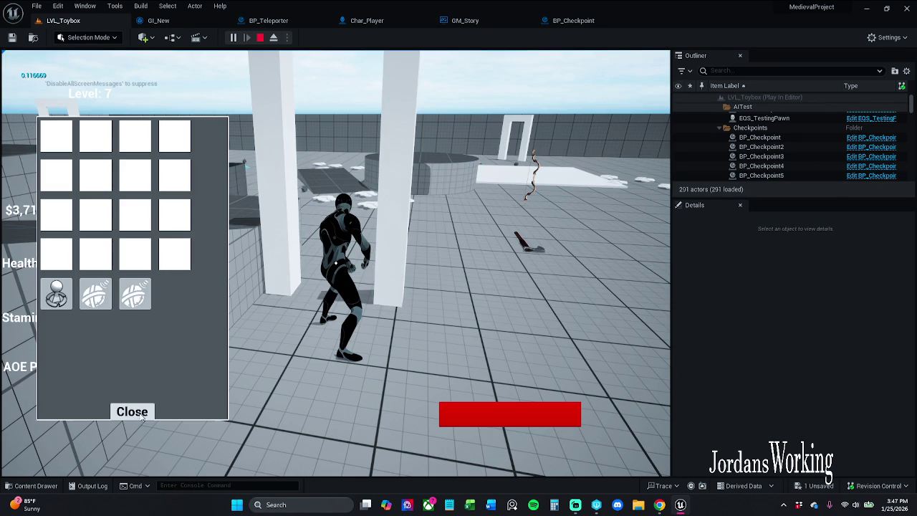
left_click(132, 412)
key("Escape")
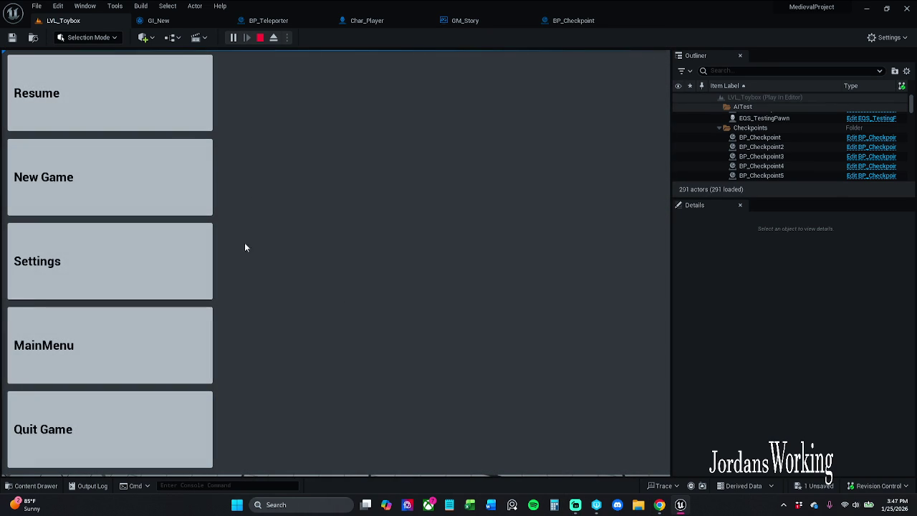
left_click(115, 110)
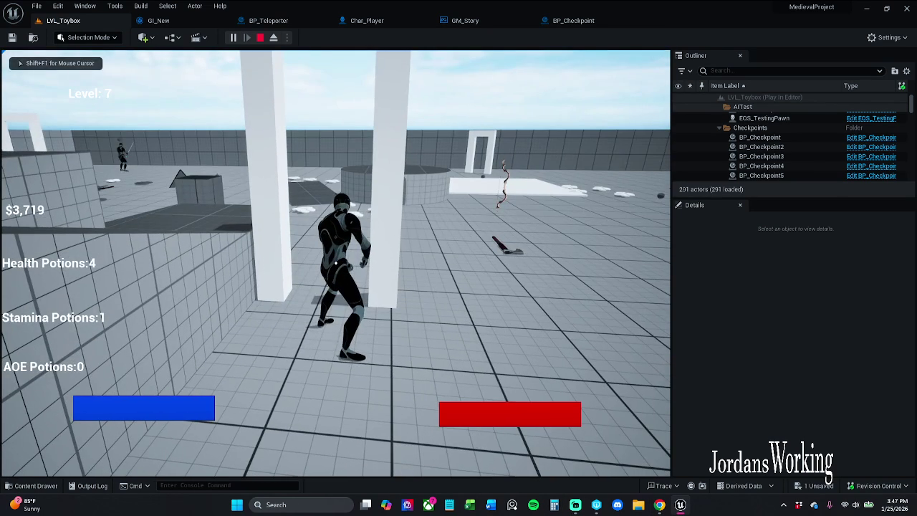
- Run around the level checking the inventory, then stop the play session
key("s")
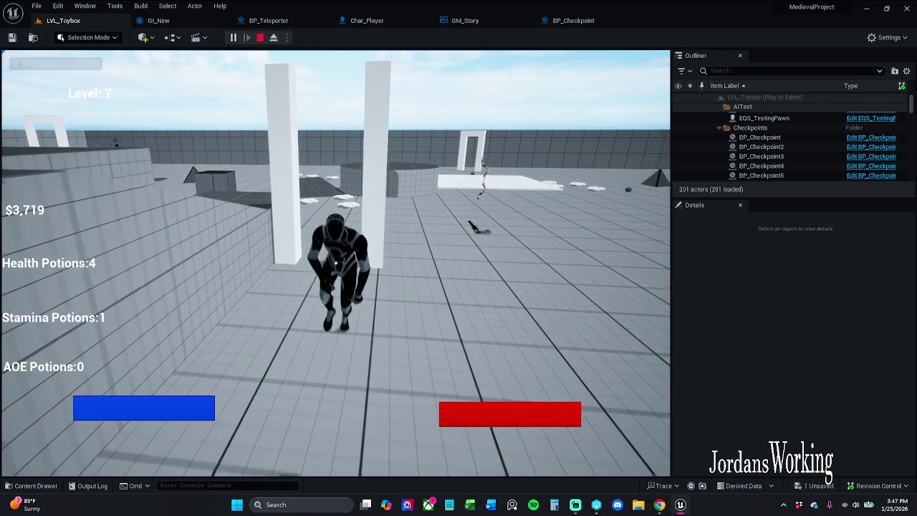
key("i")
key("i")
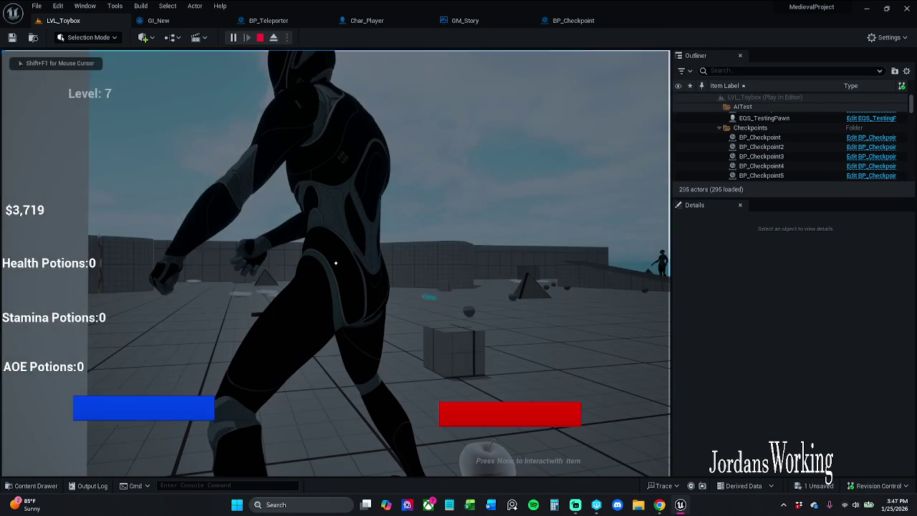
key("i")
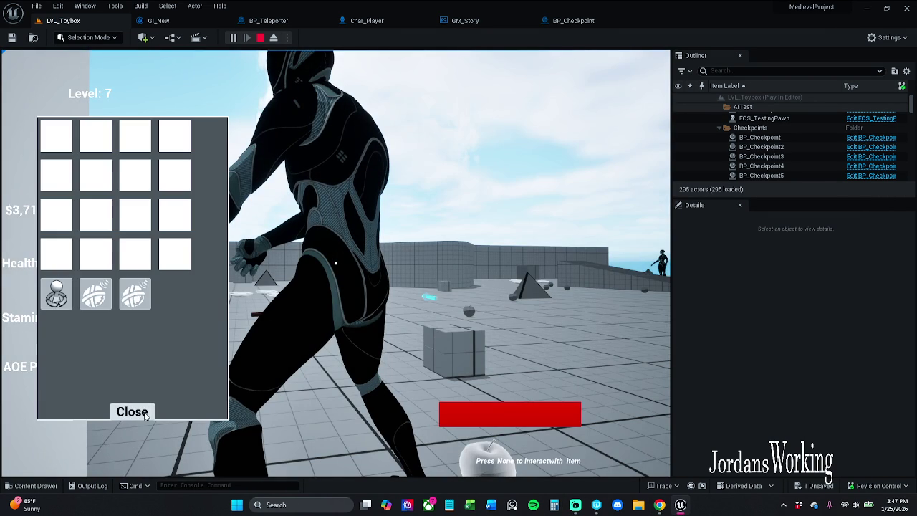
left_click(131, 412)
key("w")
key("i")
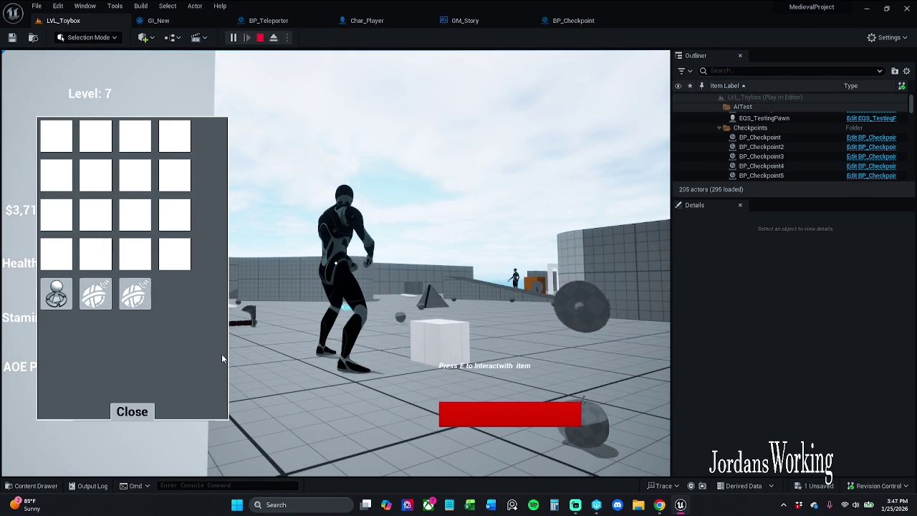
key("Escape")
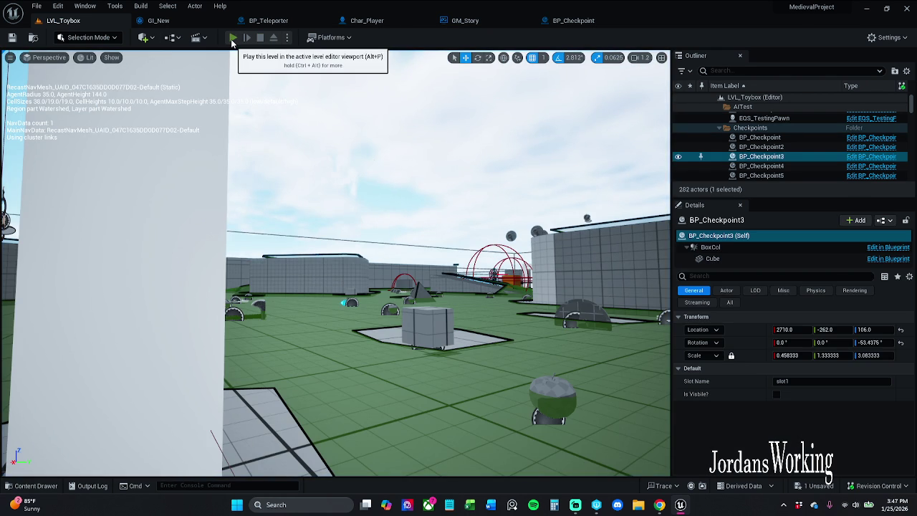
- Restart play, confirm the inventory is empty, and end the session
left_click(232, 39)
key("i")
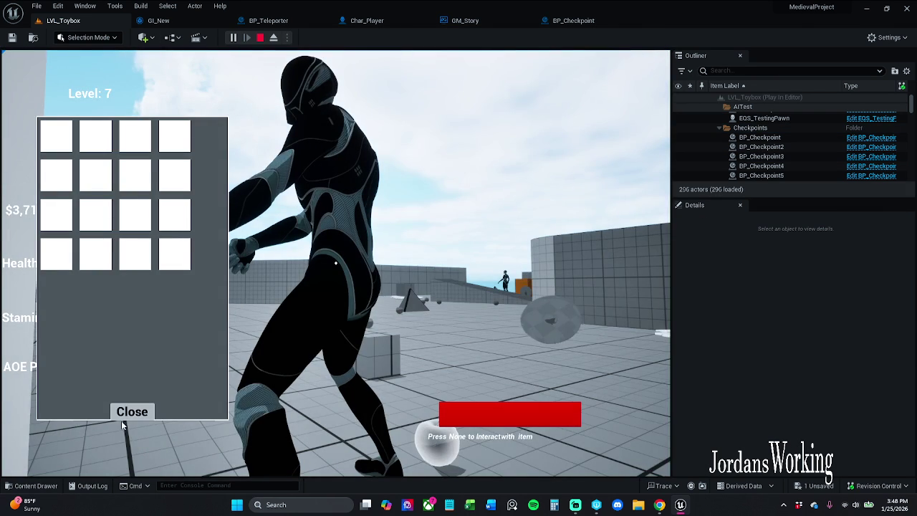
left_click(136, 411)
key("Escape")
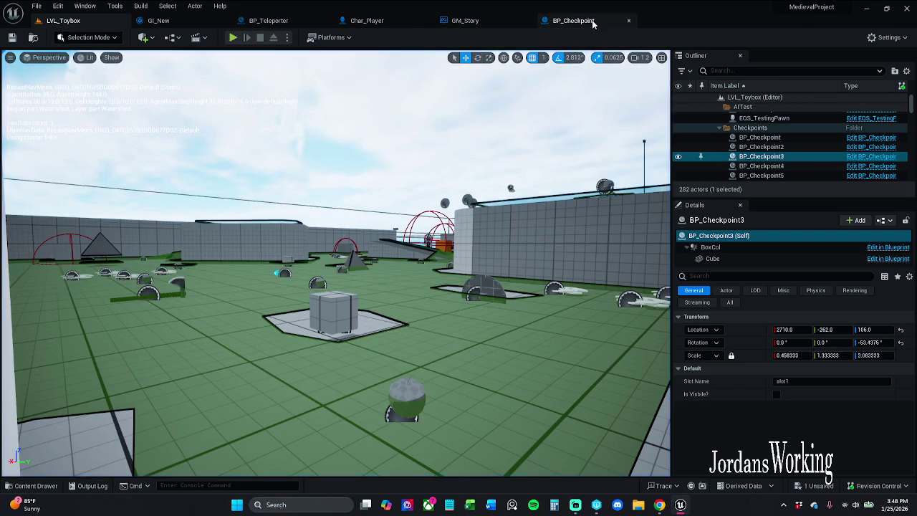
- In BP_Checkpoint's event graph, find the save nodes and inspect Get Saved Items in GI_New
left_click(574, 20)
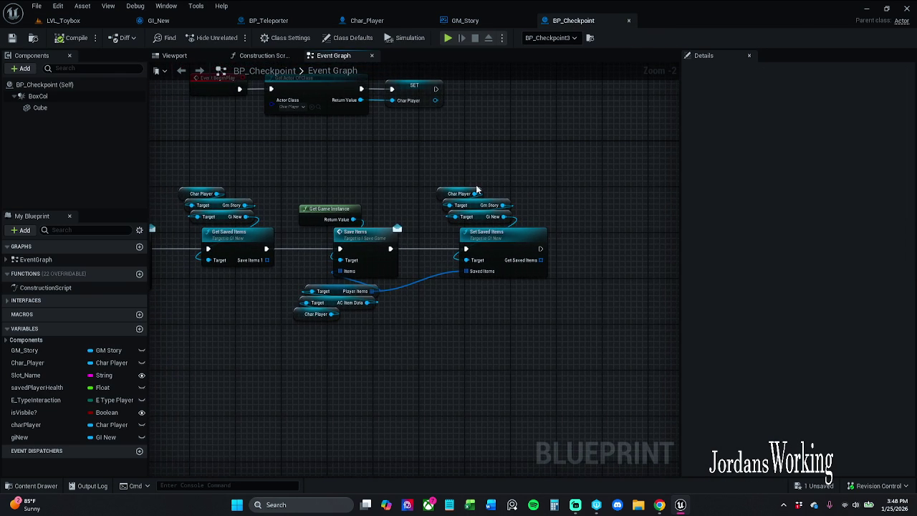
mouse_move(469, 186)
left_mouse_down()
mouse_move(637, 180)
mouse_move(663, 169)
mouse_move(619, 164)
mouse_move(833, 154)
left_mouse_up()
left_click_drag(501, 287, 420, 285)
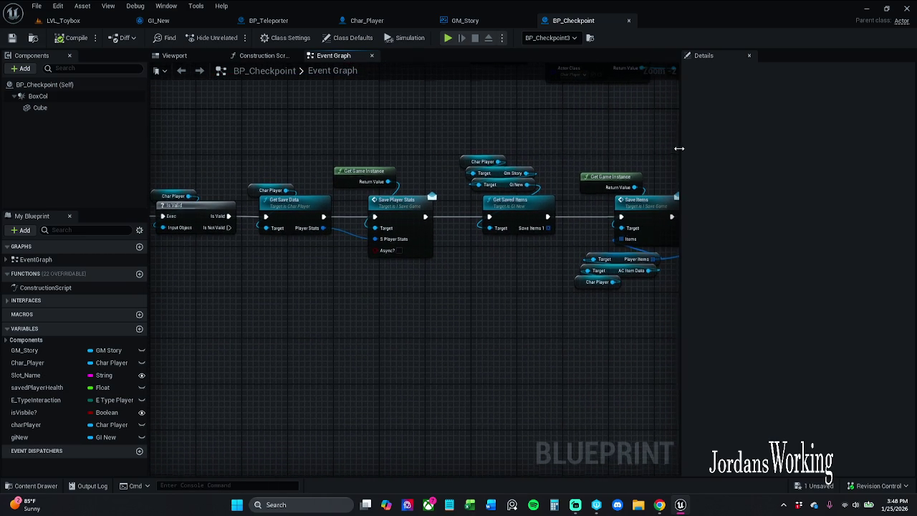
left_click_drag(616, 143, 500, 158)
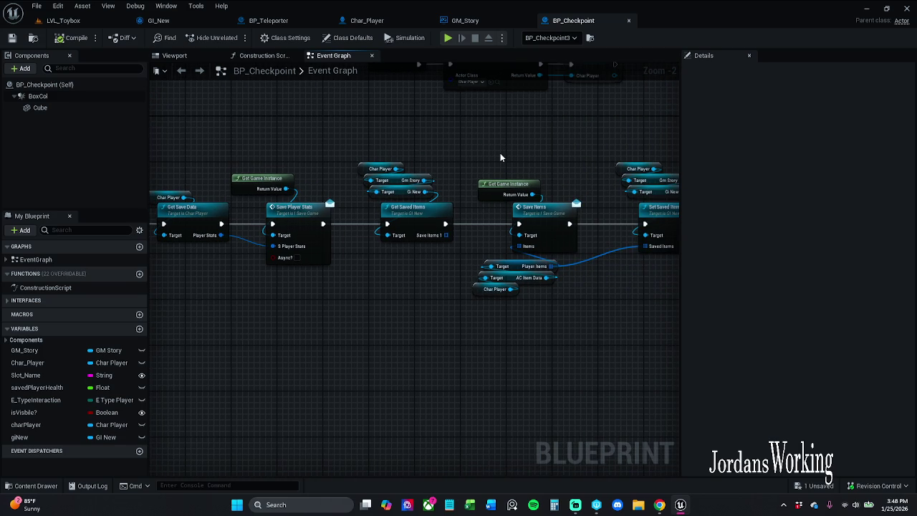
left_click_drag(500, 157, 400, 162)
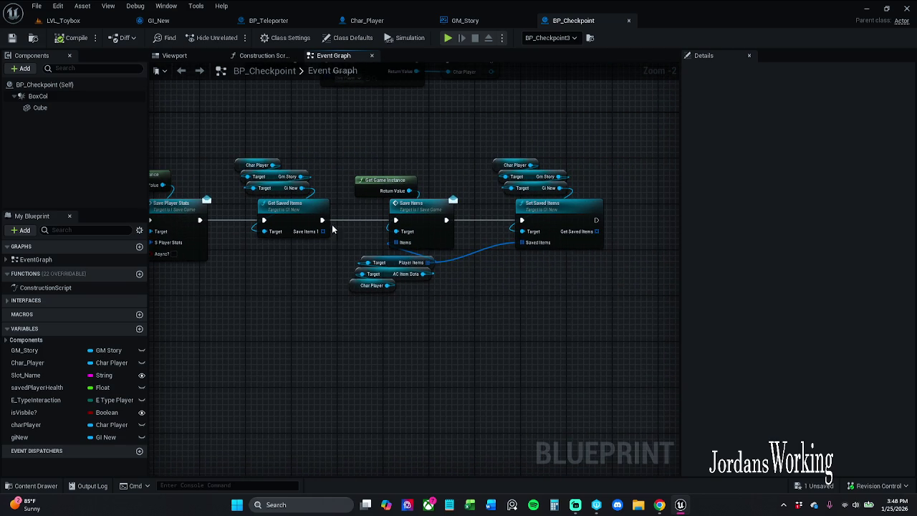
double_click(293, 215)
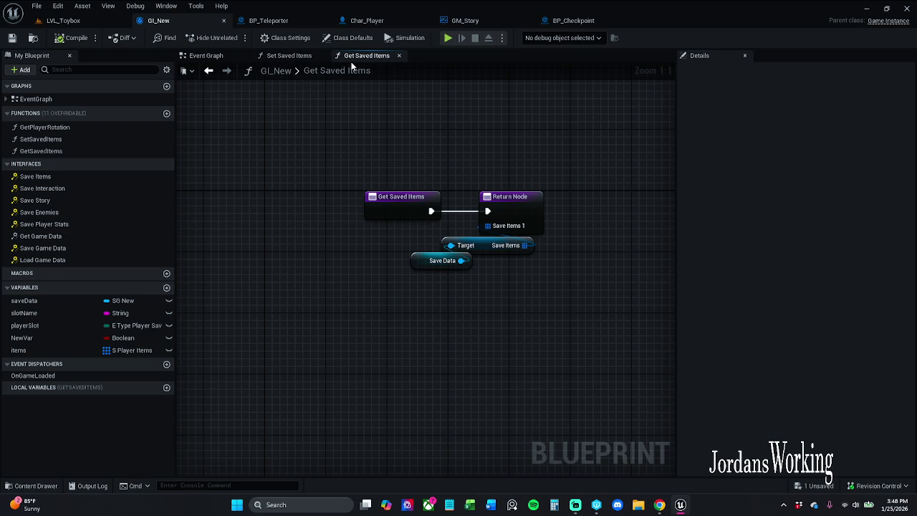
- Back in BP_Checkpoint, drag the Get Saved Items nodes below the save chain
left_click(565, 21)
mouse_move(338, 130)
left_mouse_down()
mouse_move(370, 212)
mouse_move(363, 369)
left_mouse_up()
left_click(404, 256)
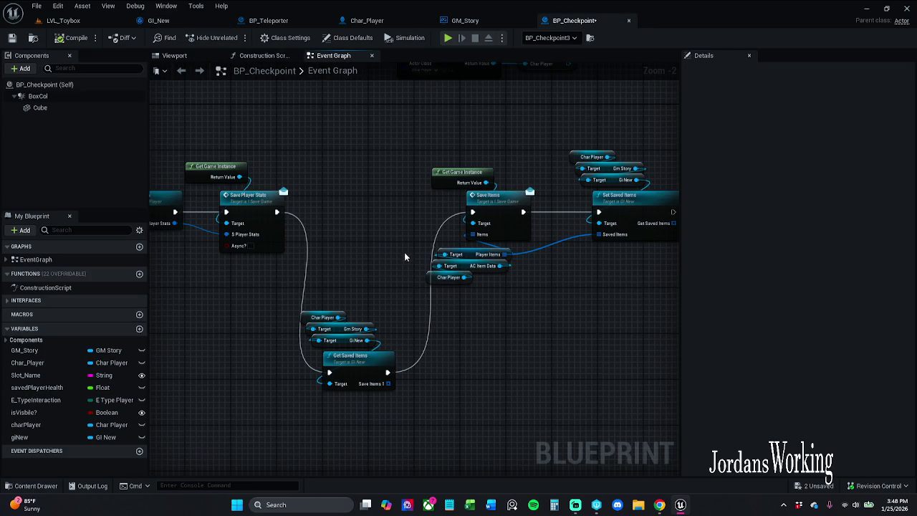
- Detach Get Saved Items and wire Save Player Stats straight into Save Items
left_click(328, 372, "alt")
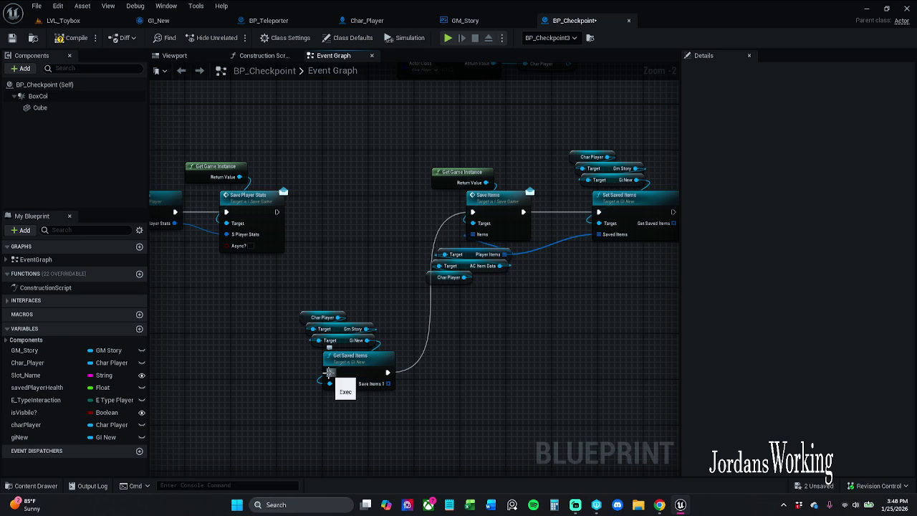
left_click_drag(388, 373, 342, 238)
left_click_drag(278, 214, 278, 213)
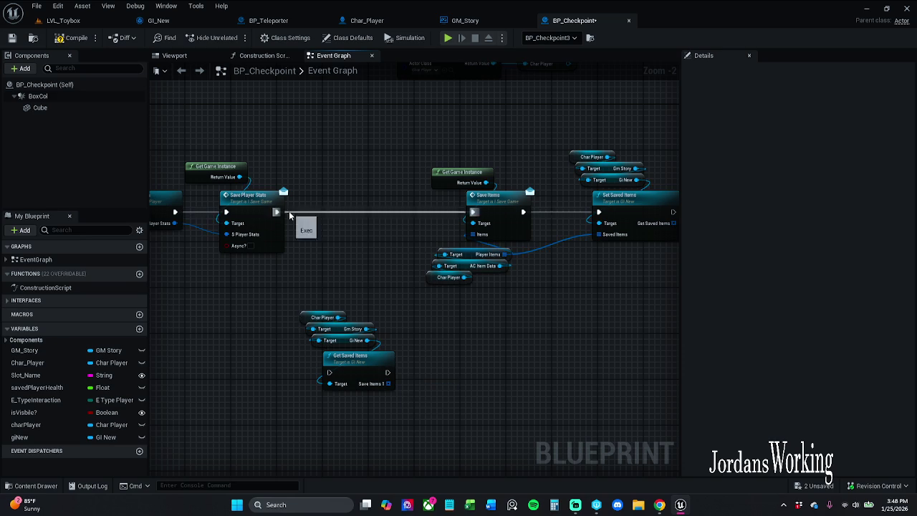
- Refresh all graph nodes, save BP_Checkpoint, and return to the LVL_Toybox level
scroll(267, 182, "down", 4)
left_click_drag(229, 166, 500, 337)
scroll(485, 229, "up", 5)
right_click(483, 221)
left_click(533, 285)
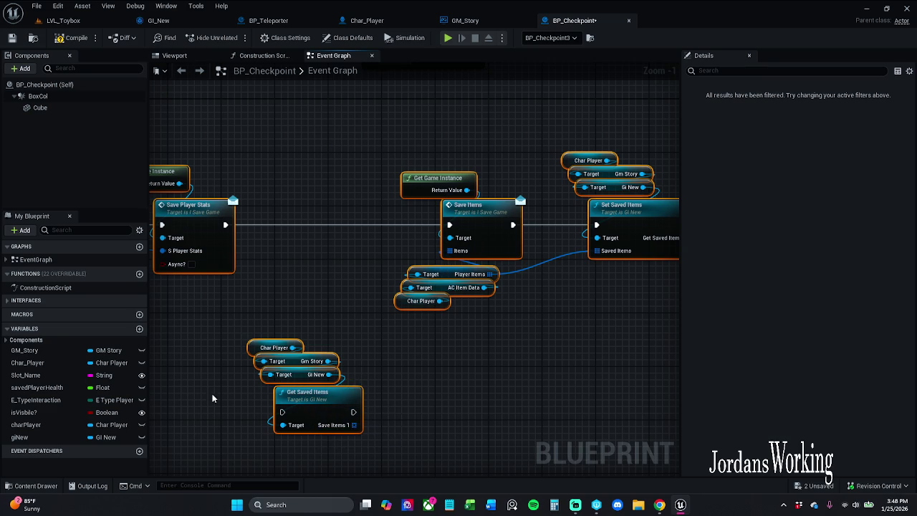
left_click(12, 39)
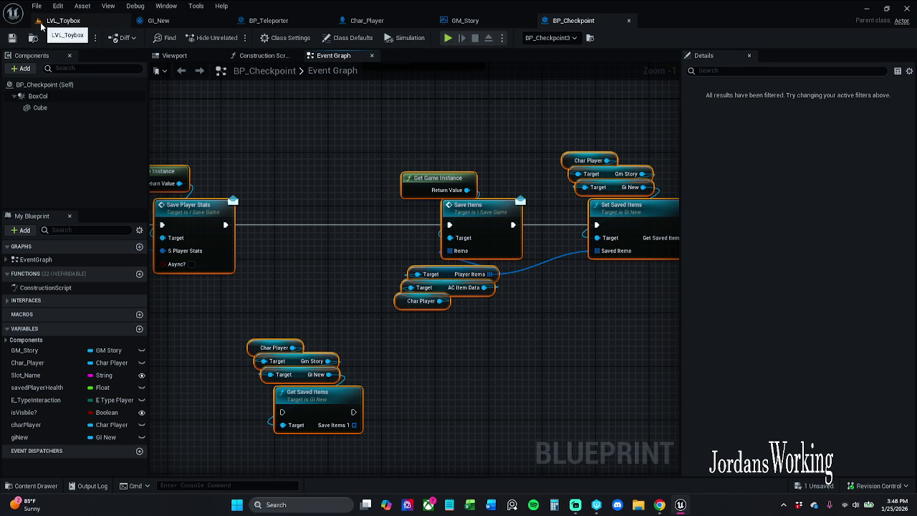
left_click(41, 27)
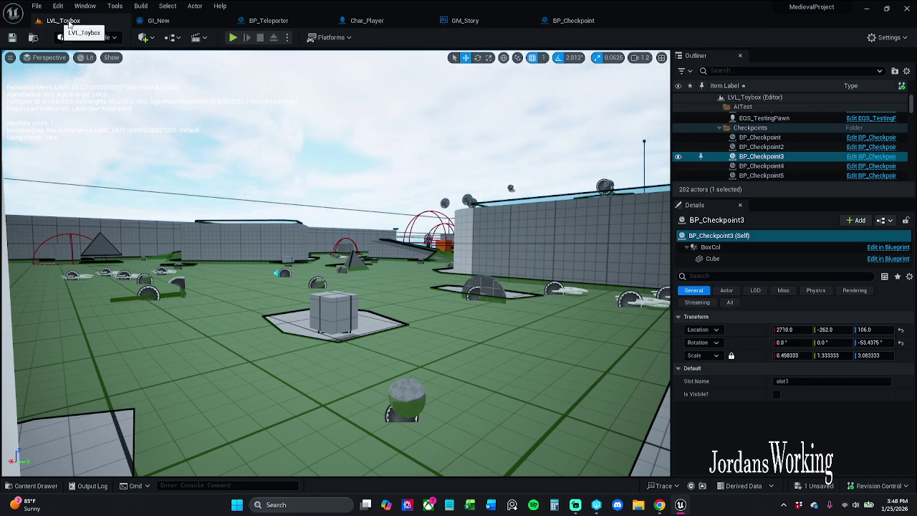
- Restart Play in Editor, check the inventory, then run forward collecting potions and money
left_click(233, 37)
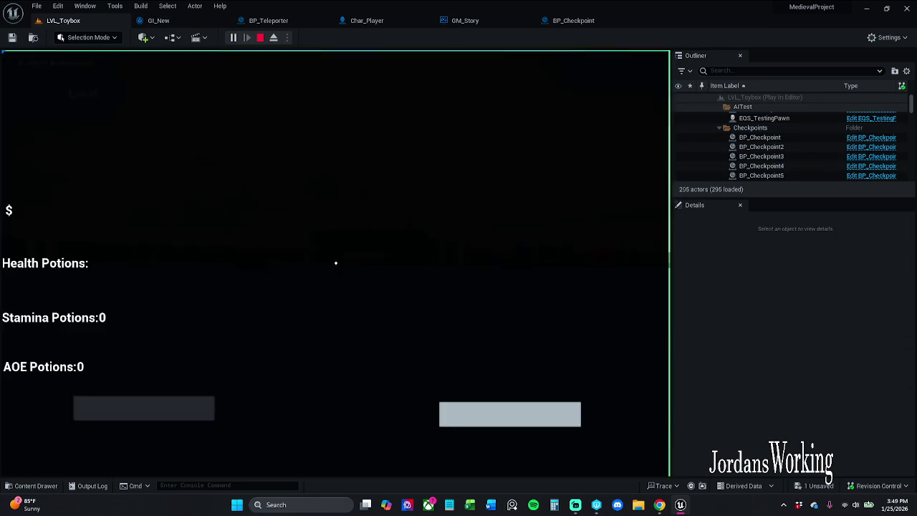
key("Escape")
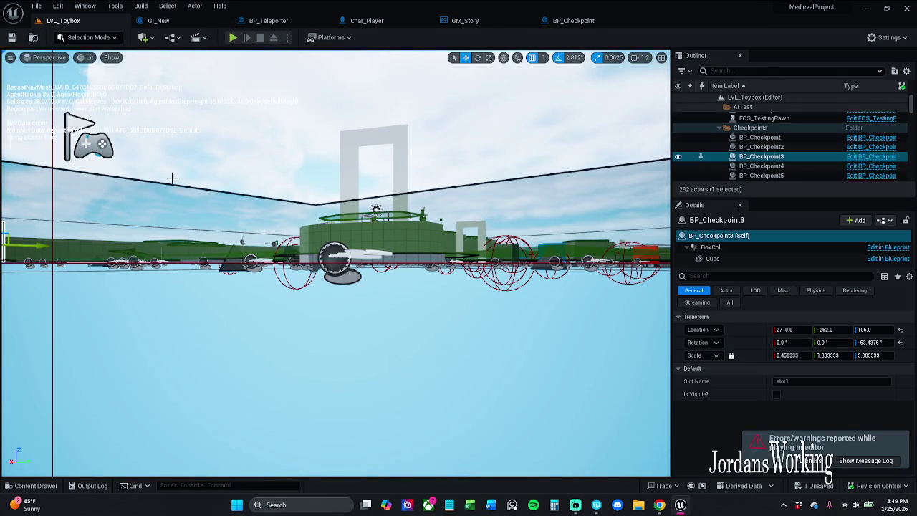
key("alt+p")
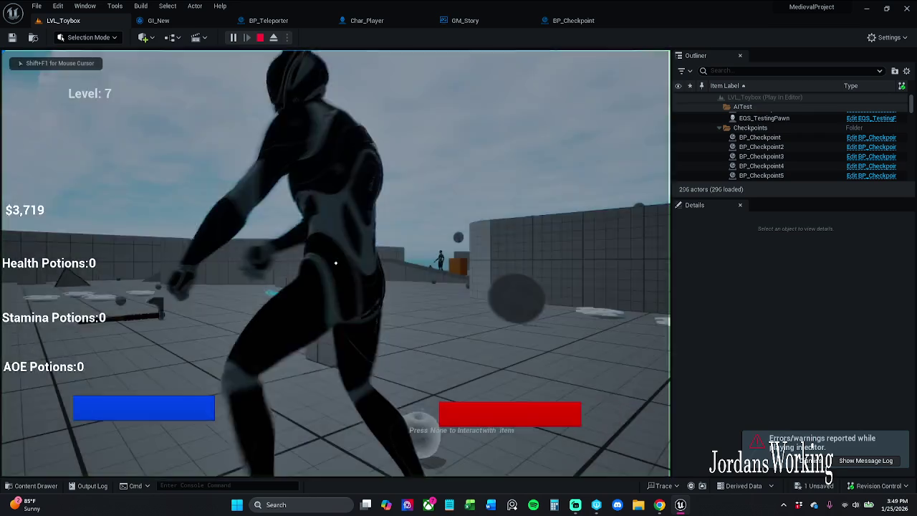
key("i")
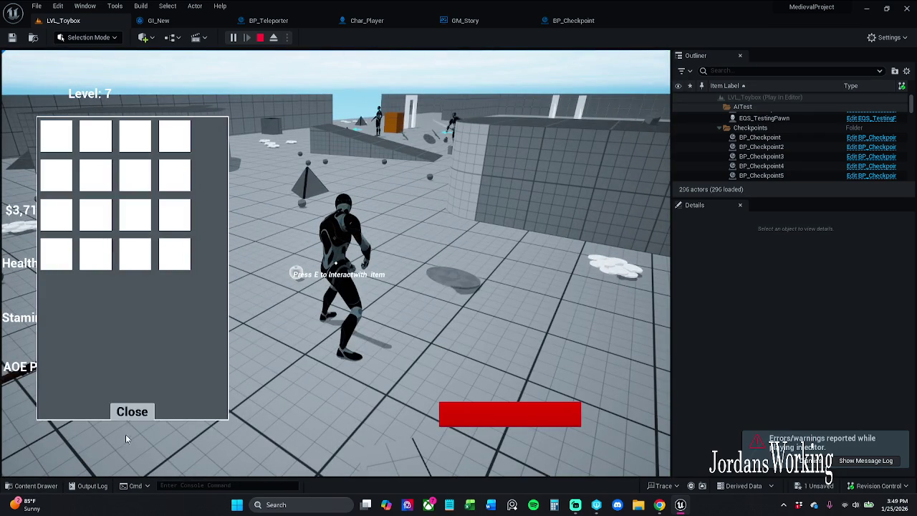
left_click(132, 419)
key("w")
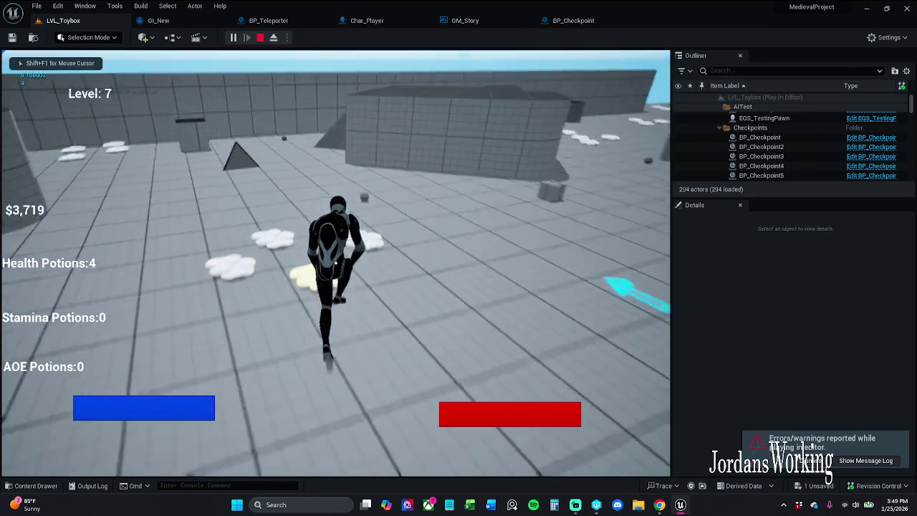
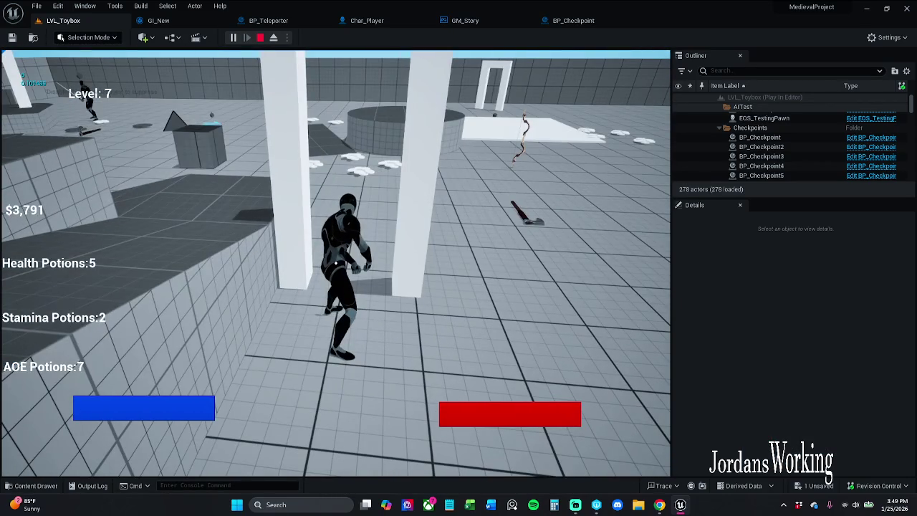
- Open and close the inventory grid a few times while walking toward the archway
key("i")
left_click(143, 413)
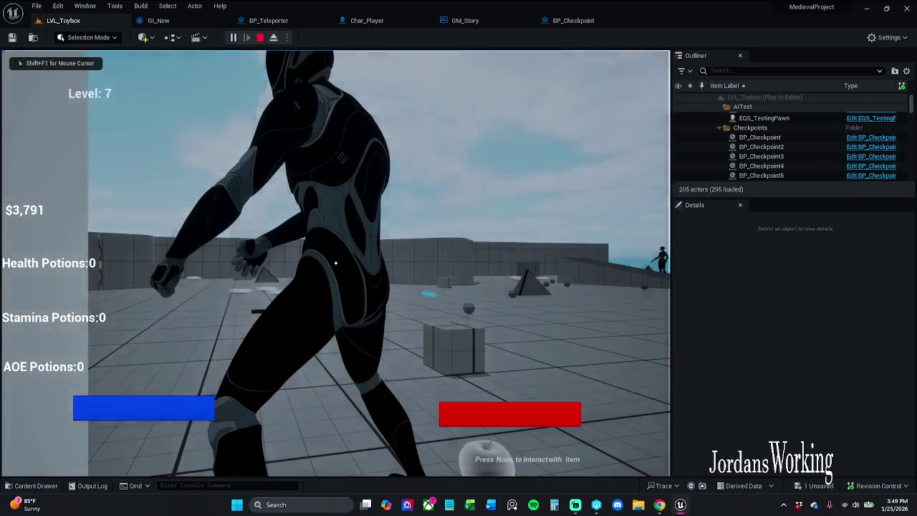
key("i")
left_click(160, 417)
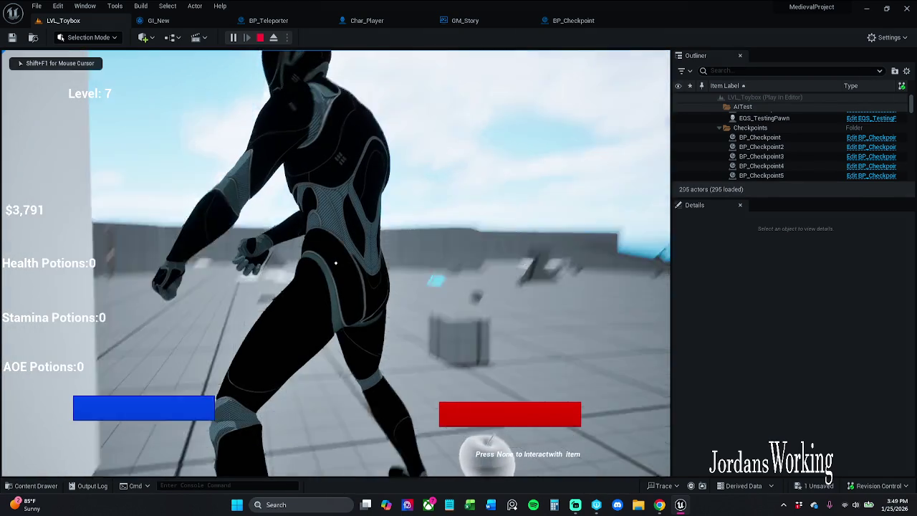
key("w")
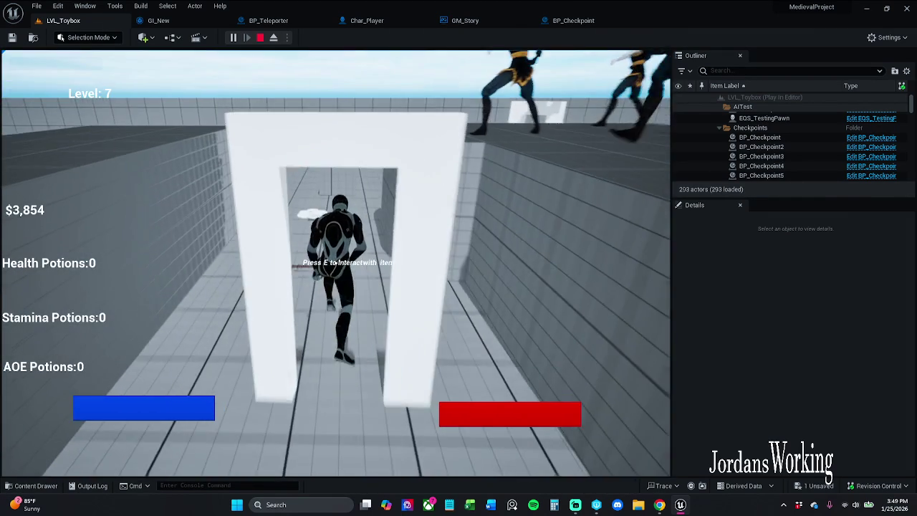
key("i")
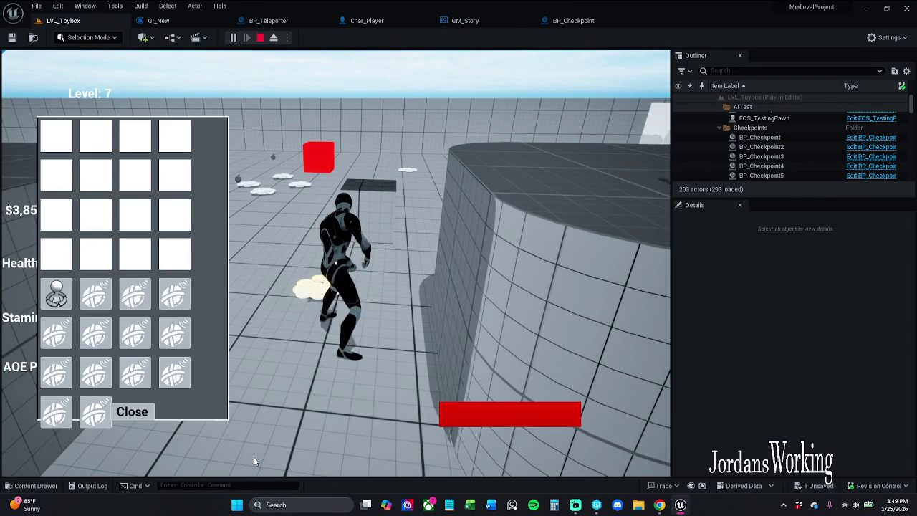
- Stop the play session and start playing LVL_Toybox again
left_click(259, 38)
left_click(232, 37)
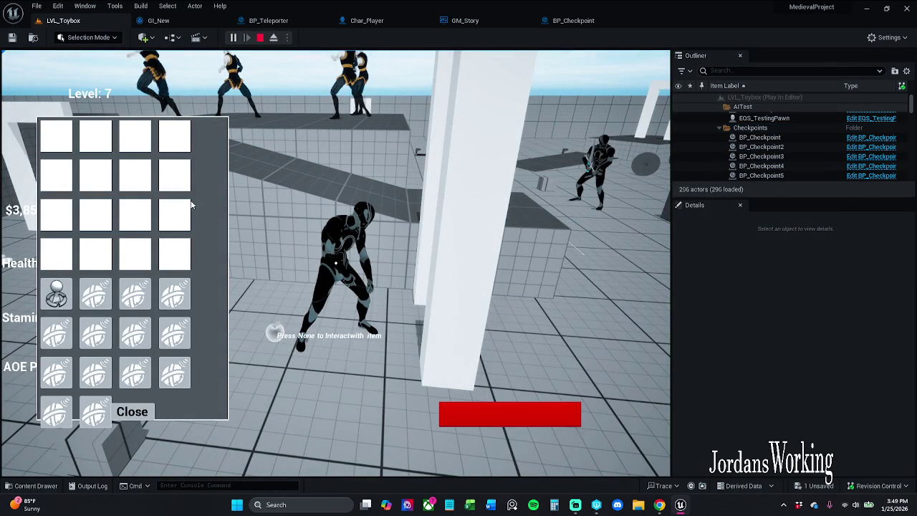
key("Escape")
scroll(264, 65, "down", 10)
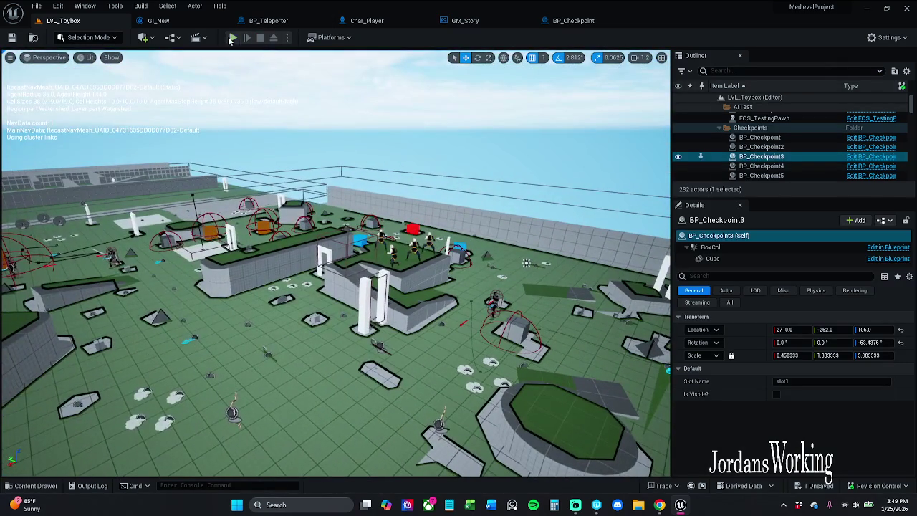
left_click(233, 37)
- Check the inventory grid once more, then end the play session with Esc
key("i")
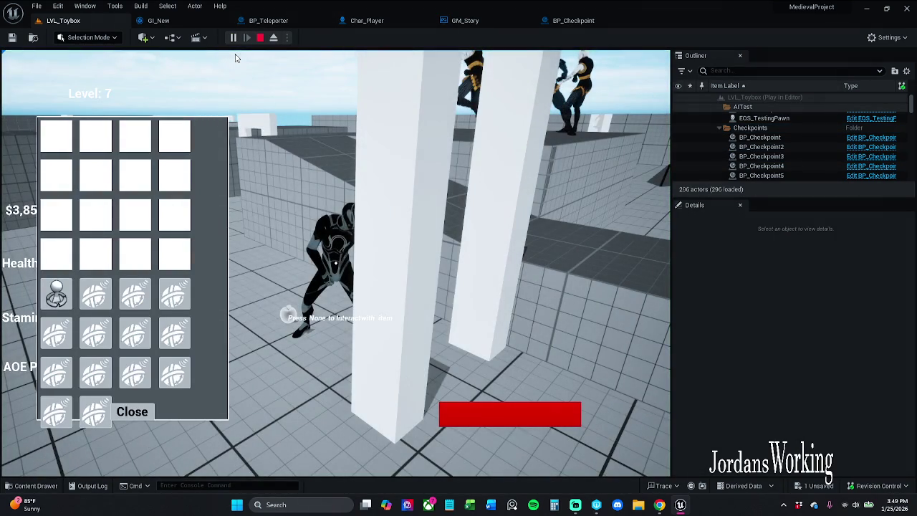
key("Escape")
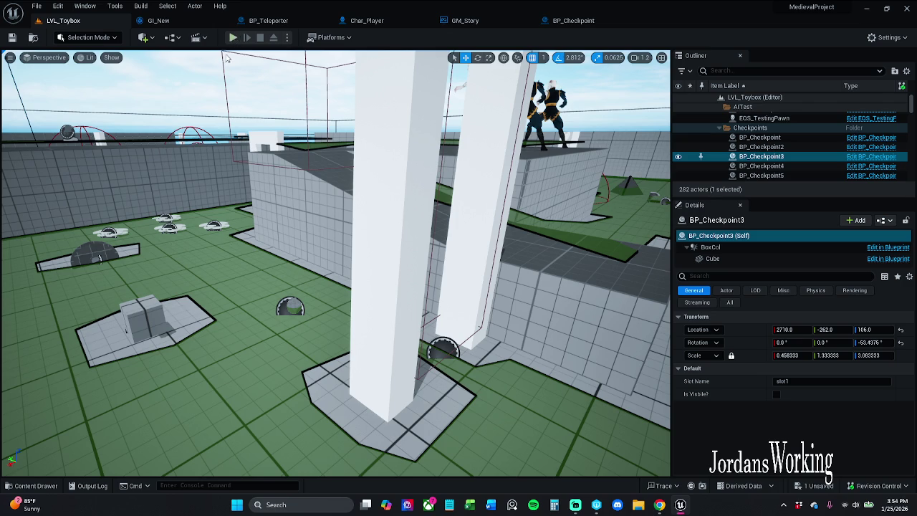
key("alt+p")
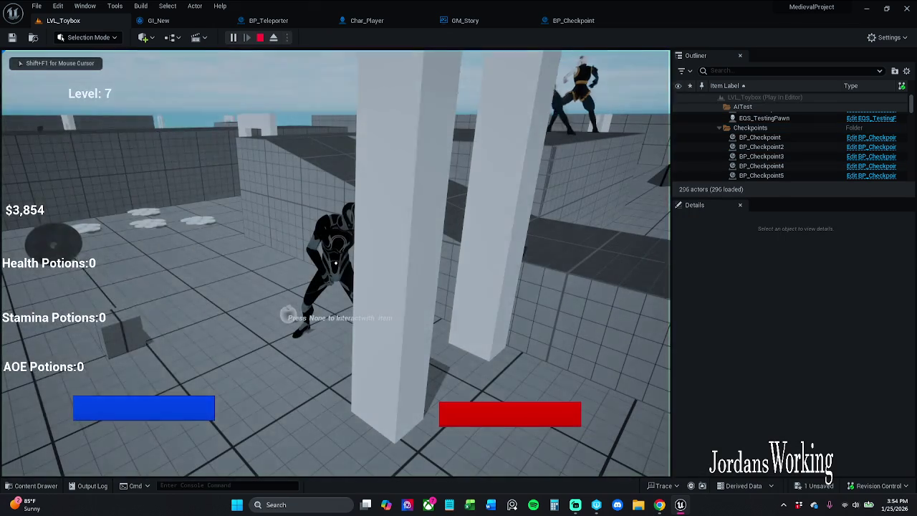
key("i")
left_click(131, 412)
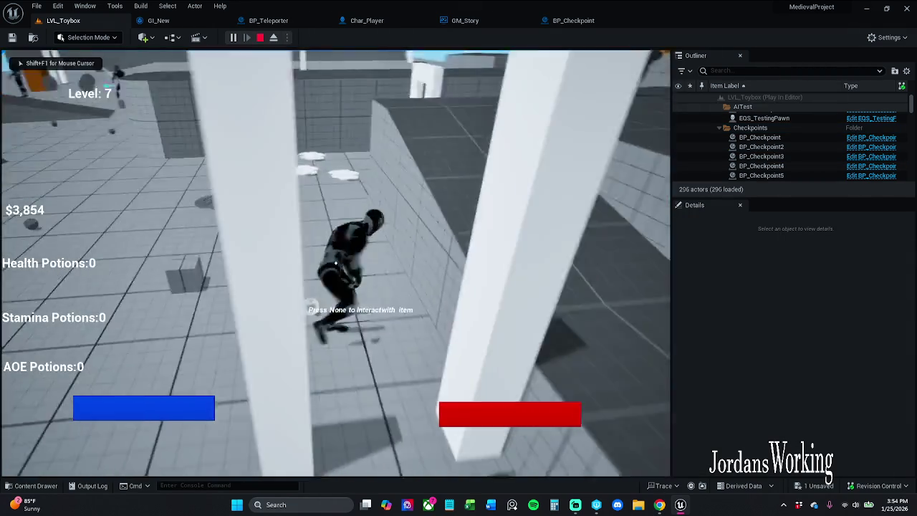
key("w")
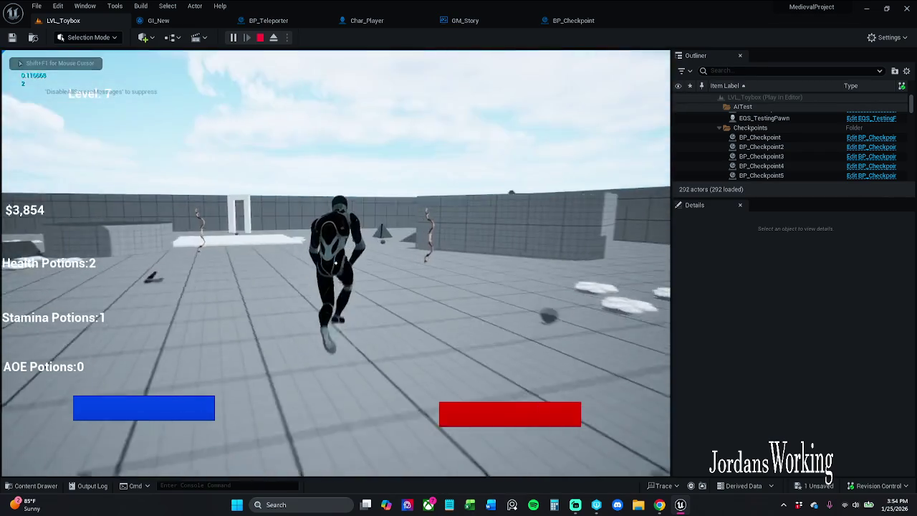
key("w")
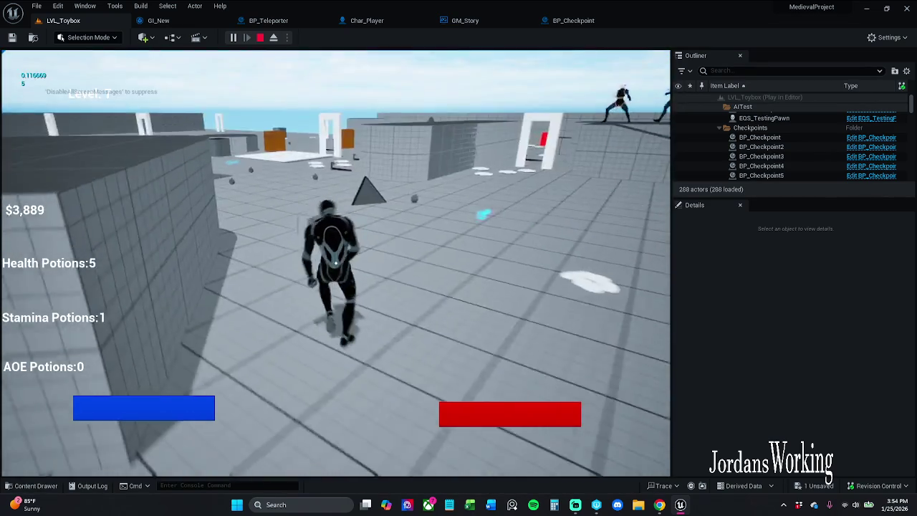
key("w")
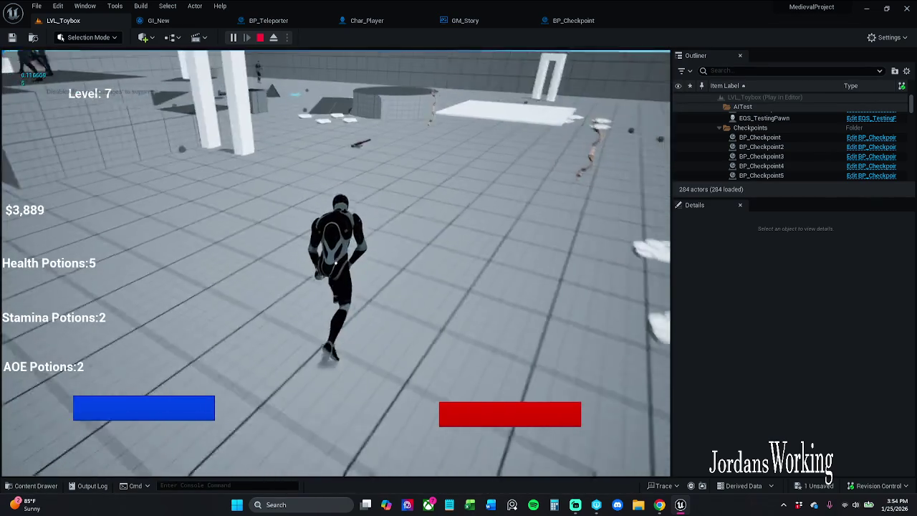
key("i")
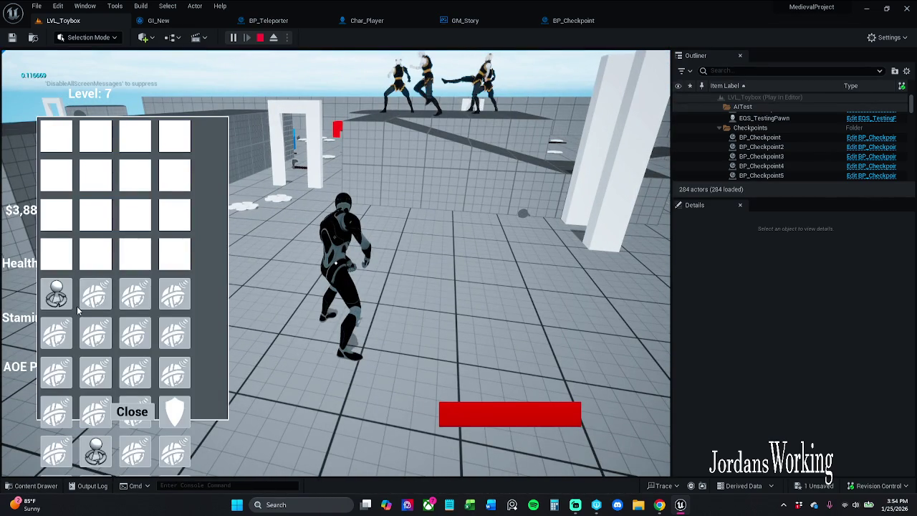
left_click(54, 296)
left_click(54, 297)
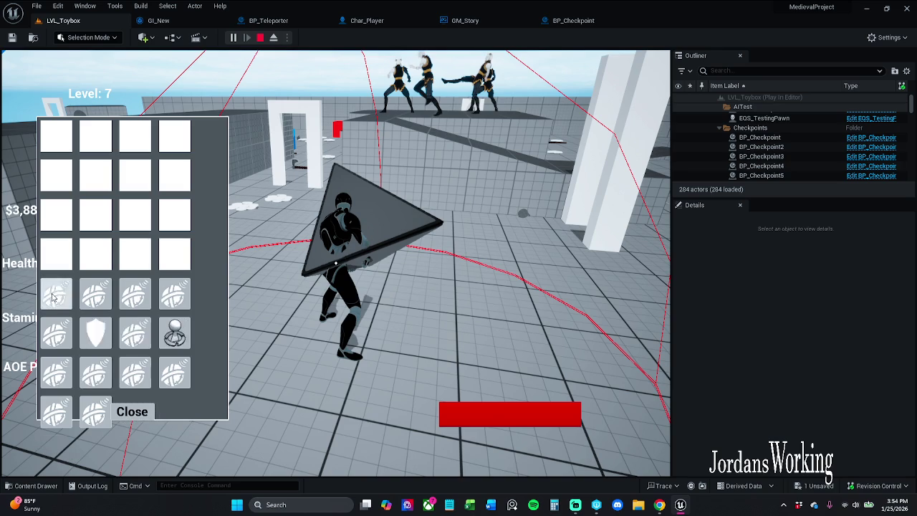
left_click(54, 297)
left_click(53, 297)
left_click(53, 296)
left_click(53, 297)
left_click(53, 296)
left_click(53, 297)
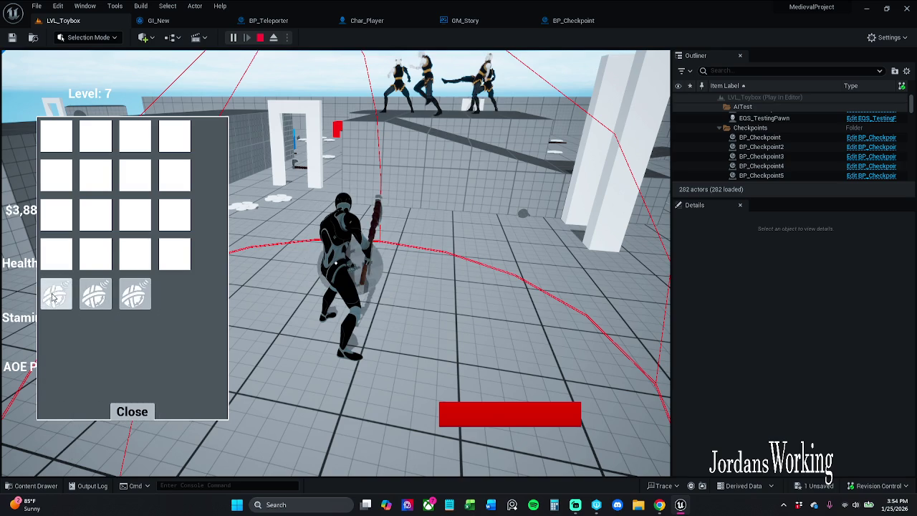
left_click(53, 297)
left_click(53, 296)
left_click(53, 297)
left_click(53, 296)
left_click(129, 412)
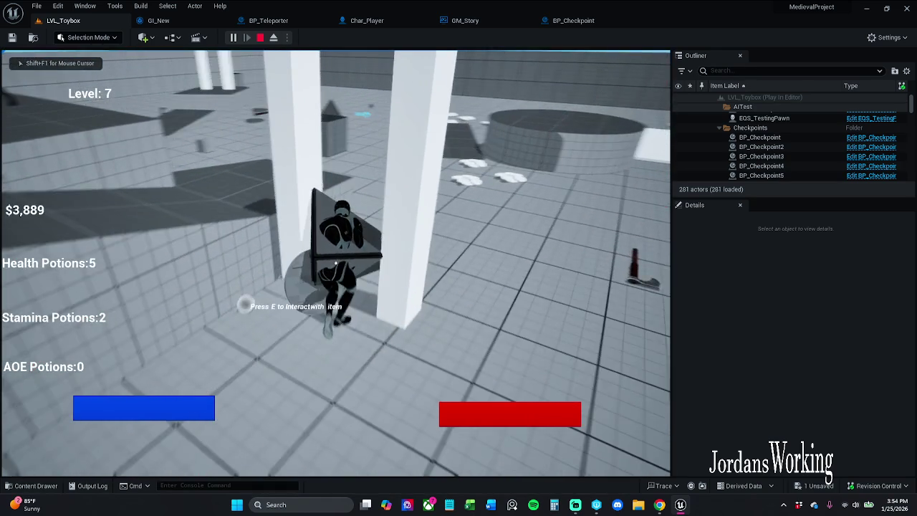
key("e")
key("i")
left_click(131, 412)
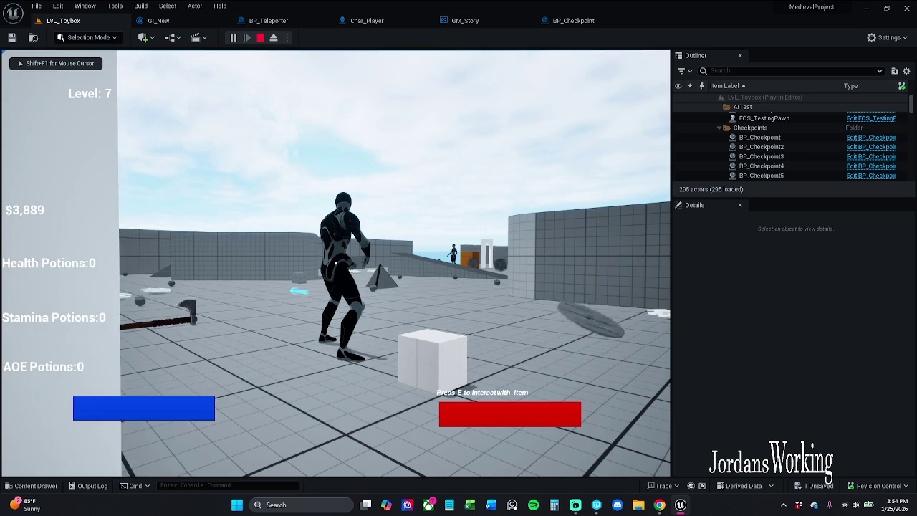
key("w")
key("w")
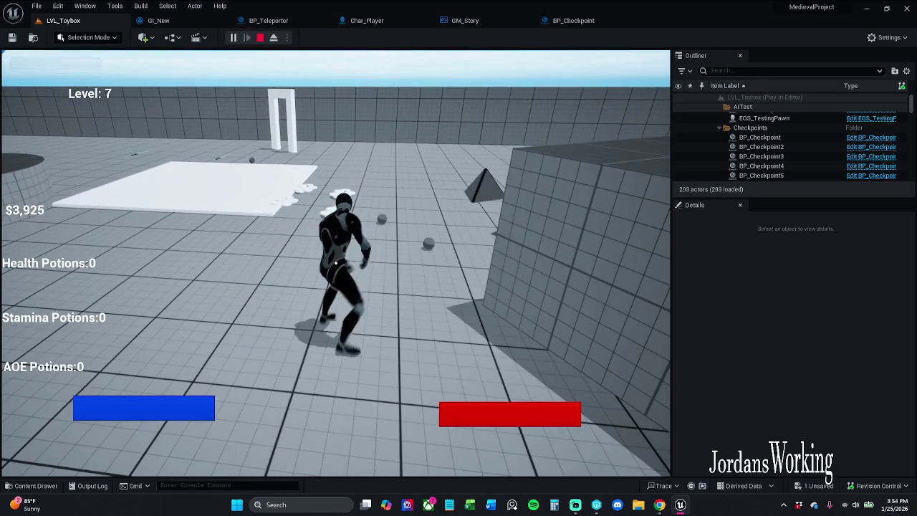
key("Escape")
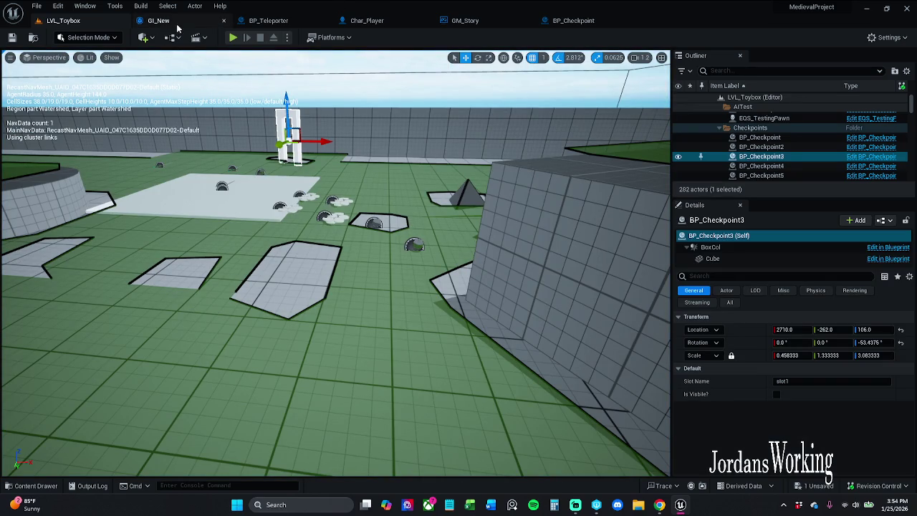
left_click(592, 21)
- Recentre the BP_Checkpoint Event Graph and choose Submit Content from Revision Control
left_click(461, 144)
scroll(460, 145, "down", 1)
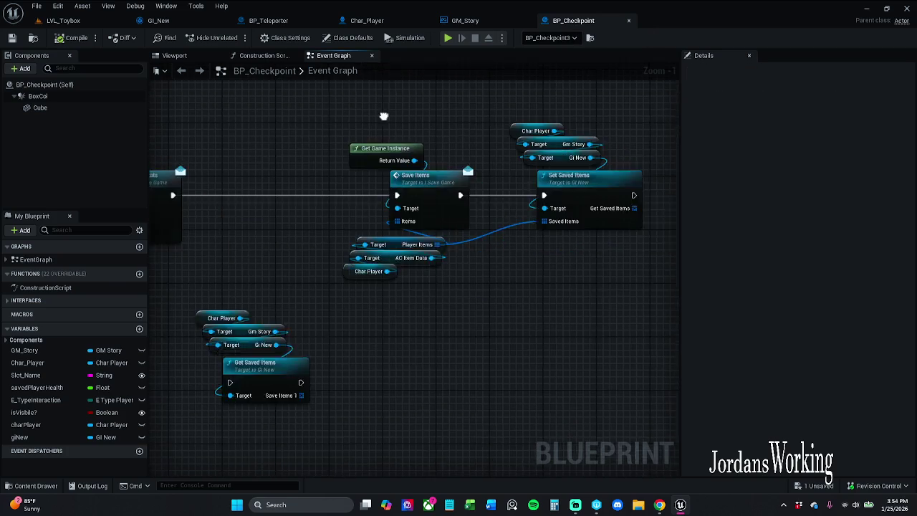
mouse_move(478, 106)
left_mouse_down()
mouse_move(489, 105)
mouse_move(558, 165)
left_mouse_up()
scroll(509, 148, "down", 3)
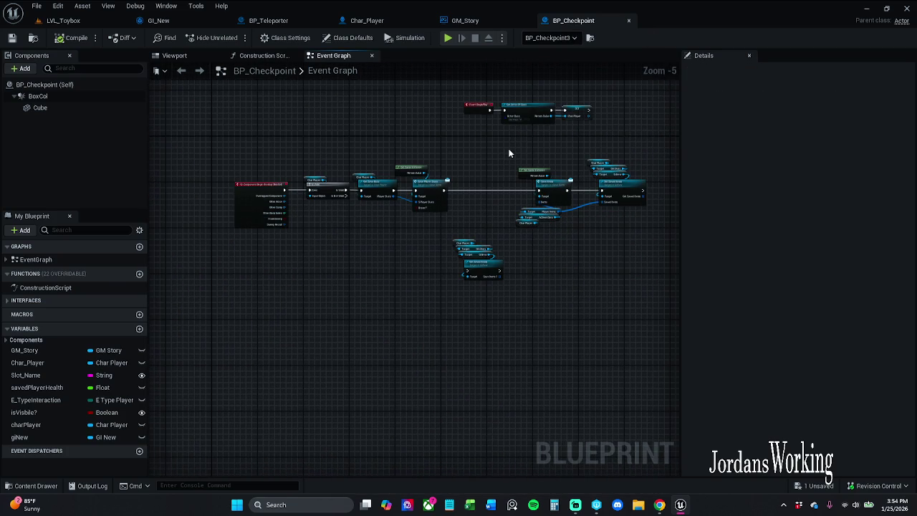
left_click(878, 485)
left_click(873, 442)
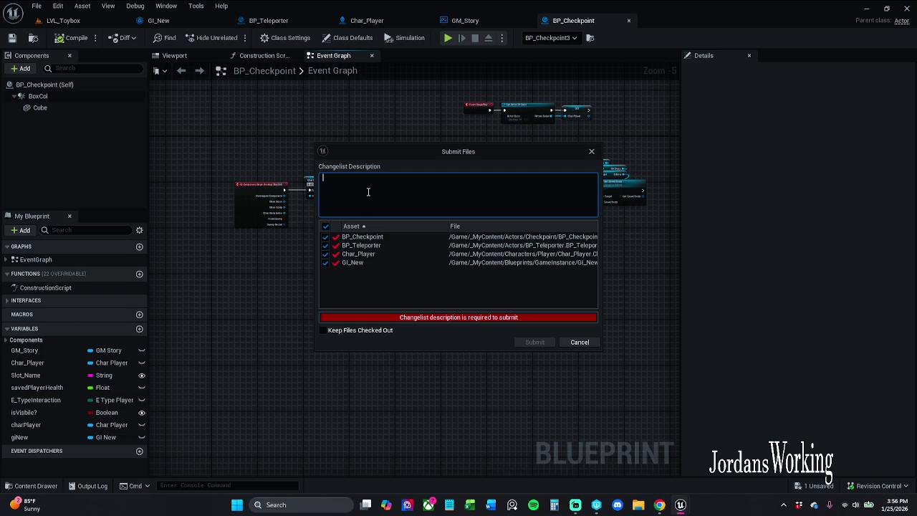
- Submit with the description 'The saving and loading system now works as intended.'
type("T")
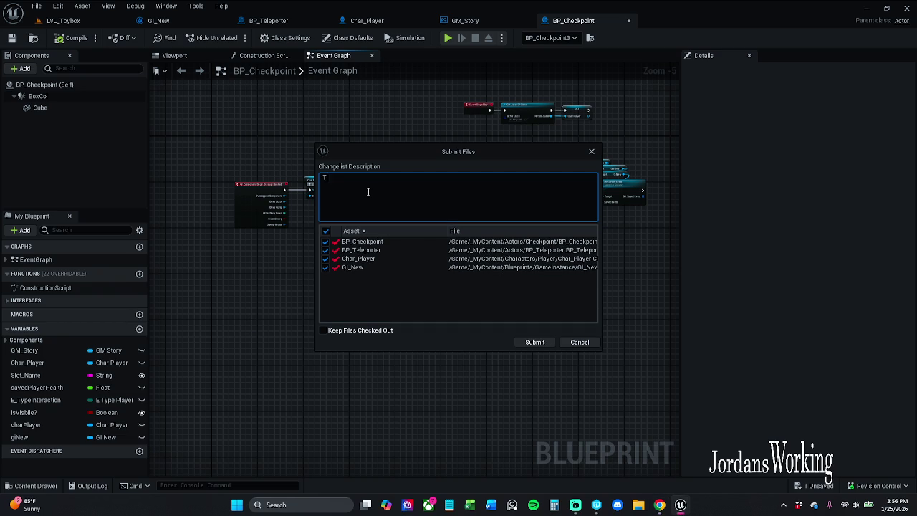
type("he saving and loading system now works as intended.")
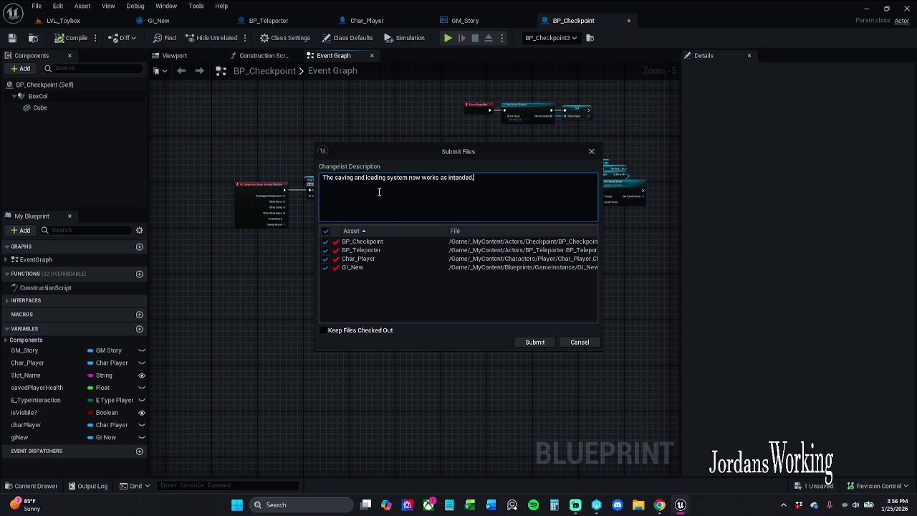
left_click(537, 342)
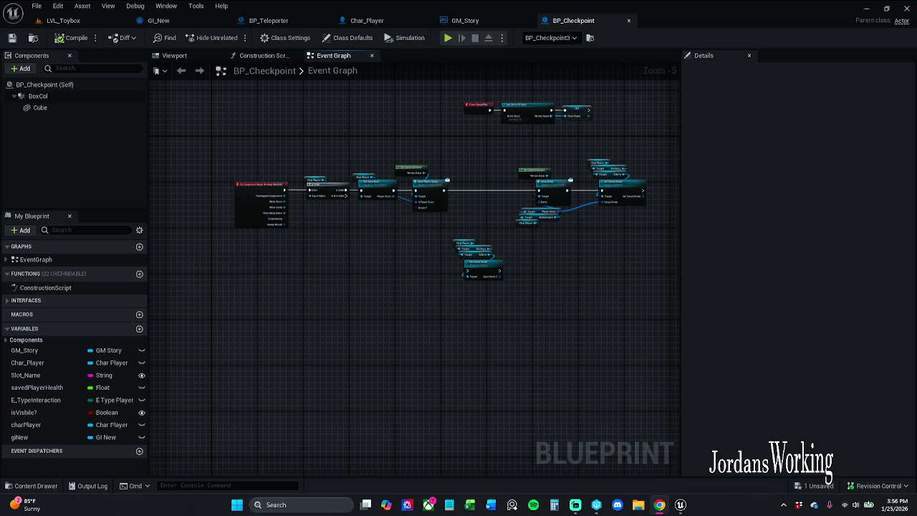
- Rearrange the BP_Checkpoint graph, shifting the Get Saved Items group and right-hand nodes left
right_click(447, 265)
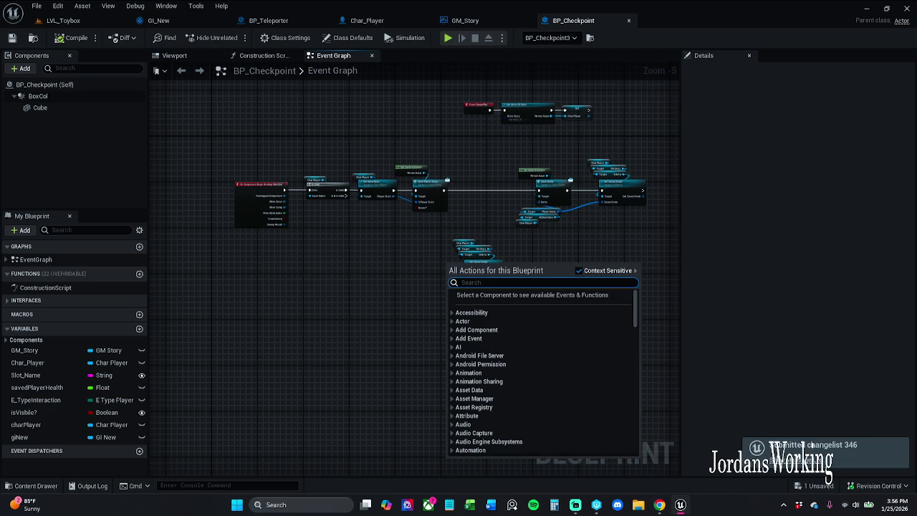
mouse_move(548, 347)
left_mouse_down()
mouse_move(417, 360)
mouse_move(379, 339)
left_mouse_up()
left_click_drag(441, 142, 621, 248)
left_click_drag(403, 219, 437, 280)
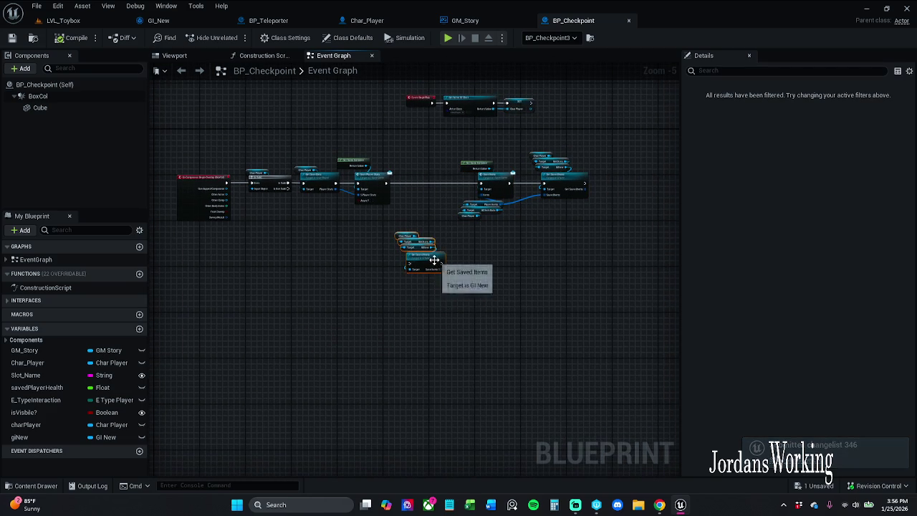
left_click_drag(422, 251, 409, 290)
left_click_drag(435, 132, 566, 243)
left_click_drag(494, 179, 445, 184)
left_click(466, 243)
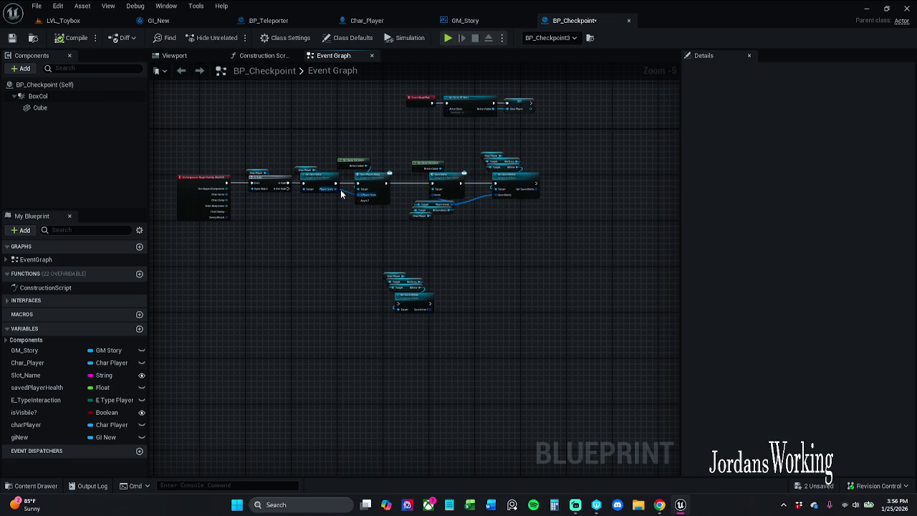
- Save BP_Checkpoint, checking the asset out, and open GI_New's Set Saved Items function
left_click(11, 38)
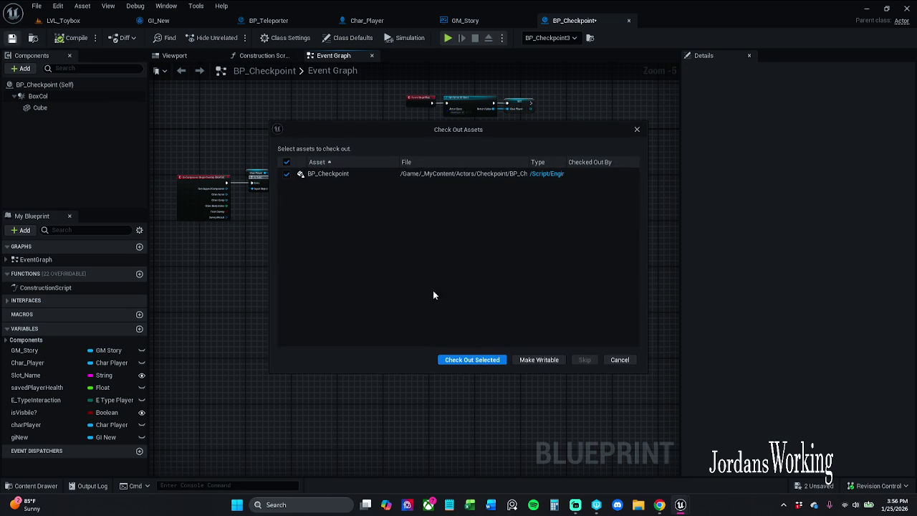
left_click(485, 361)
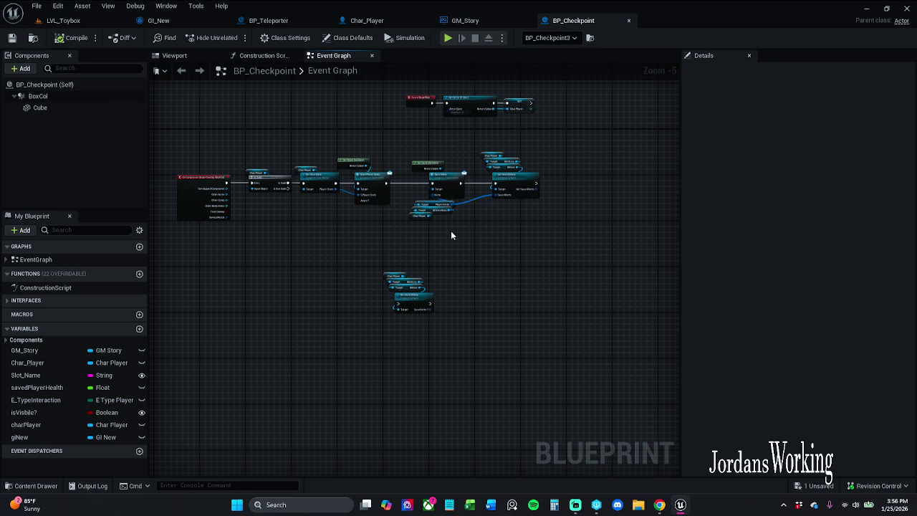
scroll(426, 119, "up", 3)
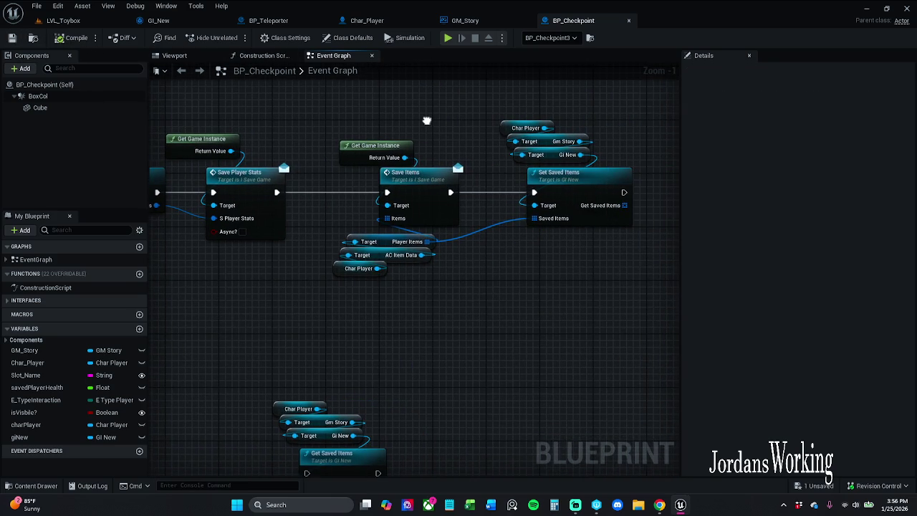
scroll(410, 122, "up", 1)
double_click(563, 196)
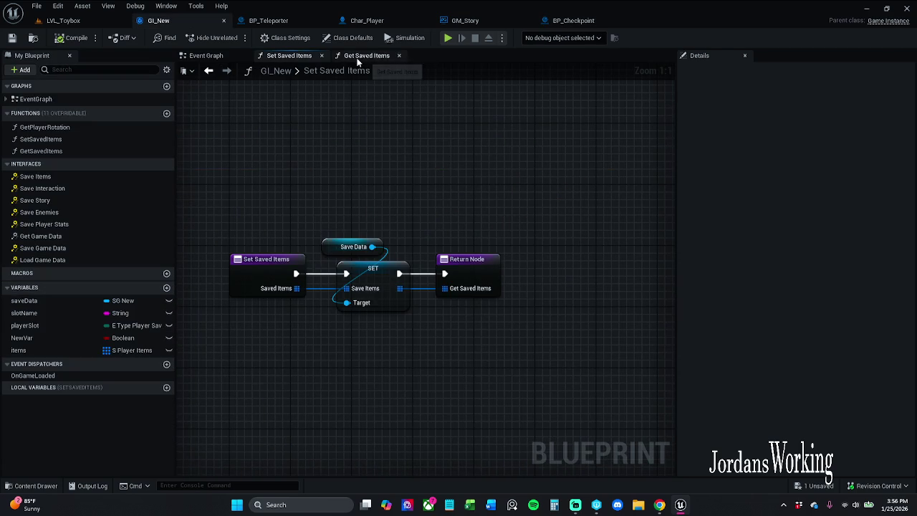
- Move GI_New's SET Items node lower to make room after Event Save Items
left_click(215, 58)
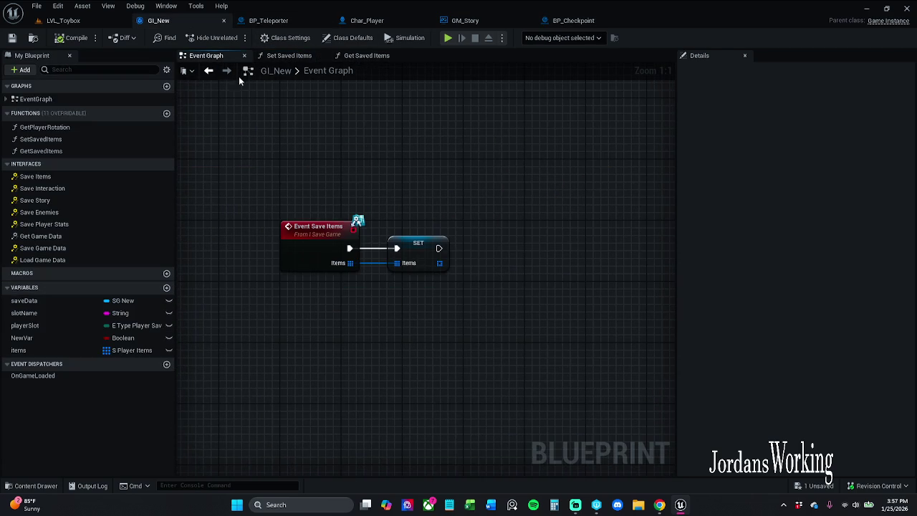
left_click(289, 55)
left_click(211, 60)
left_click_drag(427, 259, 418, 376)
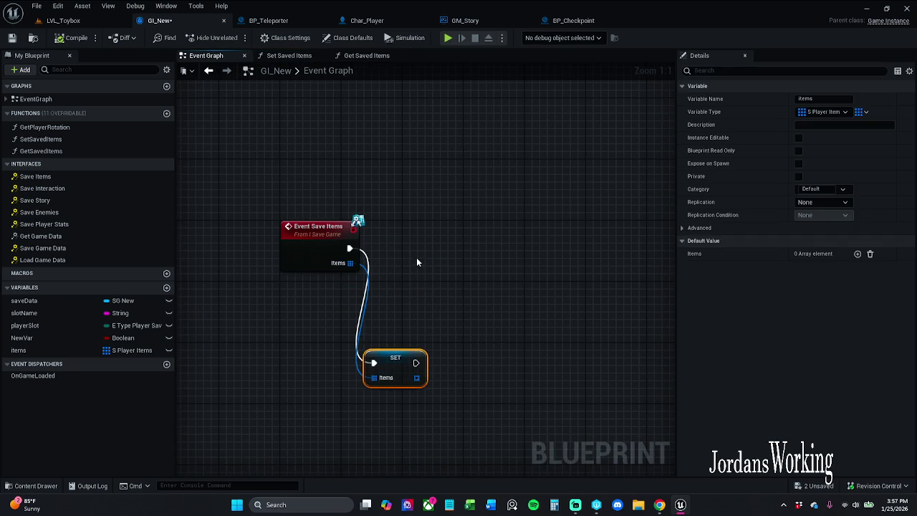
left_click(416, 257)
- Add a Set Saved Items call fed by the event's Items, its output wired into SET Items
mouse_move(49, 249)
left_mouse_down()
mouse_move(79, 259)
mouse_move(269, 256)
mouse_move(100, 260)
mouse_move(83, 252)
mouse_move(72, 226)
left_mouse_up()
mouse_move(43, 139)
left_mouse_down()
mouse_move(281, 212)
mouse_move(349, 251)
left_mouse_up()
left_click(438, 251)
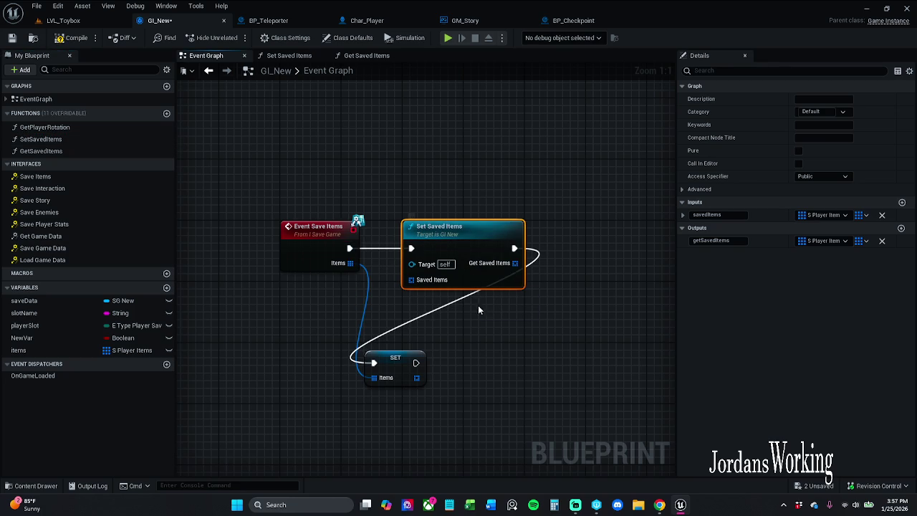
left_click_drag(351, 263, 415, 281)
mouse_move(390, 366)
left_mouse_down()
mouse_move(562, 334)
mouse_move(597, 251)
left_mouse_up()
left_click_drag(515, 263, 580, 263)
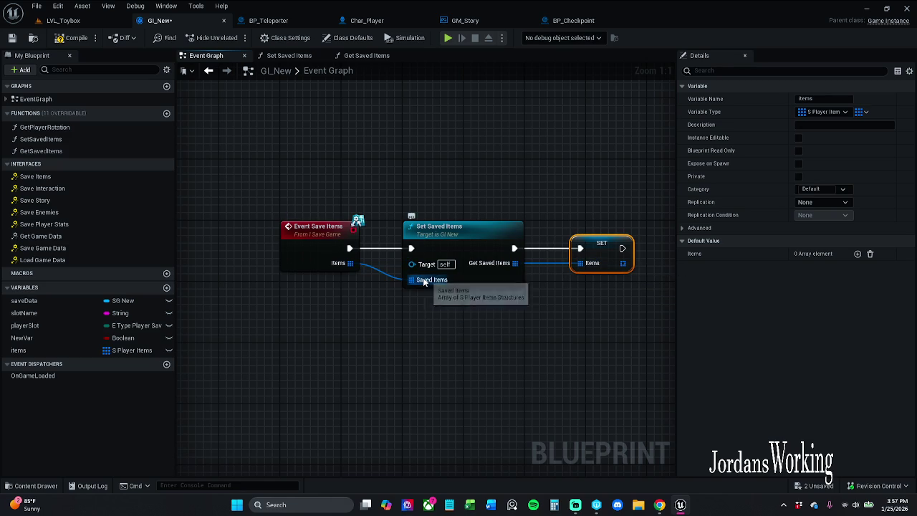
- Save GI_New, checking it out, then play LVL_Toybox in the editor
left_click(12, 38)
left_click(460, 362)
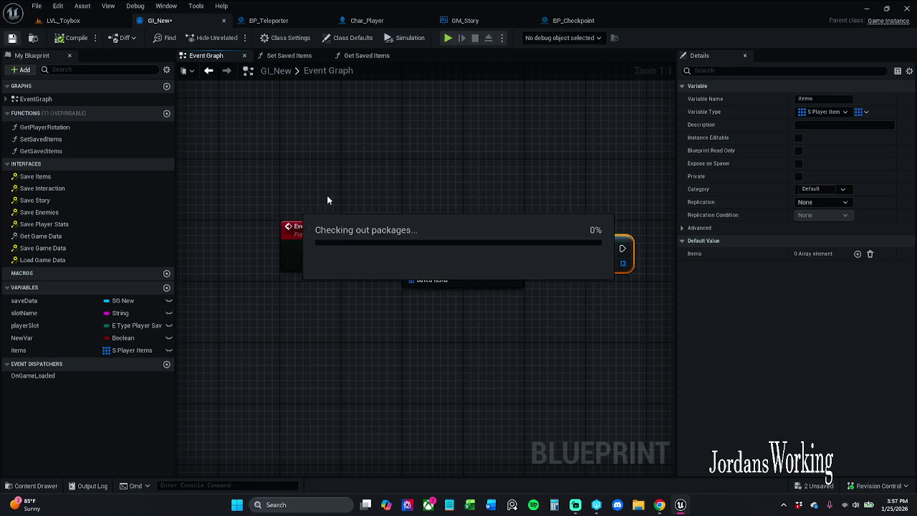
left_click(82, 5)
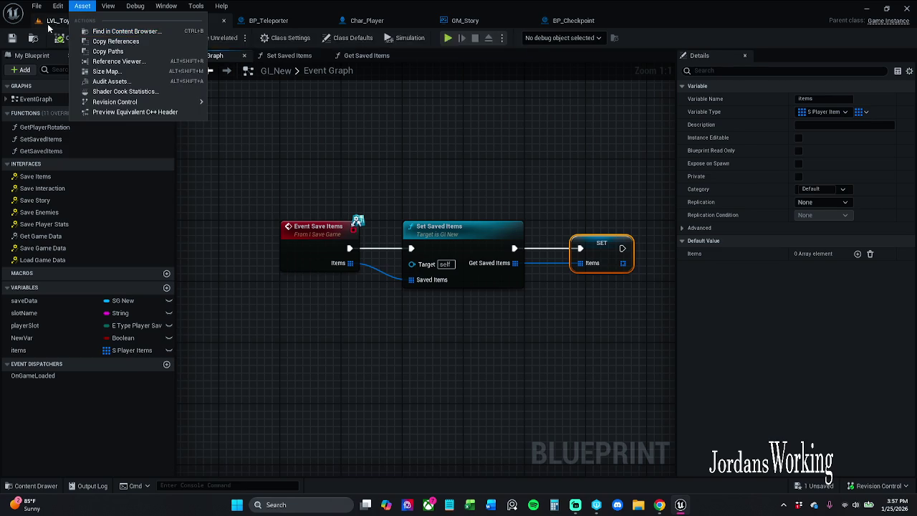
left_click(146, 32)
left_click(234, 38)
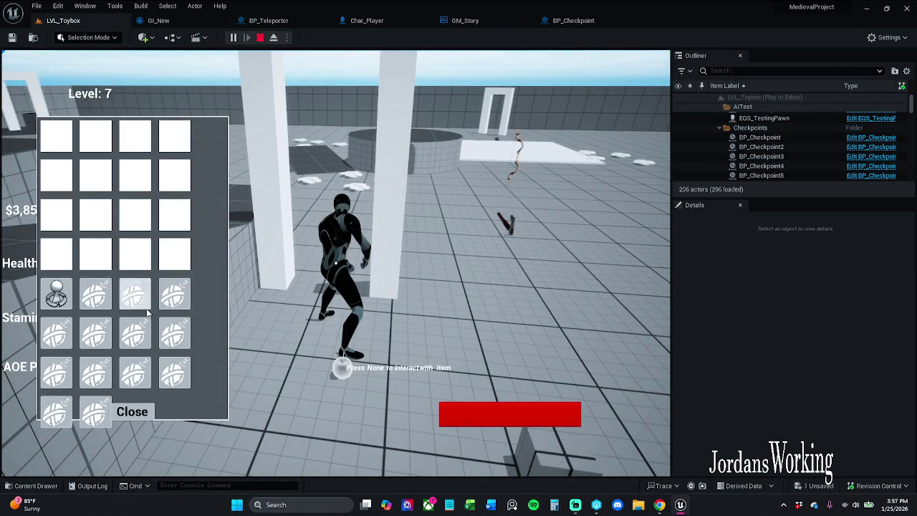
- Quit the game from the pause menu and start a fresh play session
left_click(147, 413)
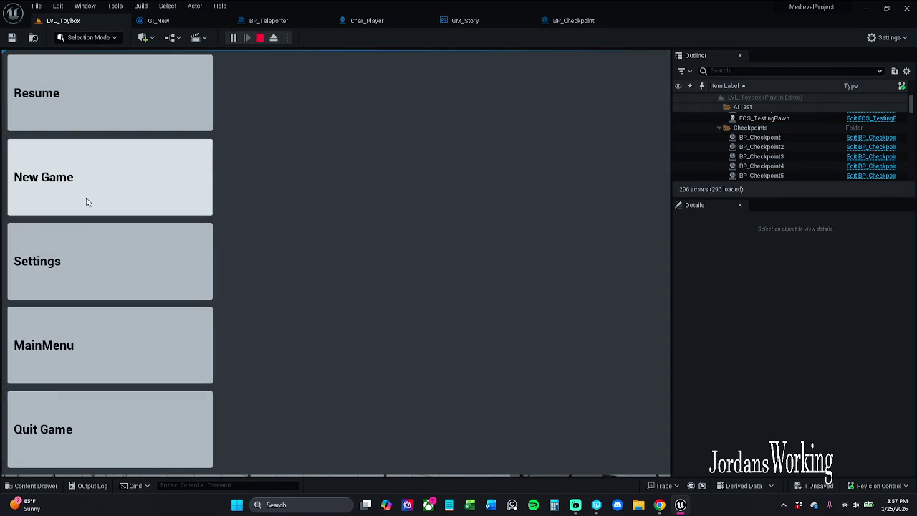
left_click(124, 439)
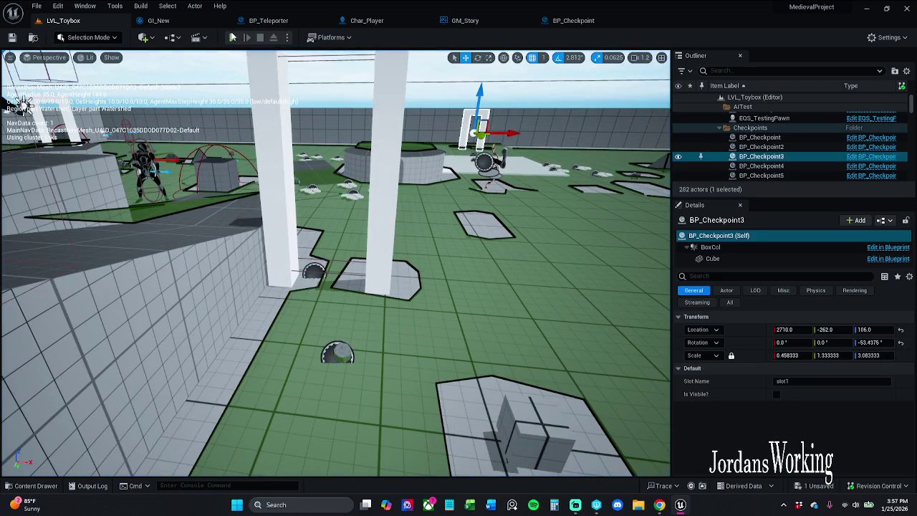
left_click(232, 37)
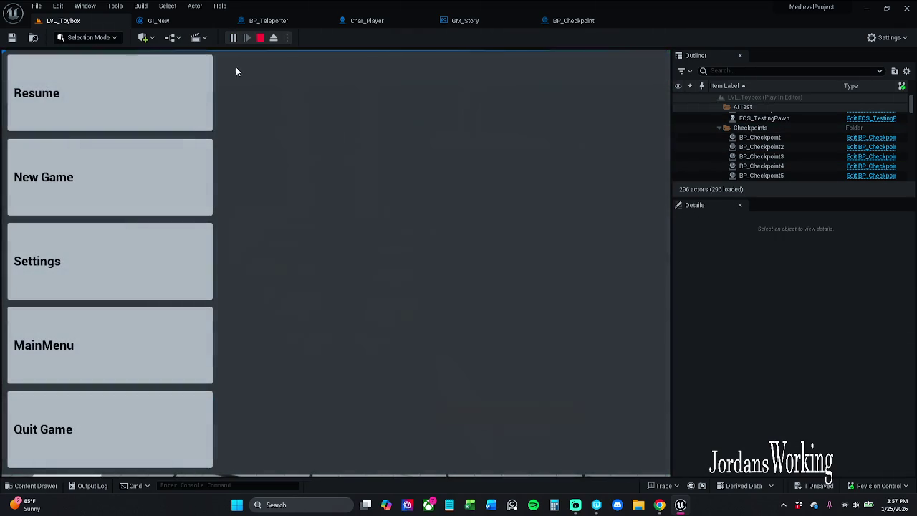
left_click(108, 93)
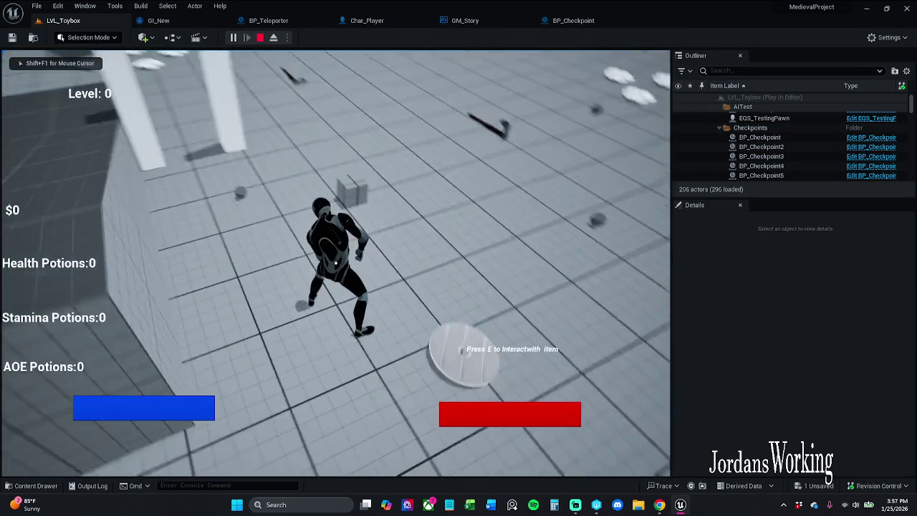
- Pick up an item from the ground and confirm it appears in the inventory
key("i")
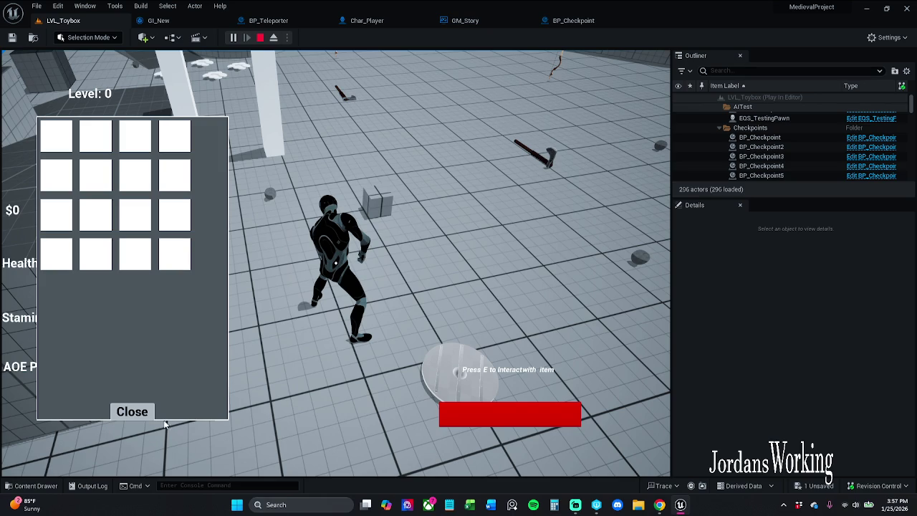
left_click(135, 412)
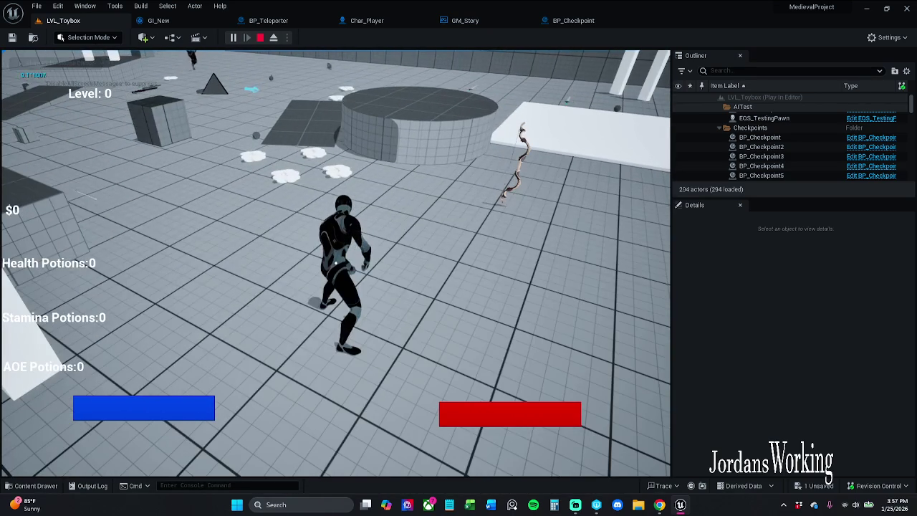
key("i")
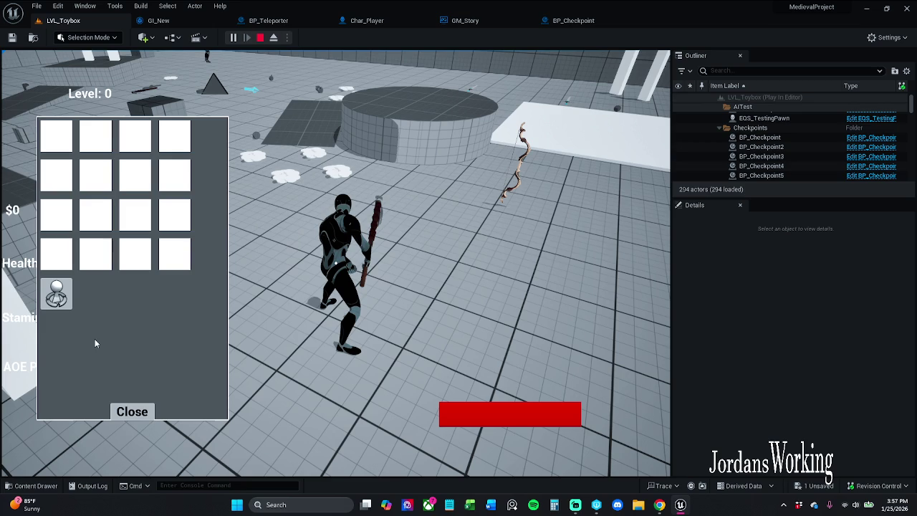
left_click(132, 412)
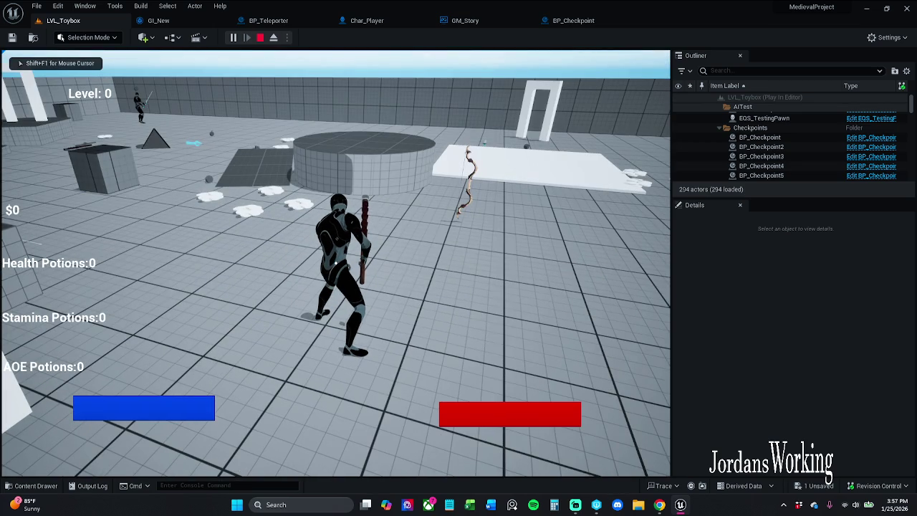
key("i")
left_click(143, 408)
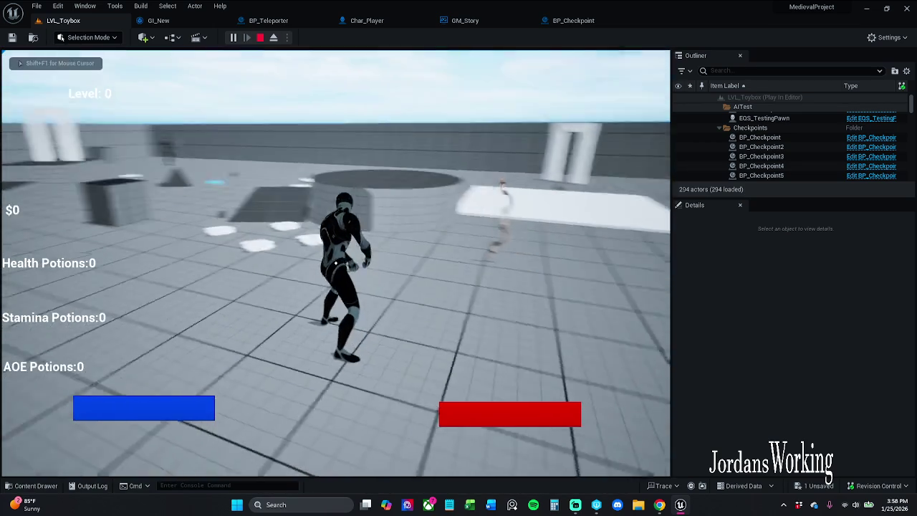
key("i")
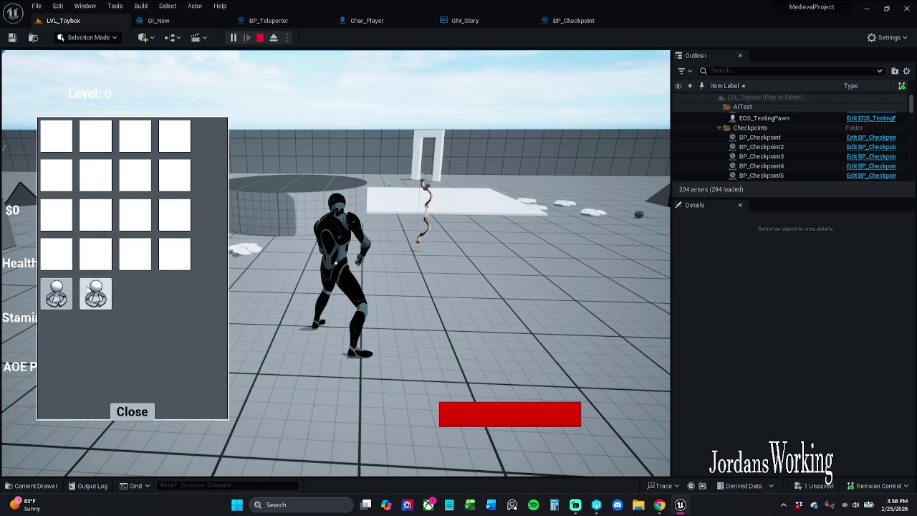
left_click(148, 414)
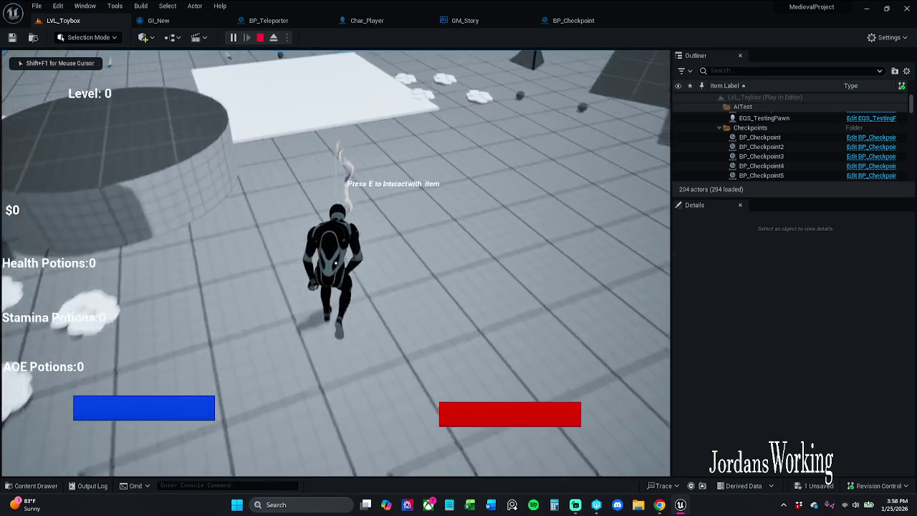
key("e")
key("i")
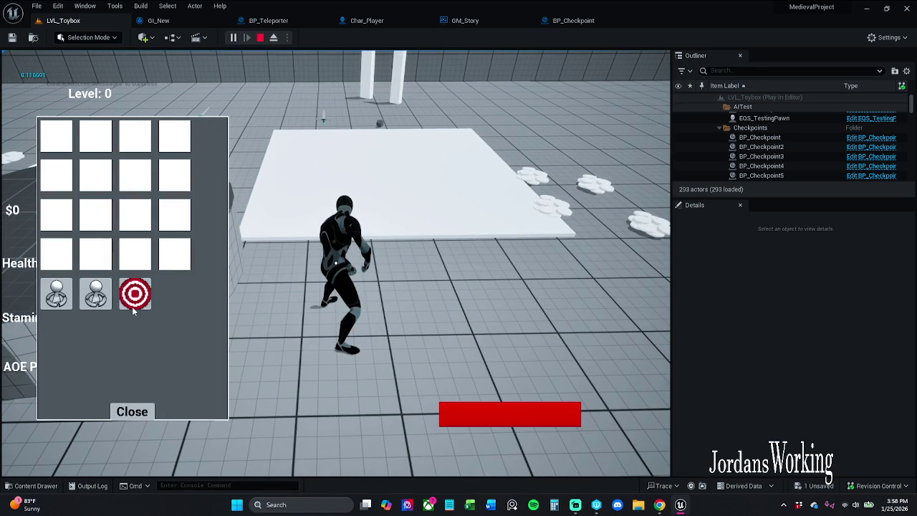
left_click(132, 412)
- Run through the level collecting money and potions, then check the inventory
key("w")
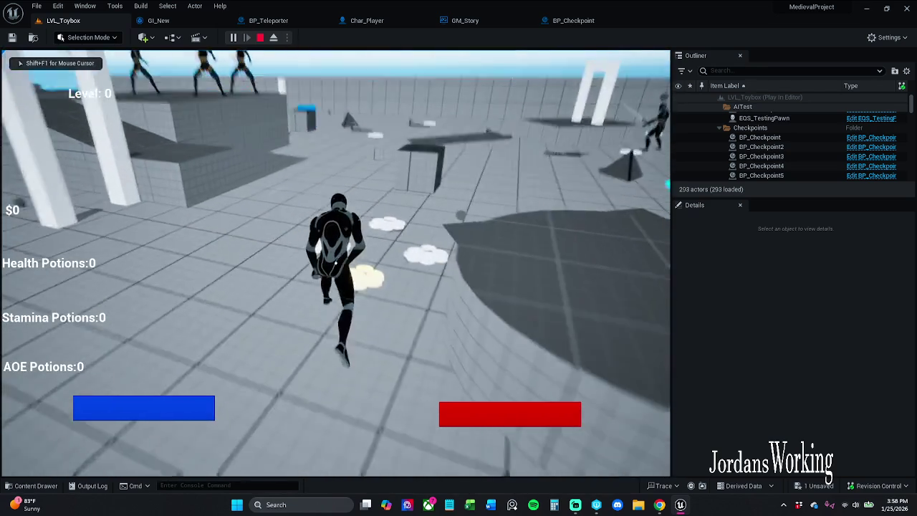
key("w")
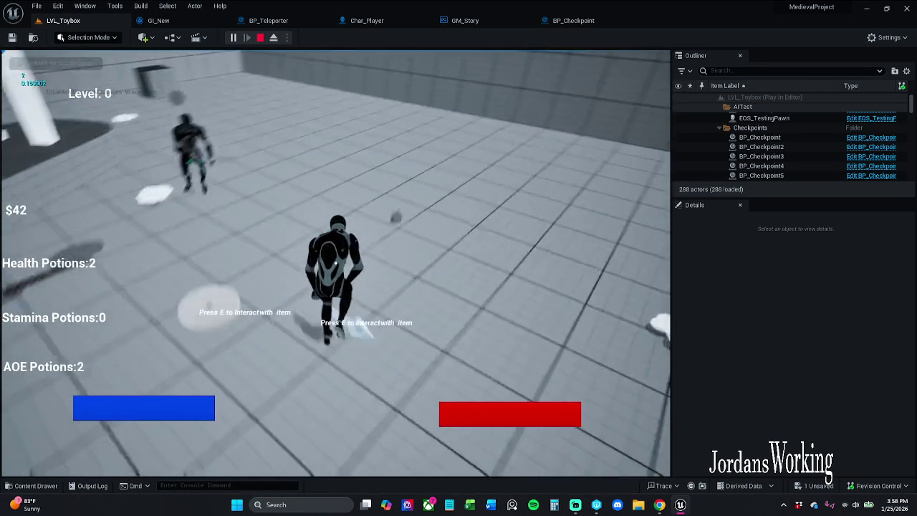
key("w")
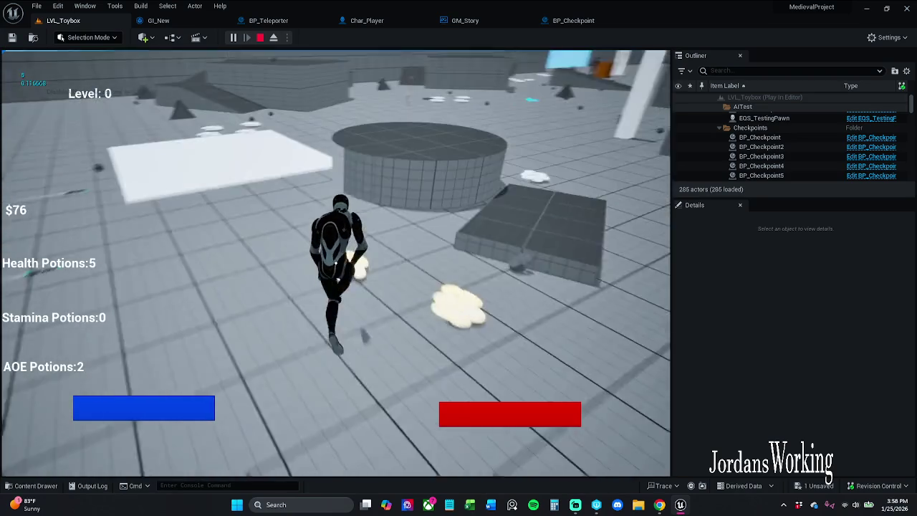
key("w")
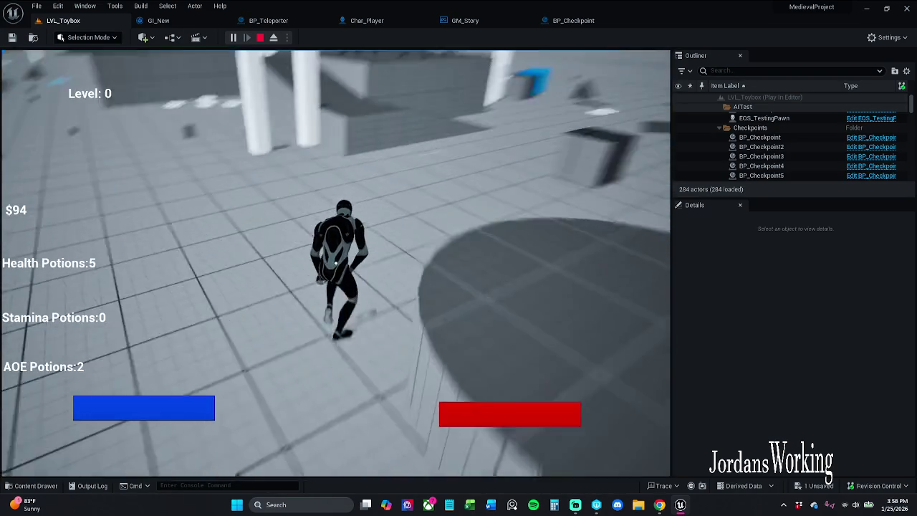
key("w")
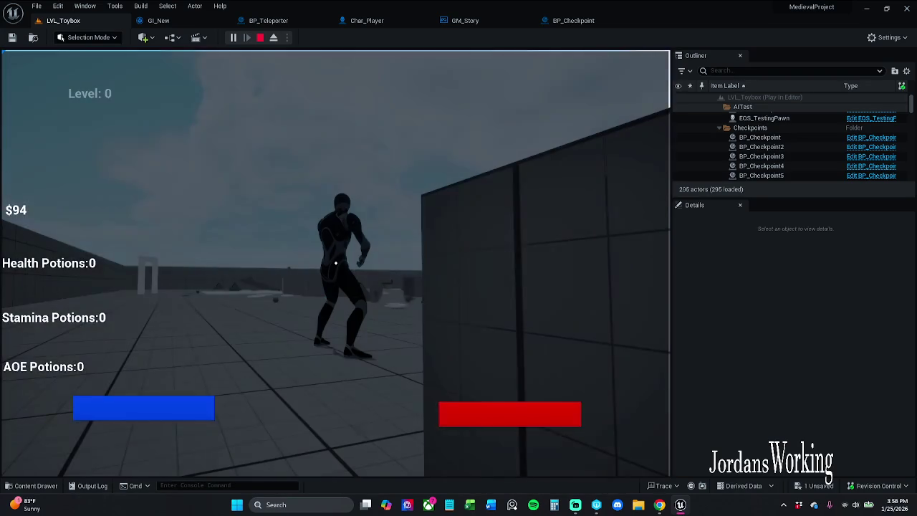
key("i")
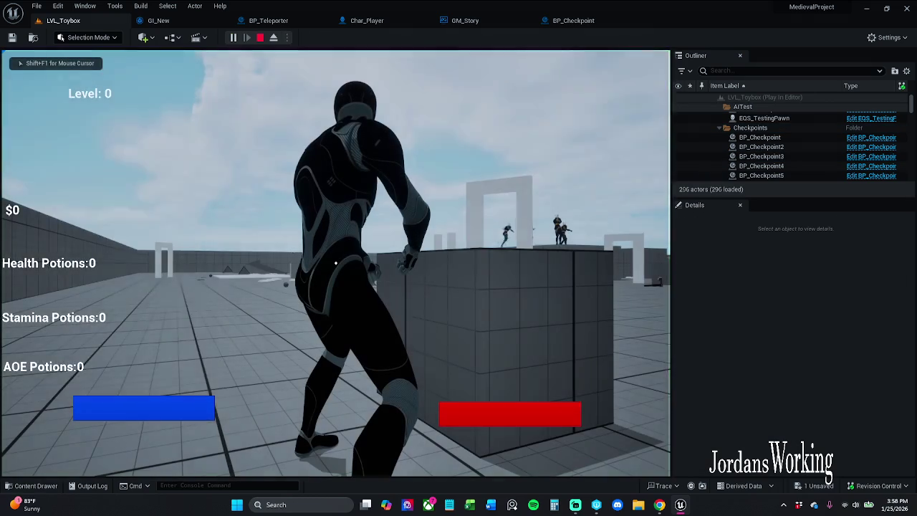
key("i")
left_click(132, 414)
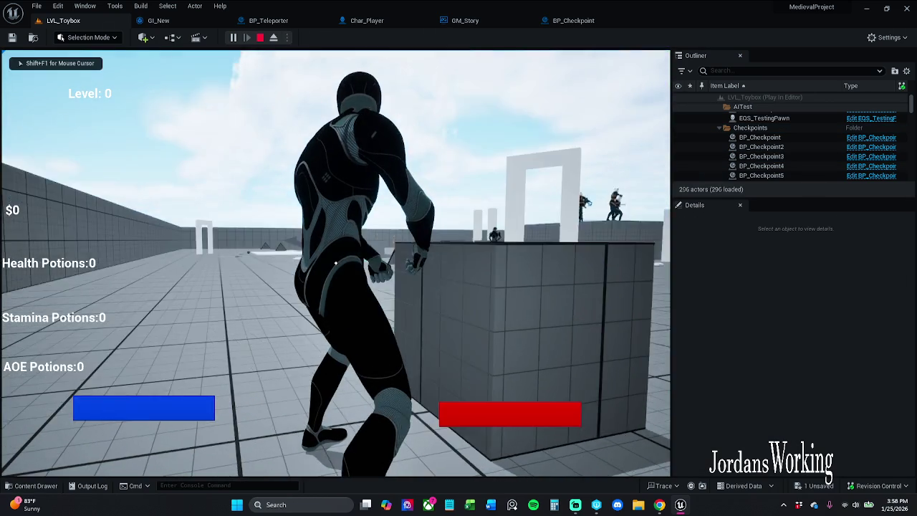
- Collect more pickups until the HUD shows $81, 4 Health and 4 AOE potions
key("w")
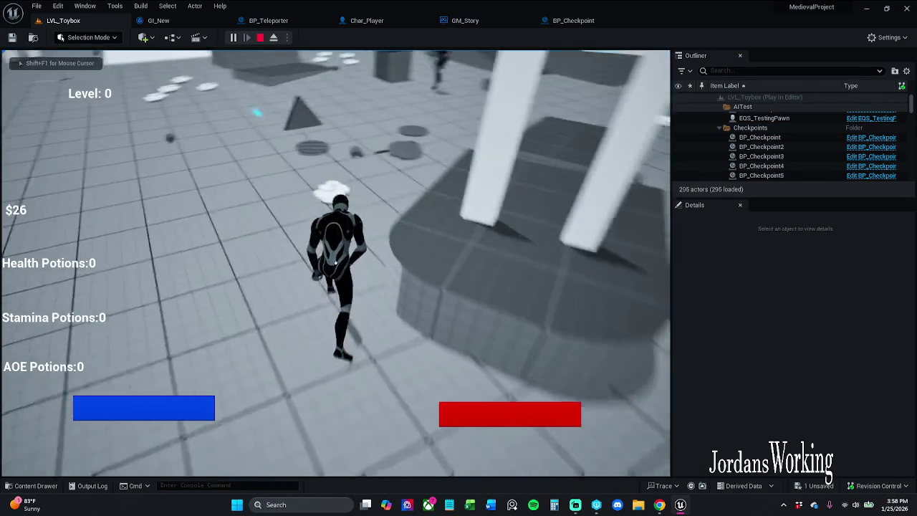
key("w")
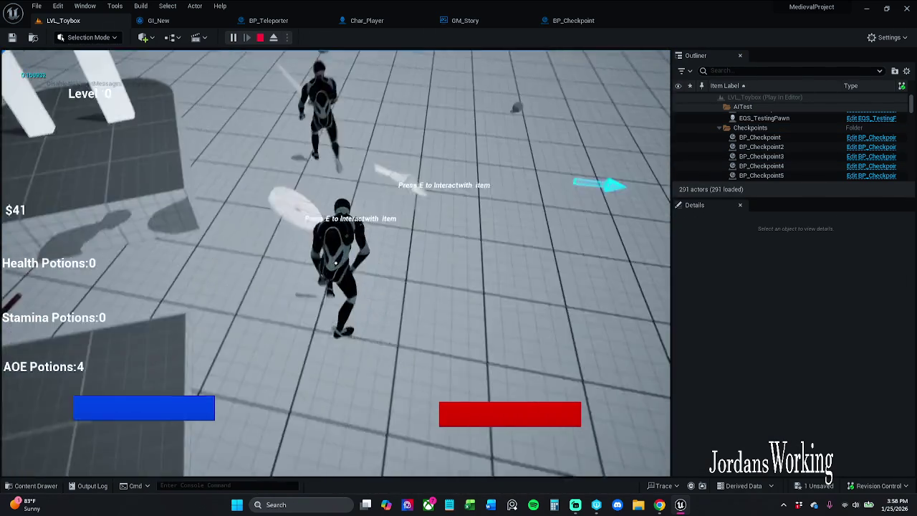
key("w")
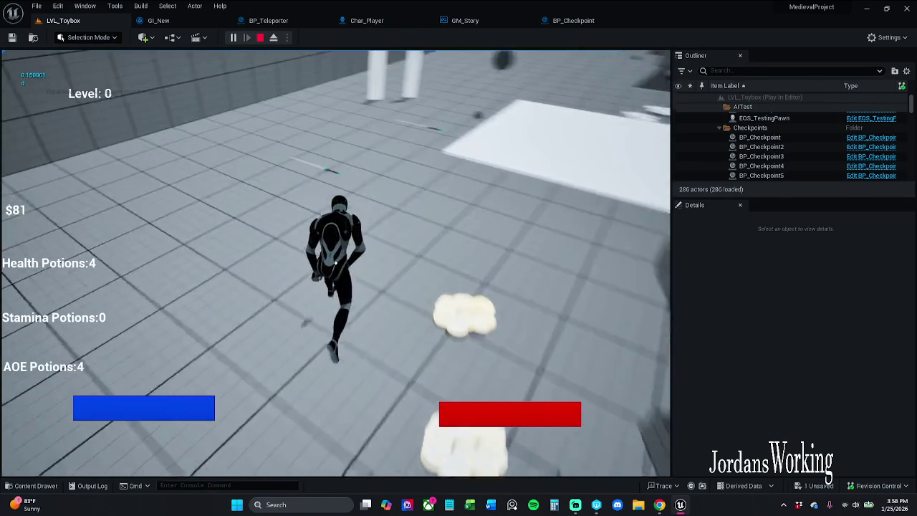
key("w")
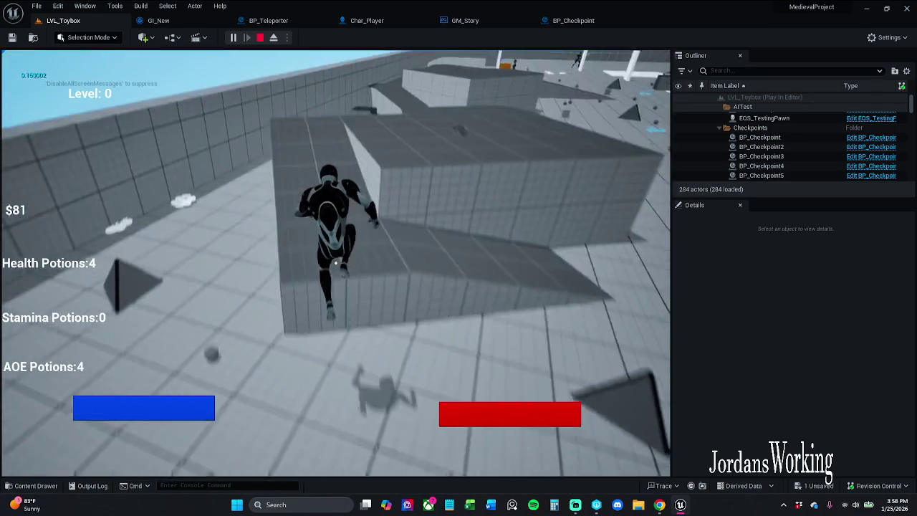
key("w")
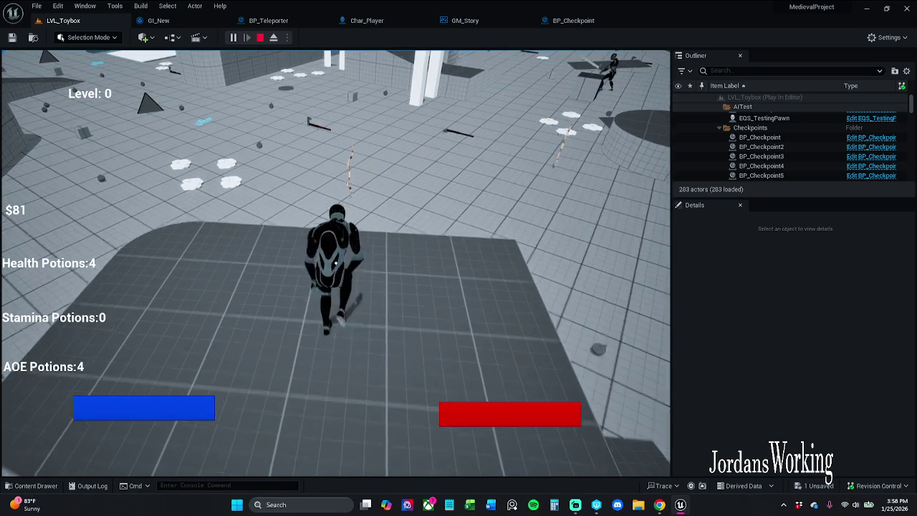
key("space")
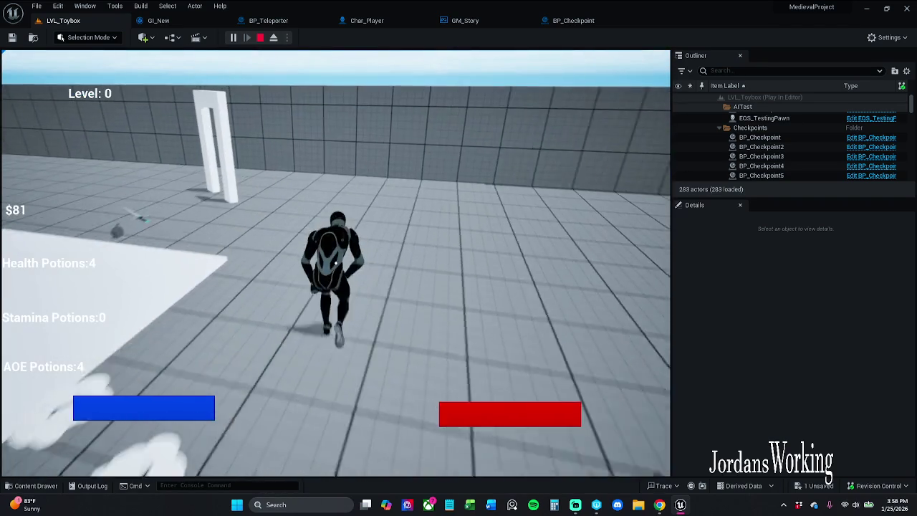
key("i")
left_click(133, 413)
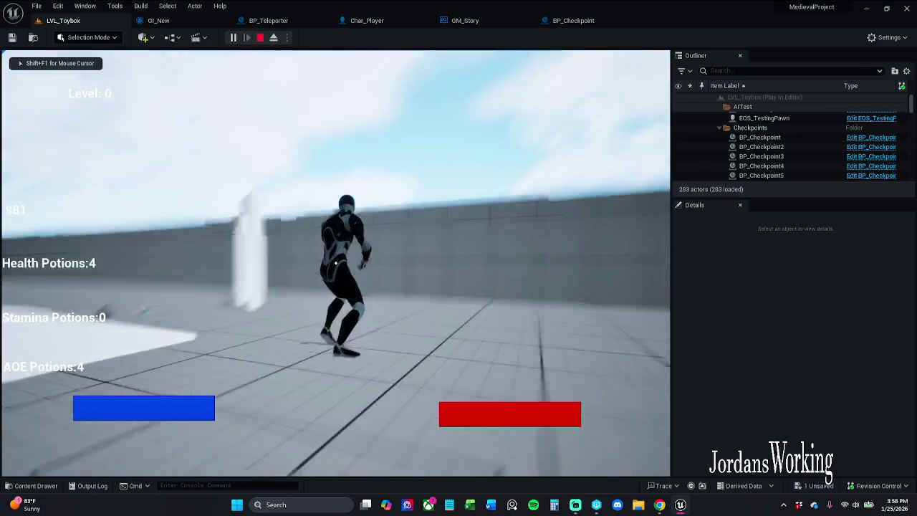
key("w")
key("w")
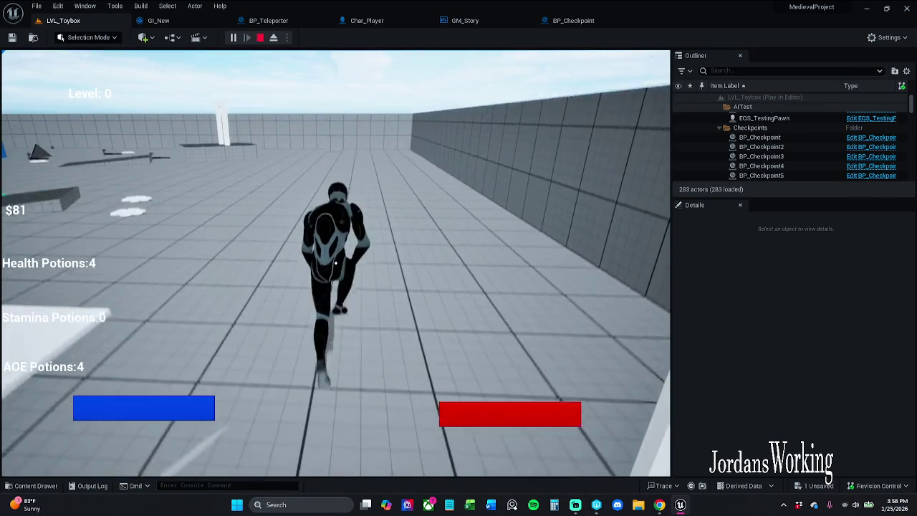
- Remove the helmet, the swords and two other items from the inventory
key("i")
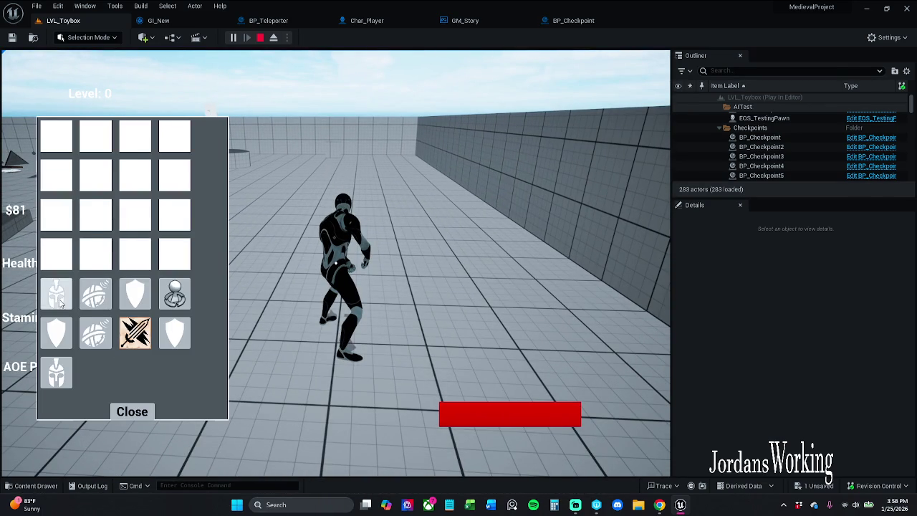
left_click(70, 303)
left_click(174, 293)
left_click(174, 333)
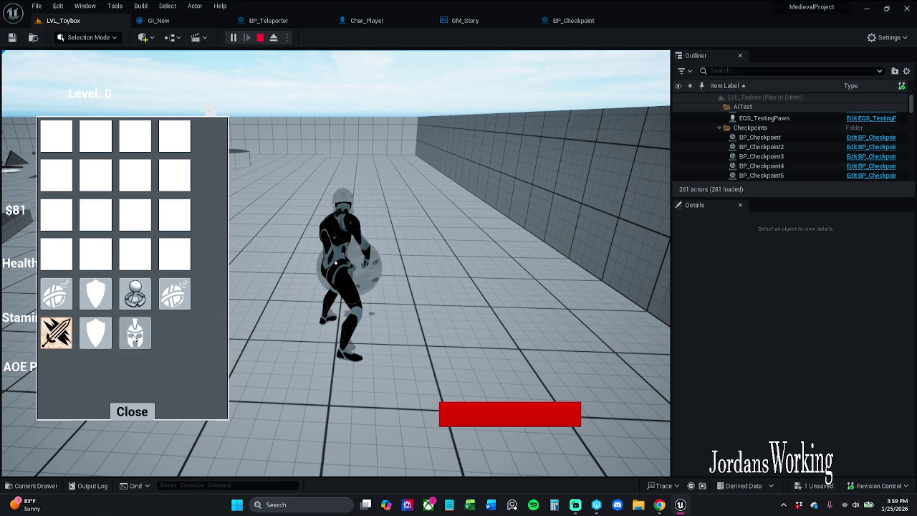
left_click(95, 333)
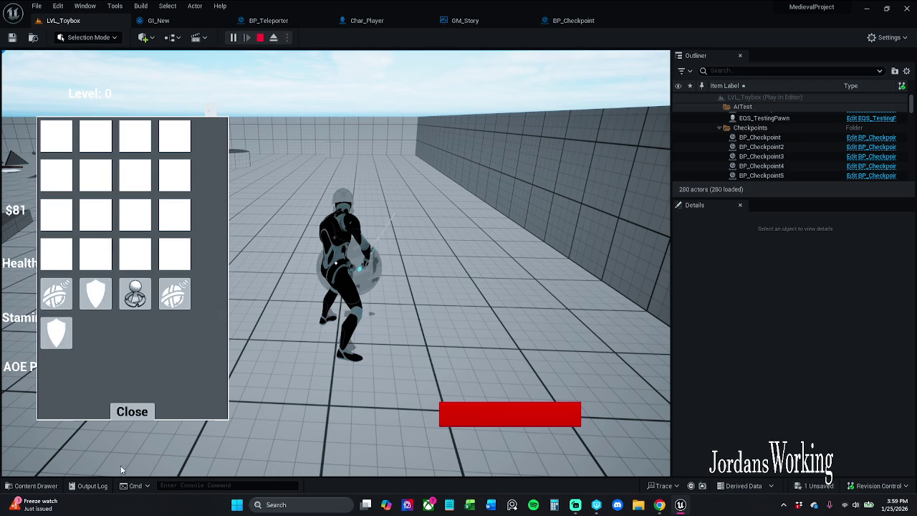
left_click(134, 412)
- Fight briefly with sword attacks and shield blocks, then stop the play session
left_click(336, 263)
left_click(336, 264)
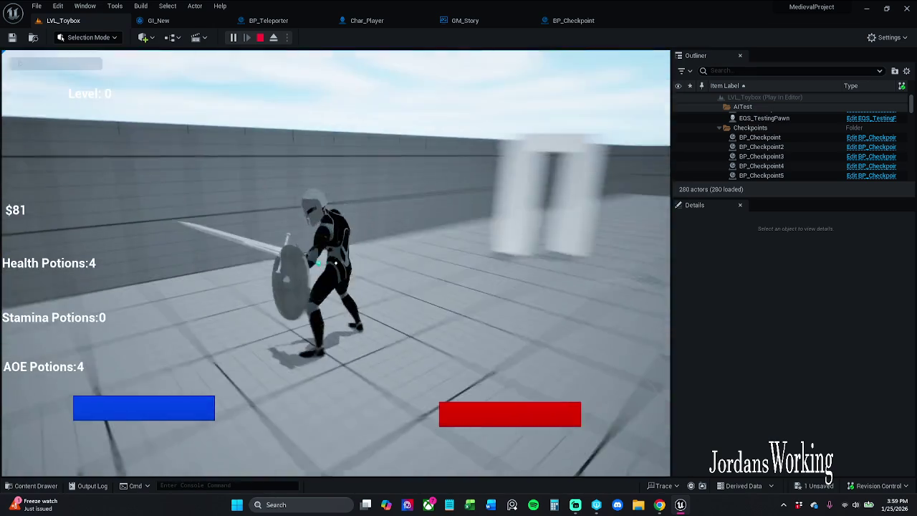
right_click(335, 264)
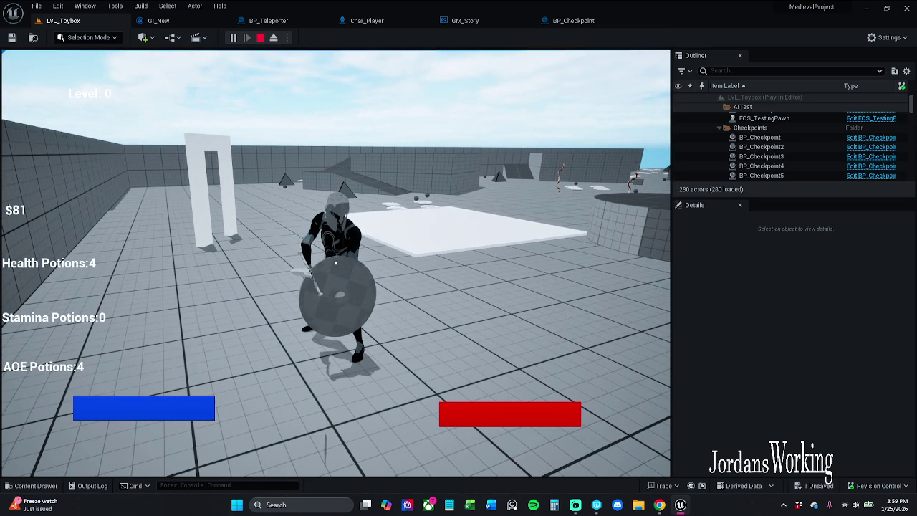
key("w")
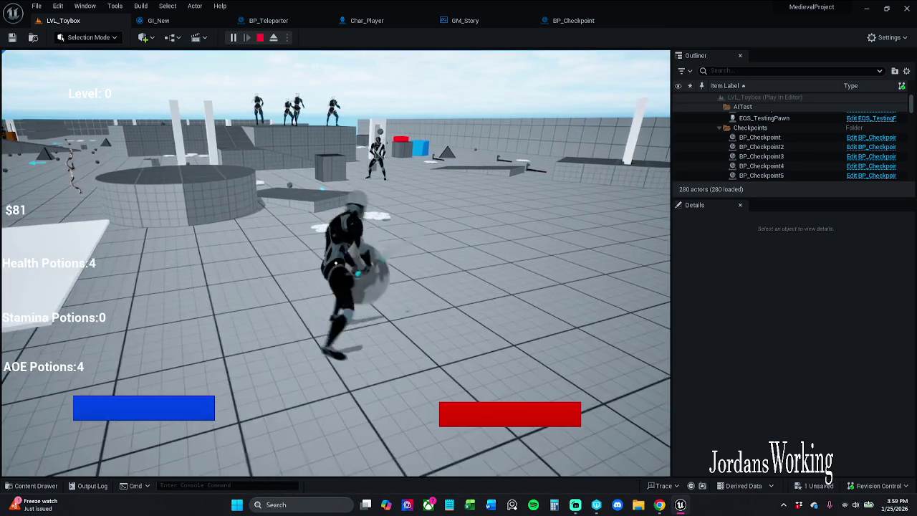
left_click(335, 263)
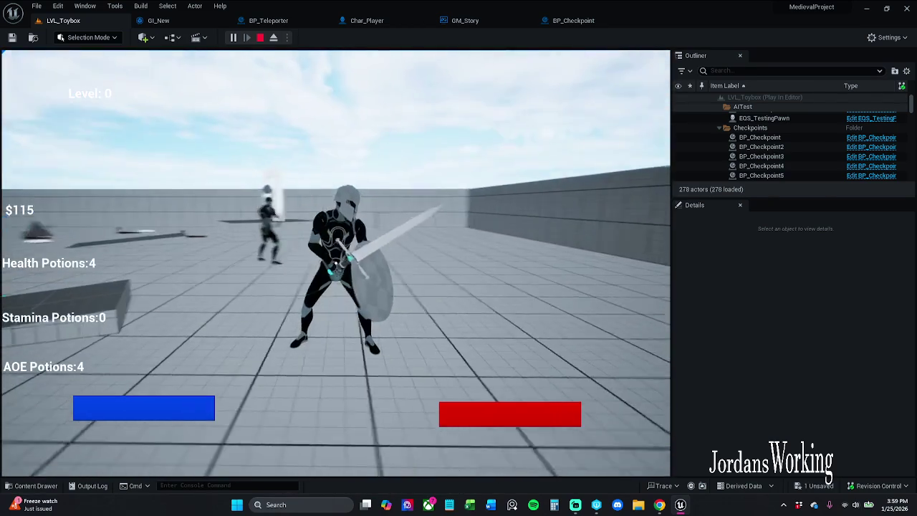
right_click(336, 264)
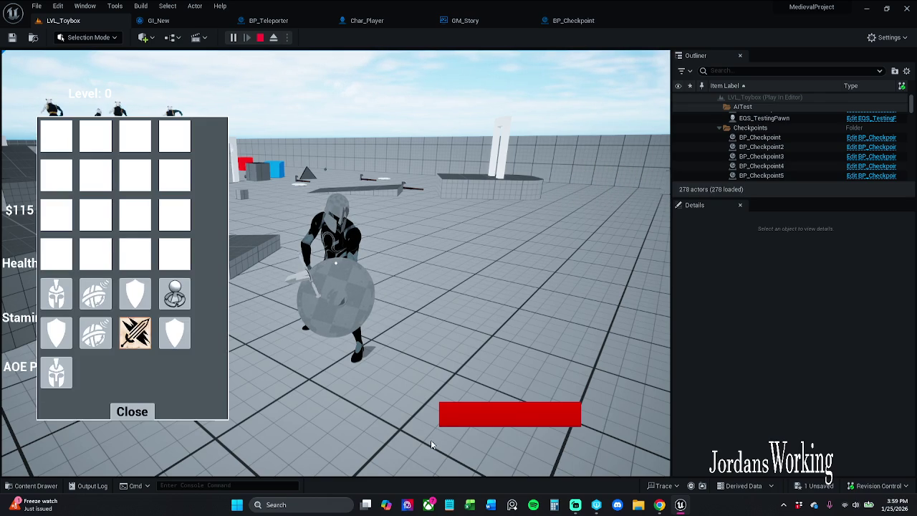
left_click(132, 412)
key("Escape")
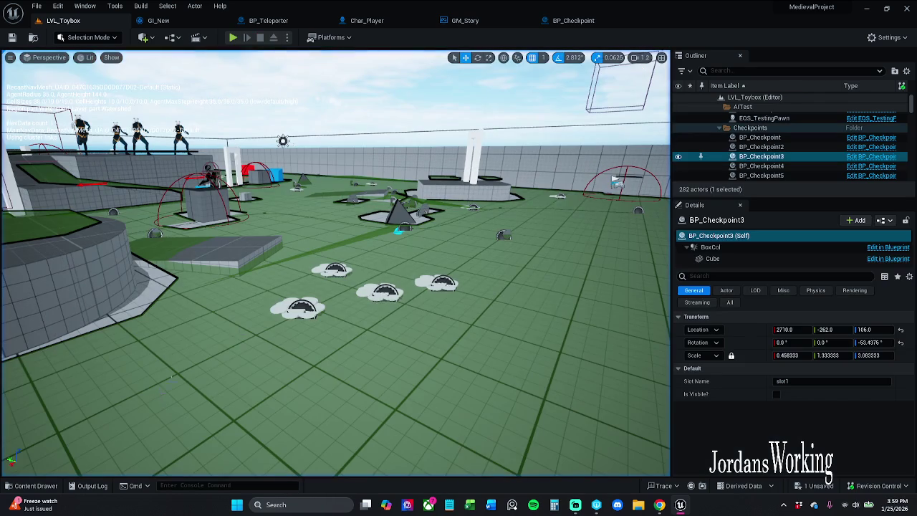
- Look through the BP_Checkpoint, GM_Story and Char_Player graphs, bringing Use Player Save into view
left_click(573, 20)
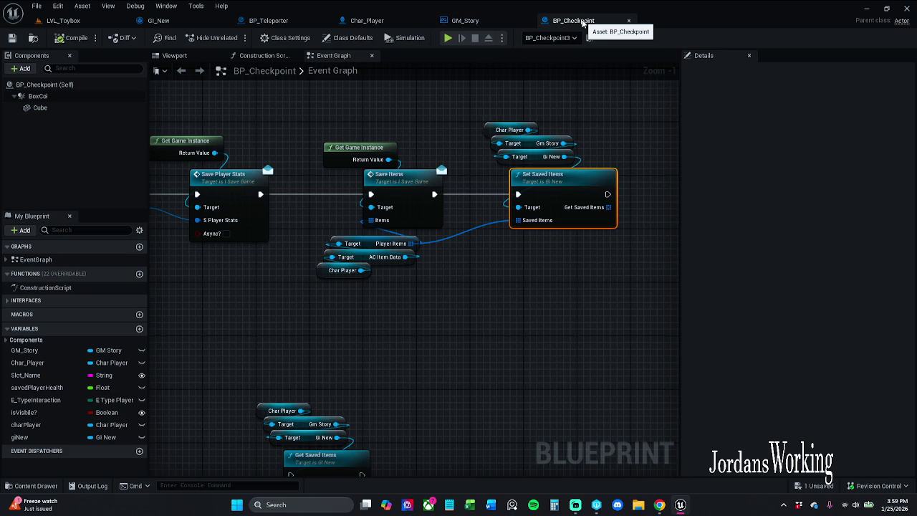
left_click(467, 23)
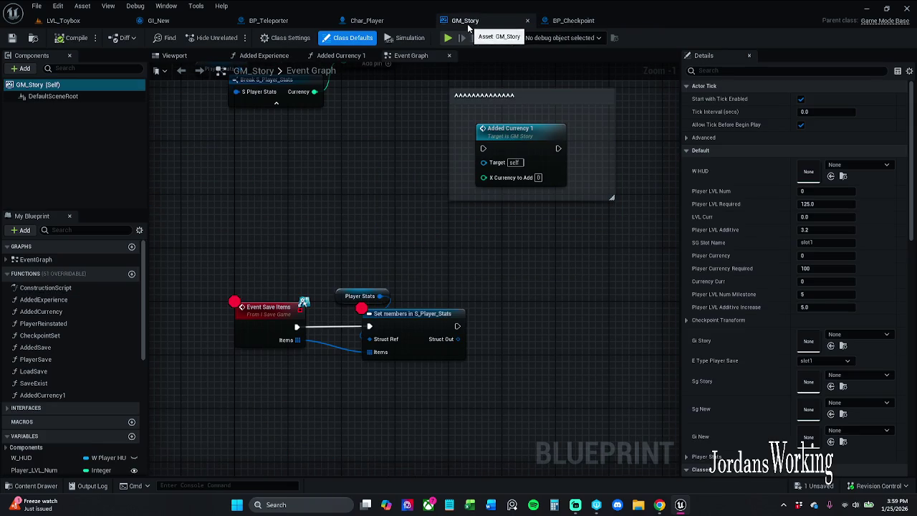
left_click(385, 23)
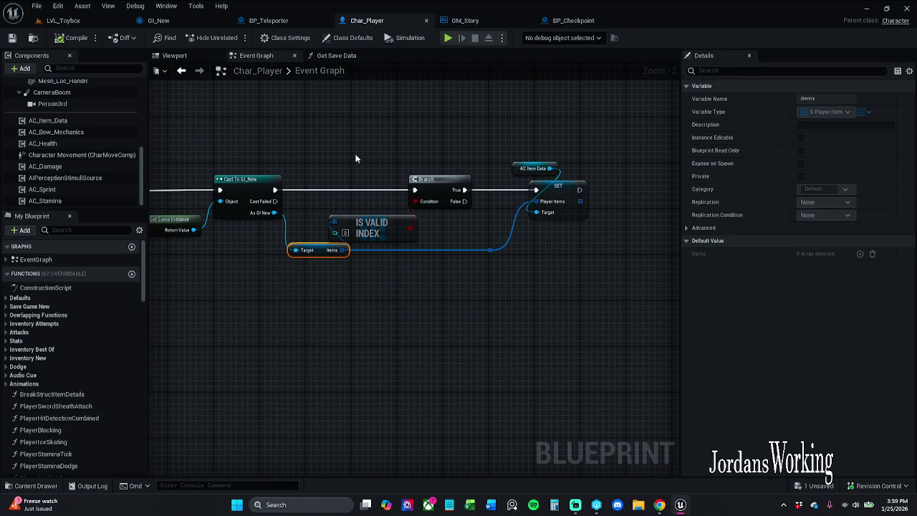
scroll(355, 149, "down", 1)
mouse_move(356, 149)
left_mouse_down()
mouse_move(491, 154)
mouse_move(424, 155)
left_mouse_up()
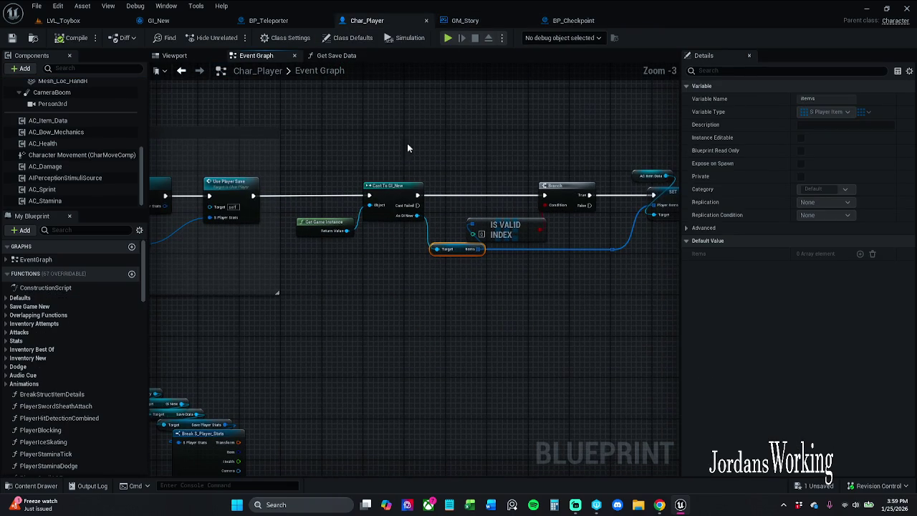
- In BP_Teleporter, move the getter nodes and wire SET Items between SET GI New and Save Items
left_click(270, 23)
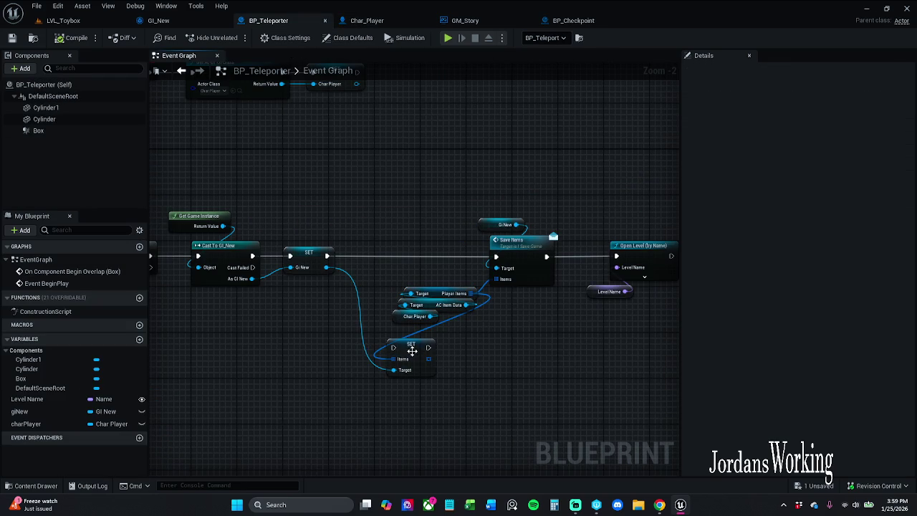
left_click_drag(412, 351, 384, 357)
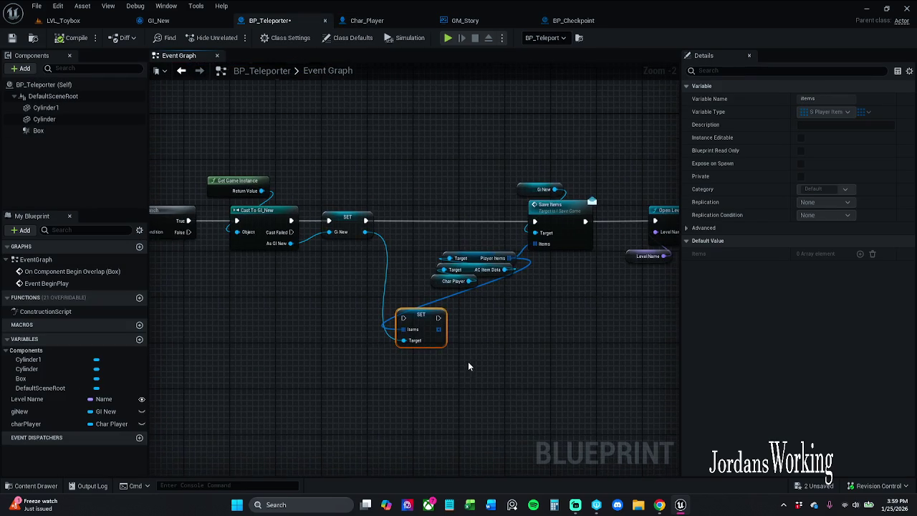
scroll(469, 308, "up", 1)
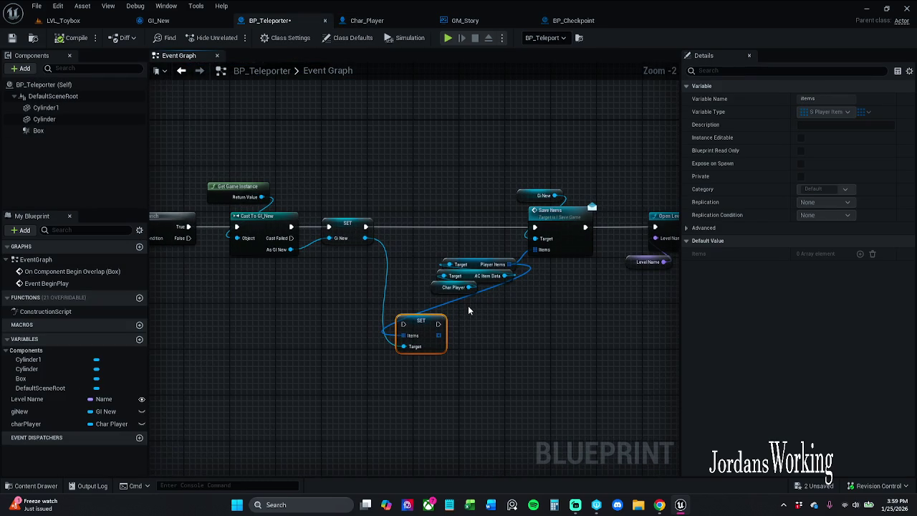
mouse_move(468, 305)
left_mouse_down()
mouse_move(681, 300)
mouse_move(545, 266)
mouse_move(439, 258)
mouse_move(640, 286)
mouse_move(550, 304)
mouse_move(458, 176)
mouse_move(433, 191)
left_mouse_up()
mouse_move(406, 286)
left_mouse_down()
mouse_move(430, 262)
mouse_move(446, 222)
mouse_move(467, 222)
mouse_move(433, 243)
left_mouse_up()
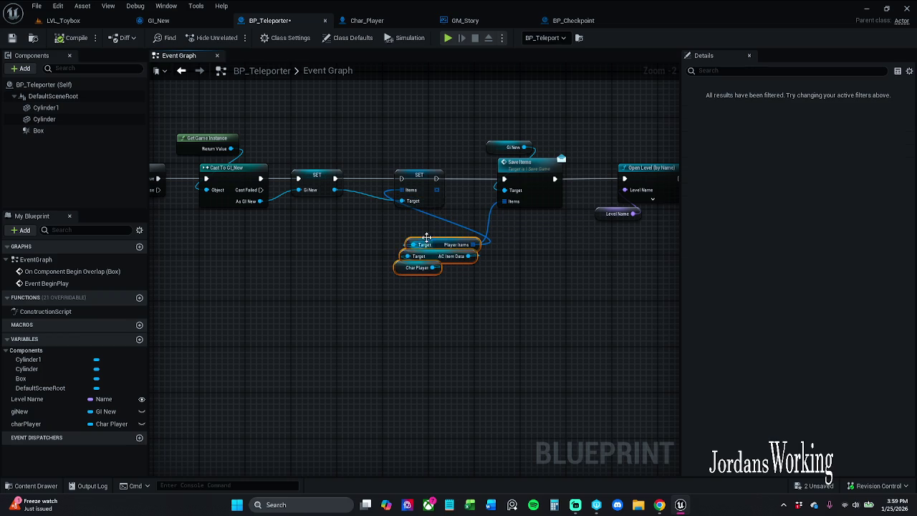
mouse_move(401, 178)
left_mouse_down()
mouse_move(328, 180)
mouse_move(348, 194)
mouse_move(400, 178)
mouse_move(421, 128)
left_mouse_up()
left_click(348, 158)
left_click(63, 20)
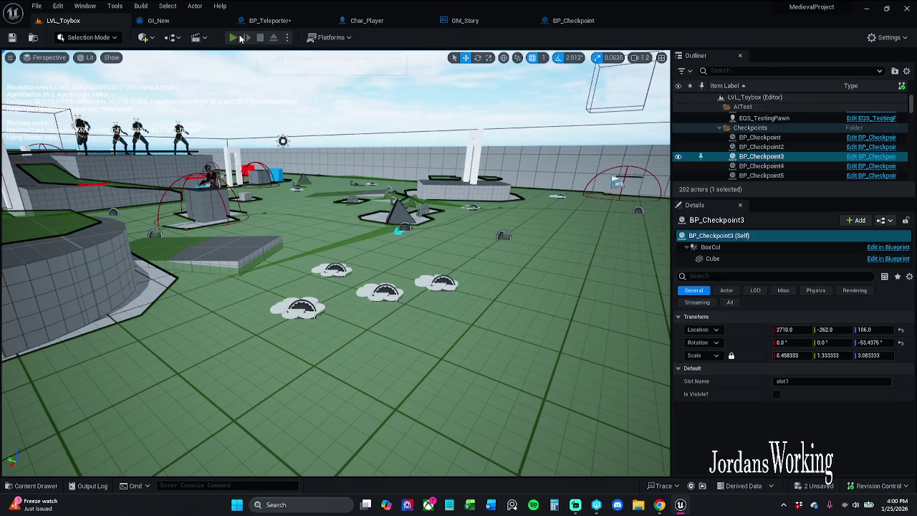
- Play-test the level, running onto the white platform and checking the inventory panel
left_click(239, 38)
key("w")
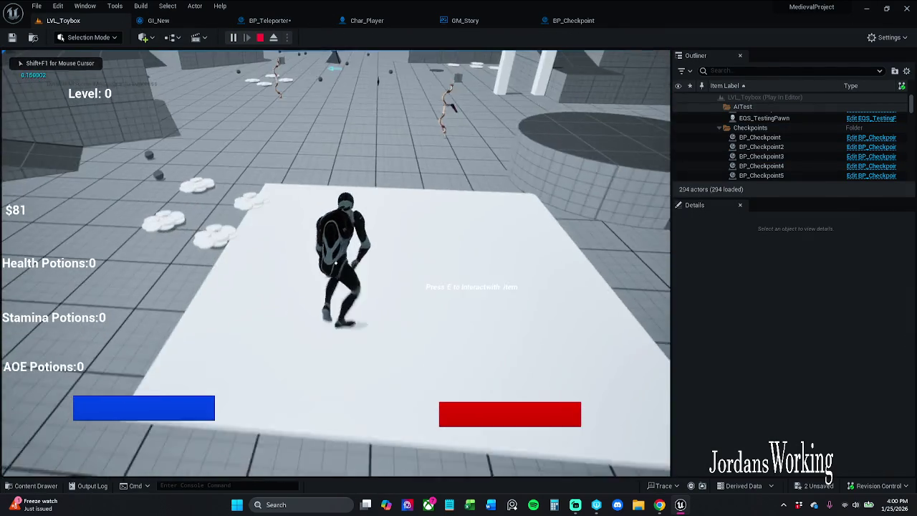
key("i")
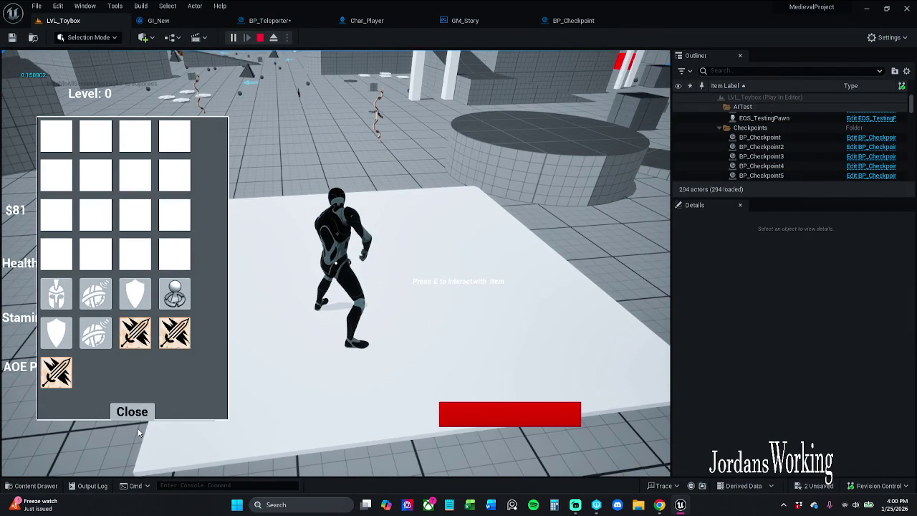
left_click(131, 411)
key("w")
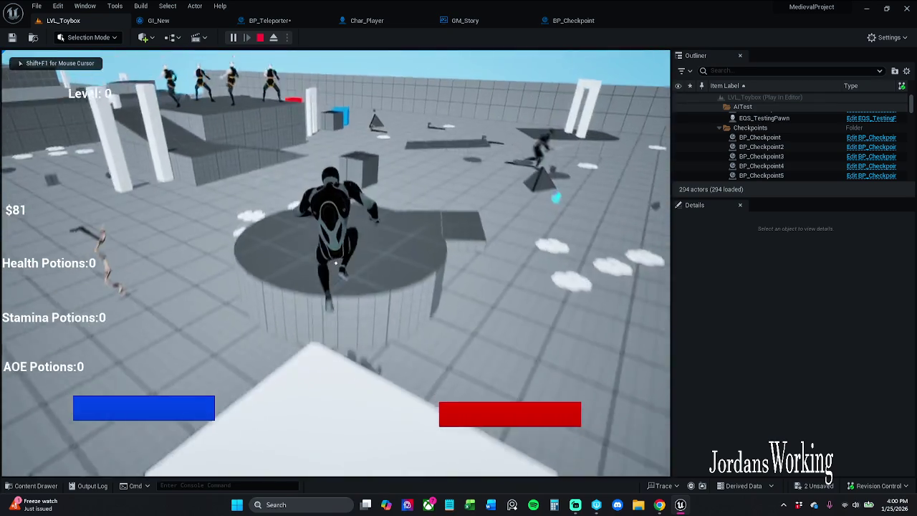
key("w")
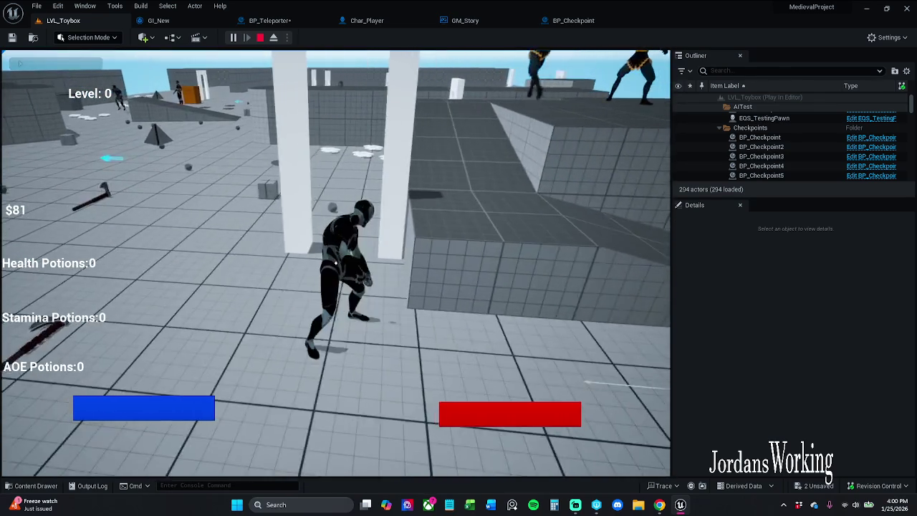
key("w")
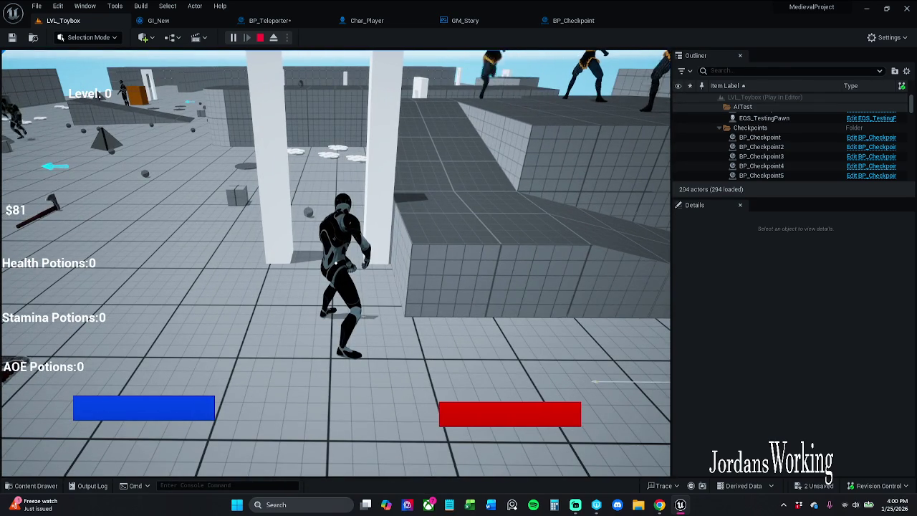
- Run toward the pillars, check the inventory twice more, and stop the session
key("w")
key("d")
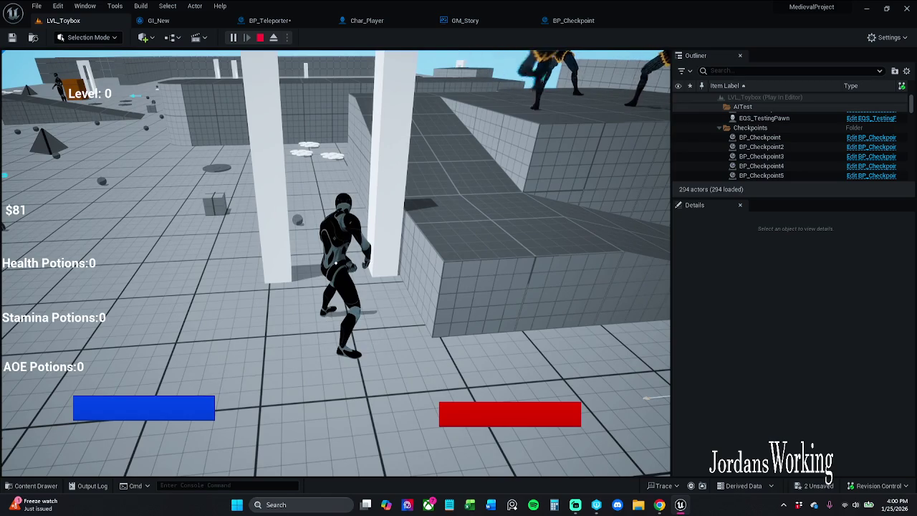
key("i")
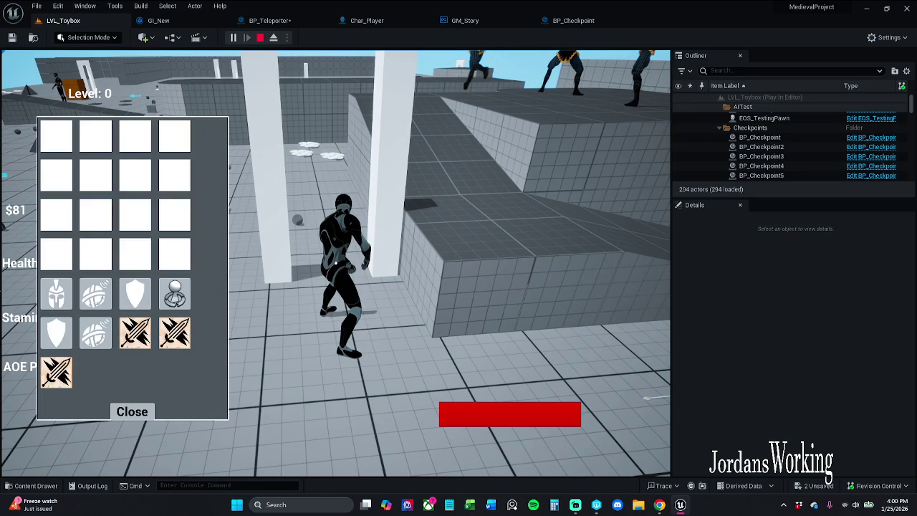
left_click(133, 413)
key("w")
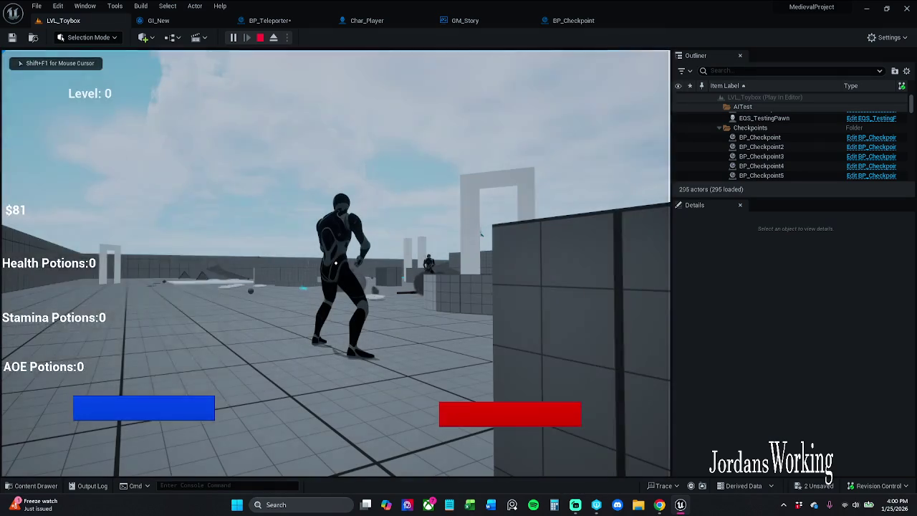
key("i")
left_click(136, 412)
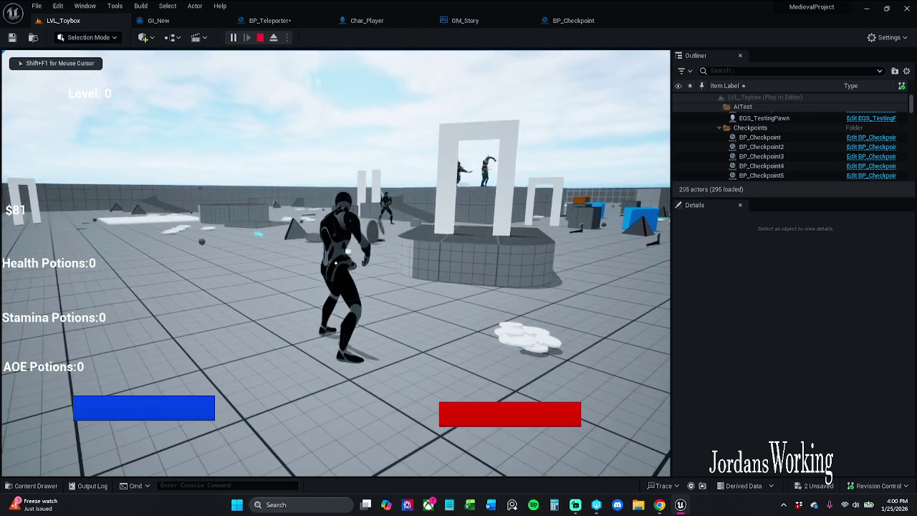
key("Escape")
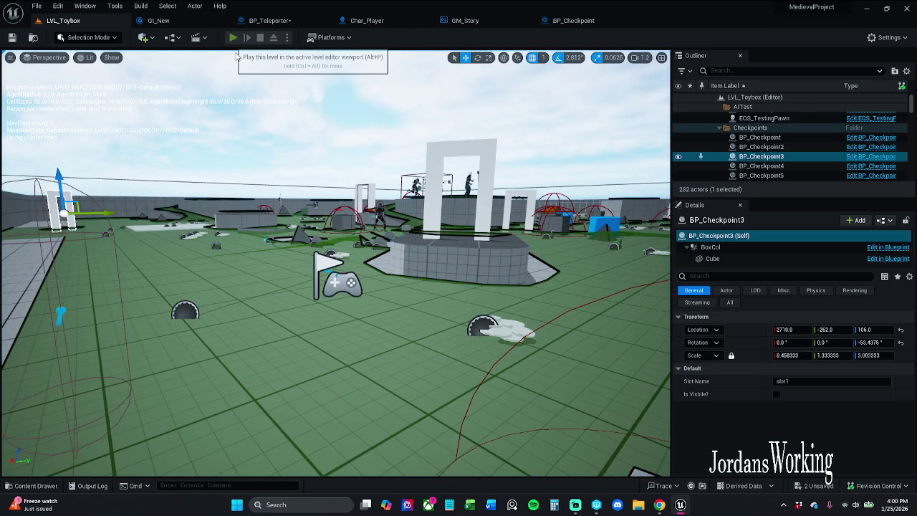
- Replay briefly to confirm seven inventory items, then return to BP_Teleporter's event graph
left_click(232, 39)
key("i")
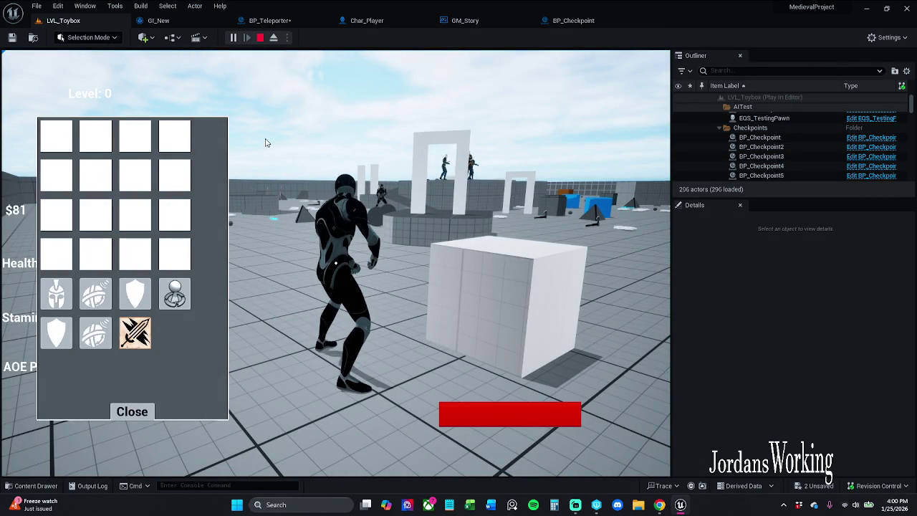
key("Escape")
left_click(270, 20)
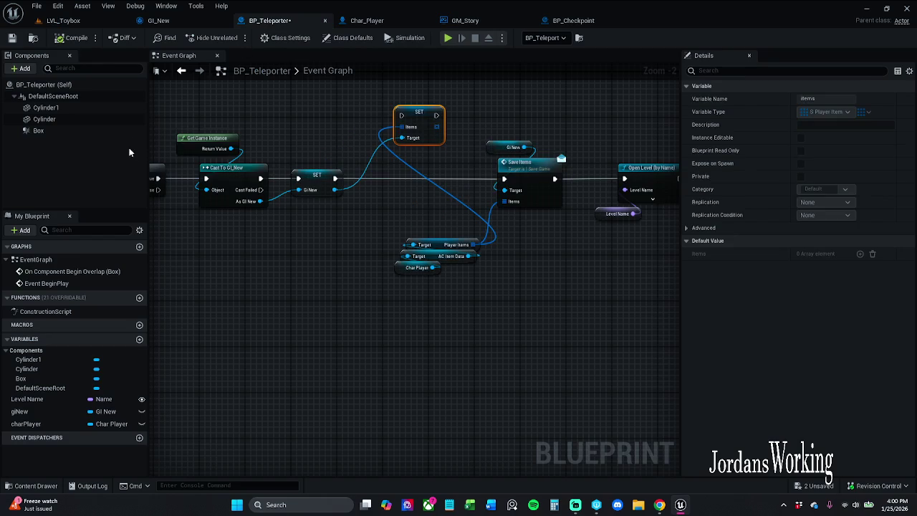
- Delete the SET items node in BP_Teleporter and shift the Char Player and Player Items nodes
left_click_drag(347, 115, 361, 141)
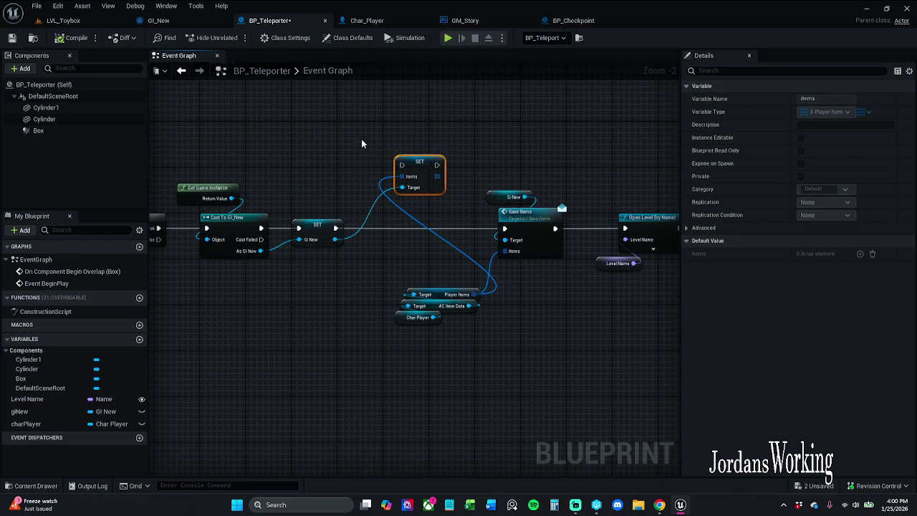
key("Delete")
left_click_drag(436, 189, 349, 181)
mouse_move(332, 315)
left_mouse_down()
mouse_move(427, 192)
mouse_move(400, 167)
mouse_move(488, 196)
mouse_move(567, 201)
left_mouse_up()
scroll(568, 201, "down", 1)
left_click(598, 221)
left_click(488, 207, "shift")
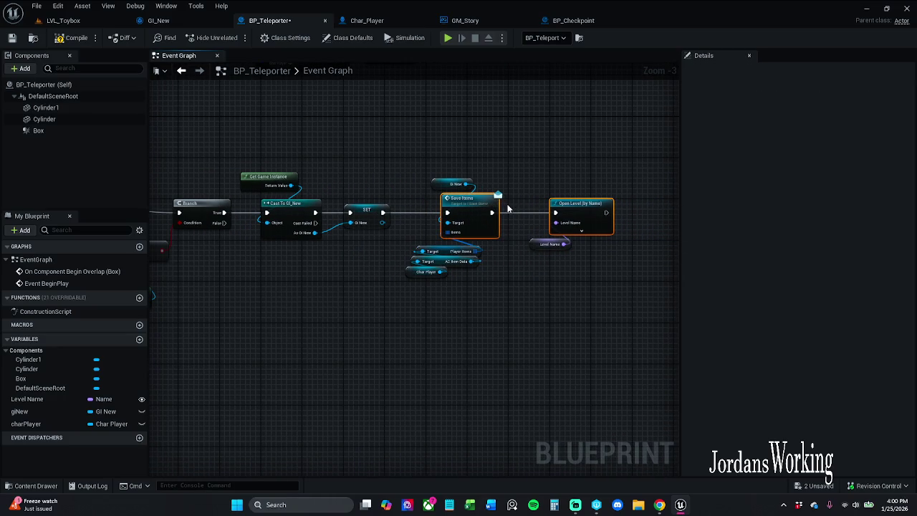
left_click(544, 140)
- Compile and save BP_Teleporter, checking out the asset
left_click(68, 38)
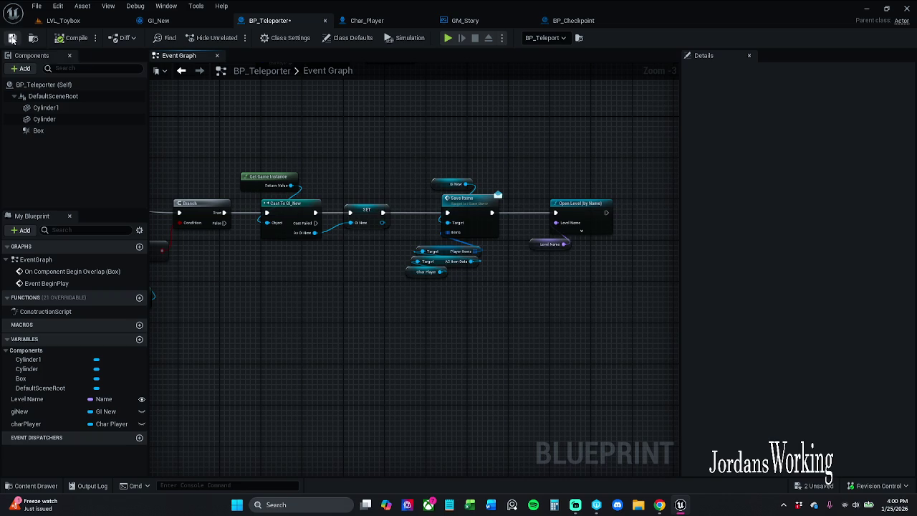
left_click(12, 37)
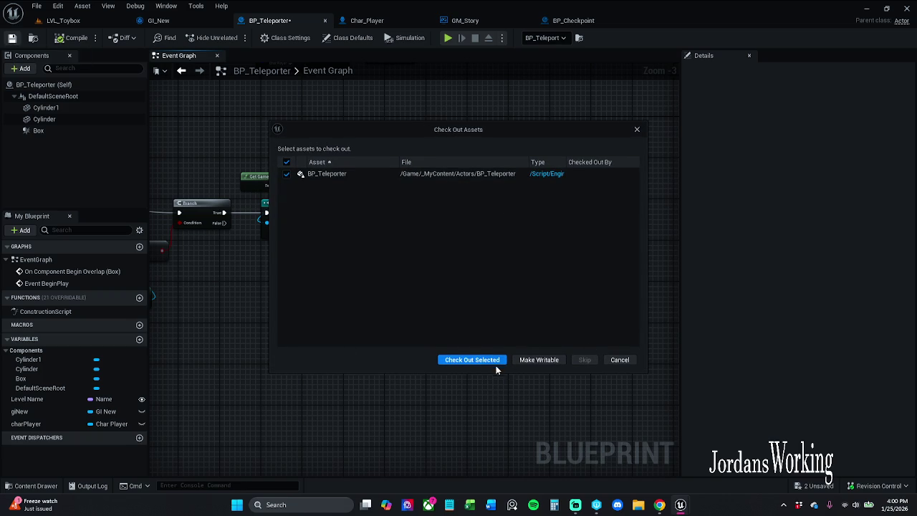
left_click(484, 361)
- In BP_Checkpoint's event graph, select the three variable nodes above Set Saved Items
mouse_move(312, 315)
left_mouse_down()
mouse_move(497, 298)
mouse_move(460, 305)
left_mouse_up()
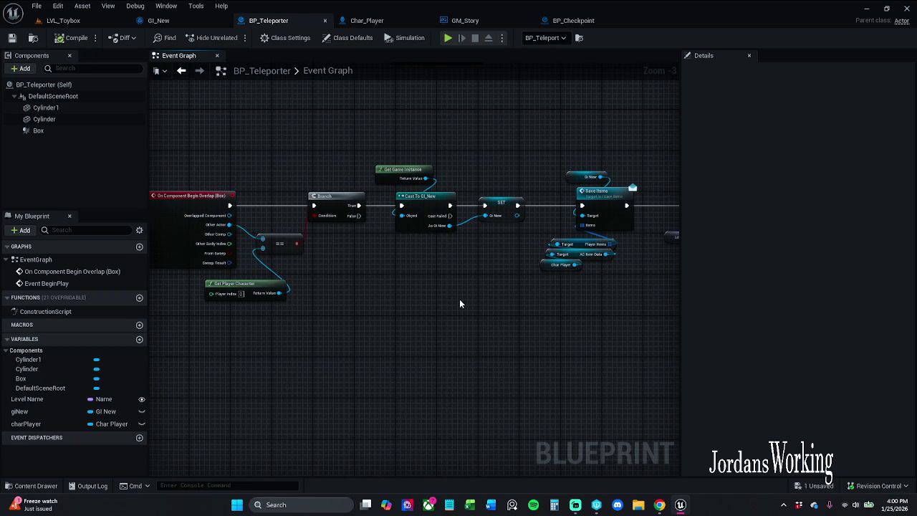
left_click(571, 20)
mouse_move(510, 100)
left_mouse_down()
mouse_move(595, 188)
mouse_move(569, 188)
left_mouse_up()
- Nudge the Set Saved Items nodes left, save BP_Checkpoint, then review Char_Player and BP_Teleporter
left_click(577, 121)
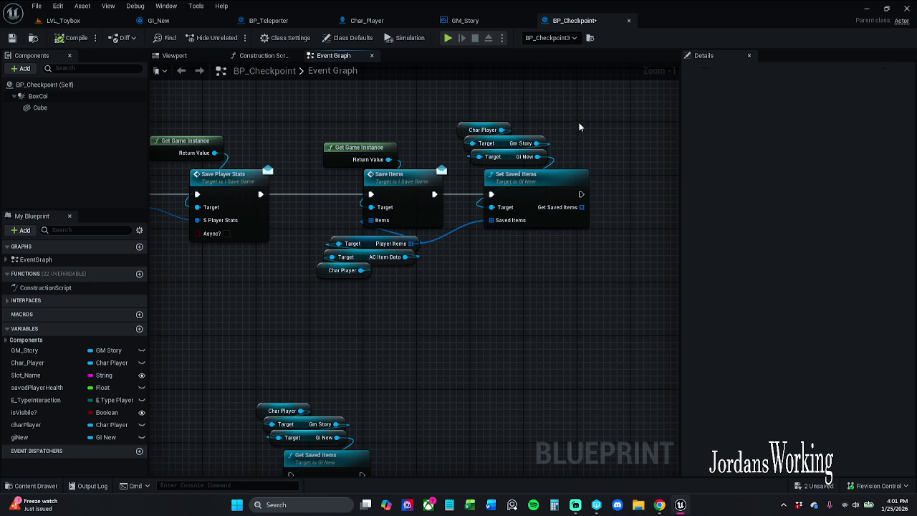
key("ctrl+s")
left_click(367, 21)
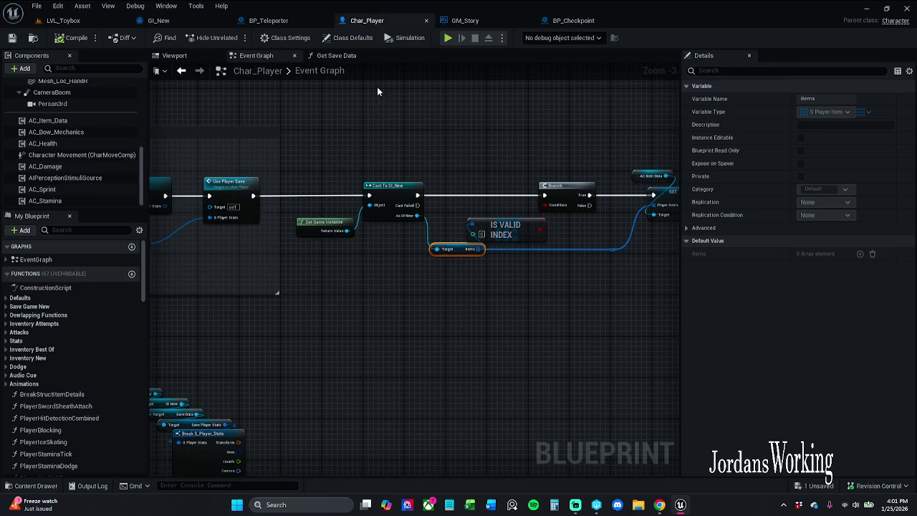
left_click_drag(440, 140, 359, 121)
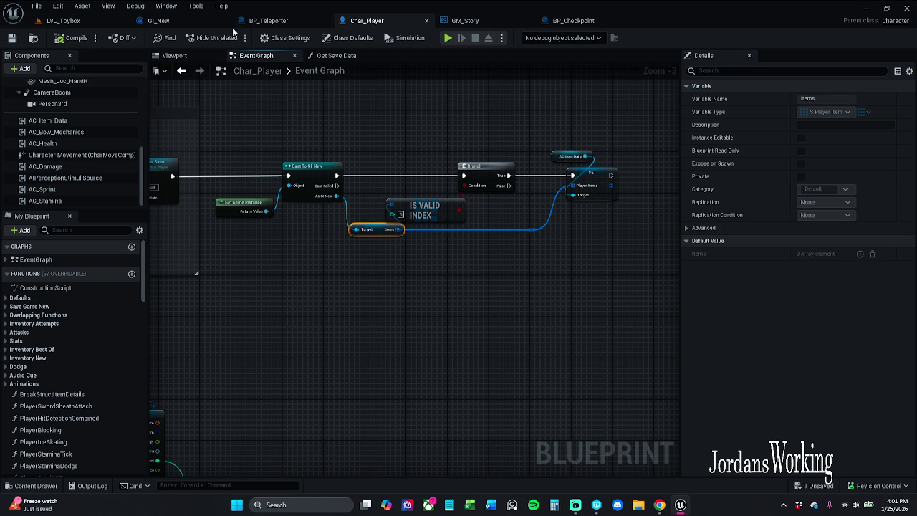
left_click(271, 20)
scroll(412, 144, "up", 2)
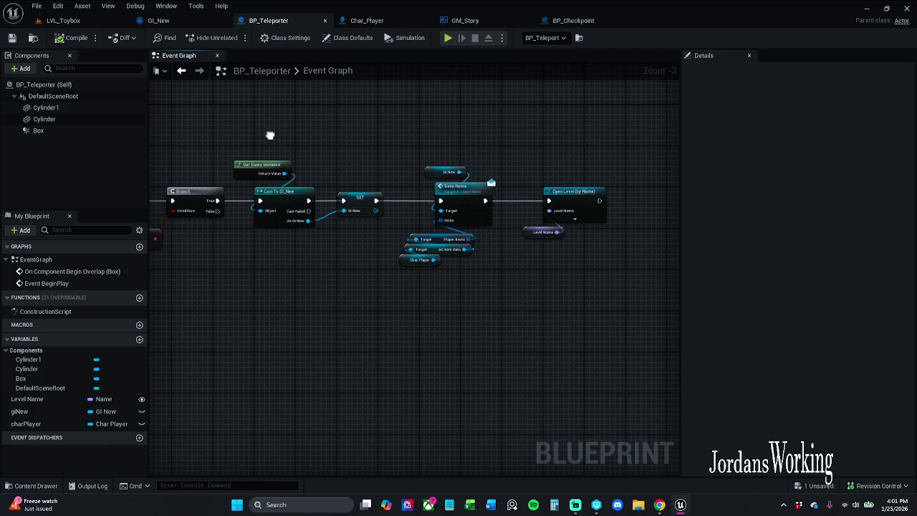
left_click(158, 20)
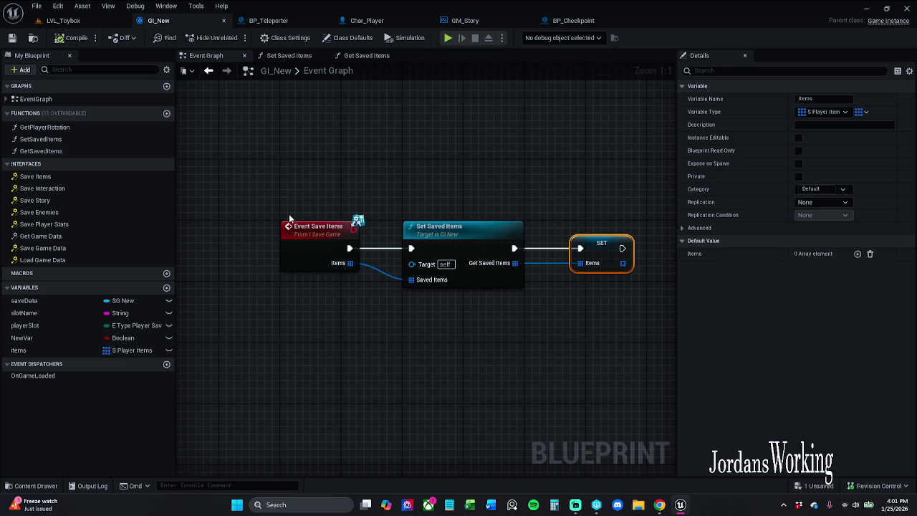
- Shift GI_New's SET items node slightly left, save GI_New, and return to LVL_Toybox
left_click_drag(512, 297, 490, 285)
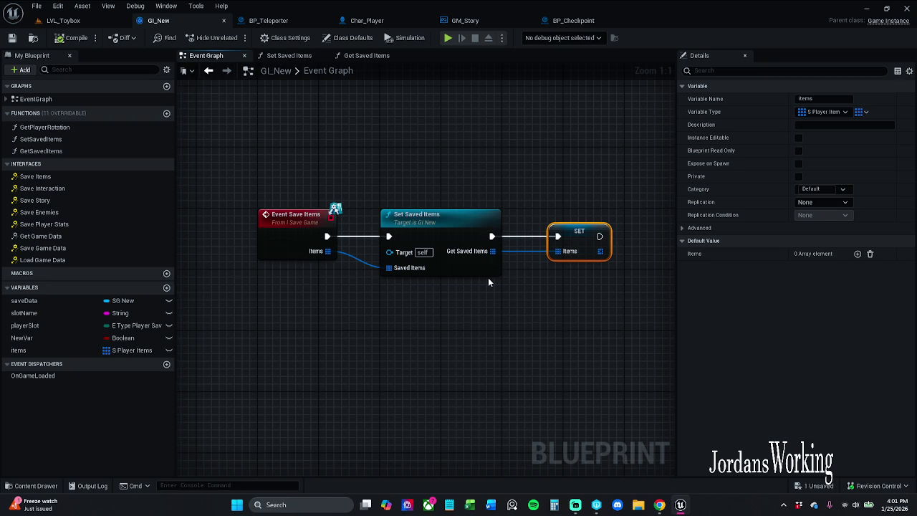
left_click(556, 292)
mouse_move(556, 292)
left_mouse_down()
mouse_move(609, 224)
mouse_move(564, 232)
left_mouse_up()
left_click(564, 230, "ctrl")
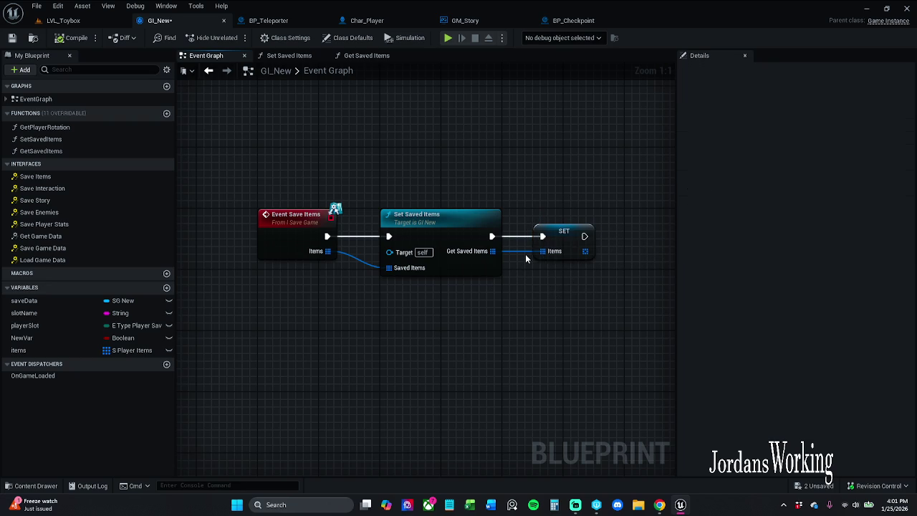
left_click(12, 38)
left_click(79, 20)
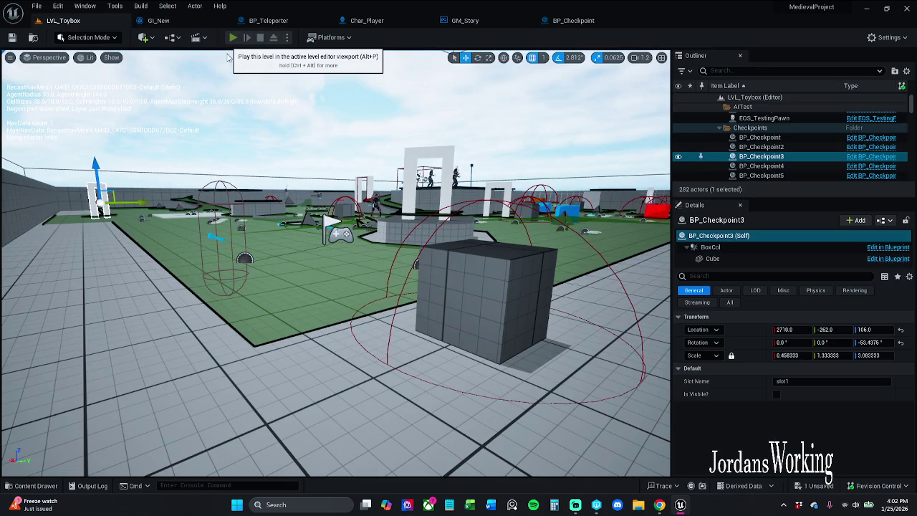
- Start a play-test with Alt+P, close the inventory, run around, then pause and resume
key("alt+p")
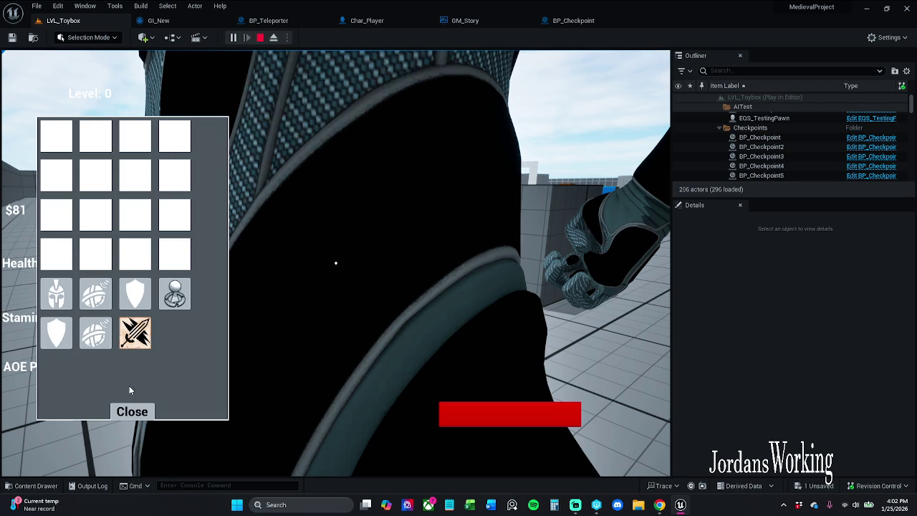
left_click(133, 414)
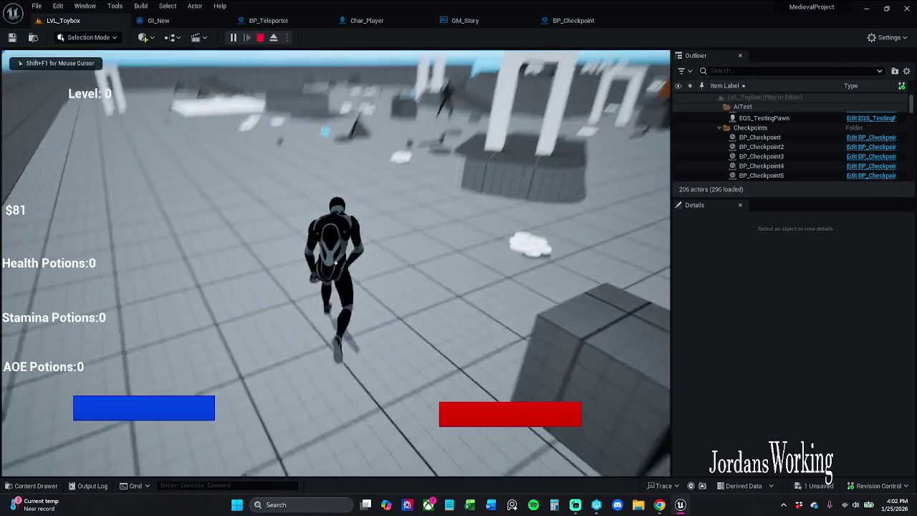
key("w")
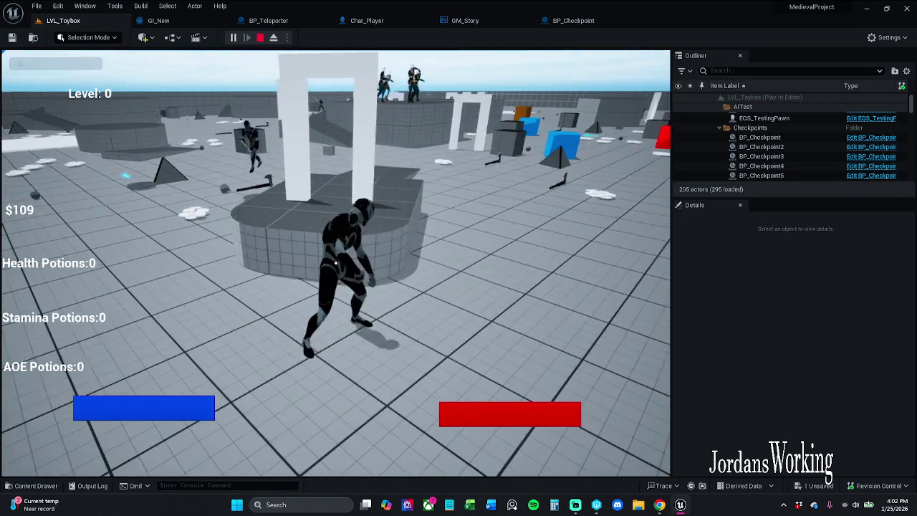
key("s")
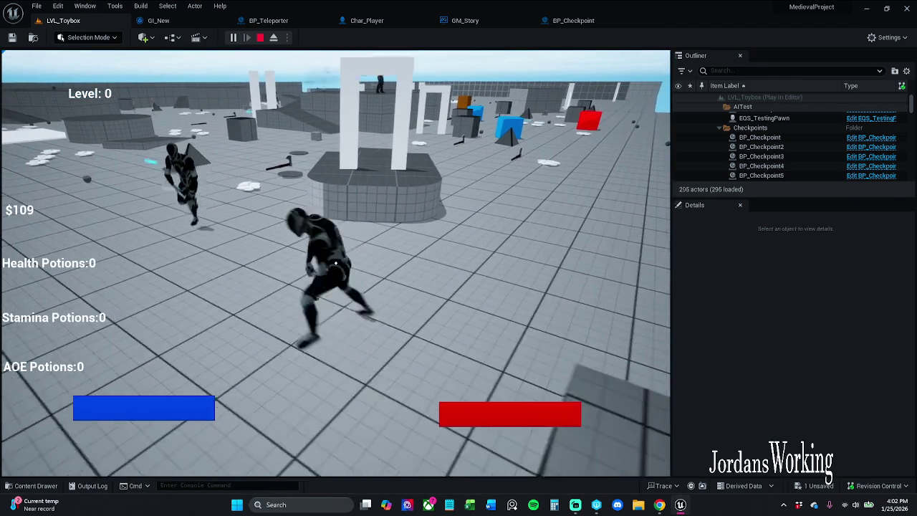
key("w")
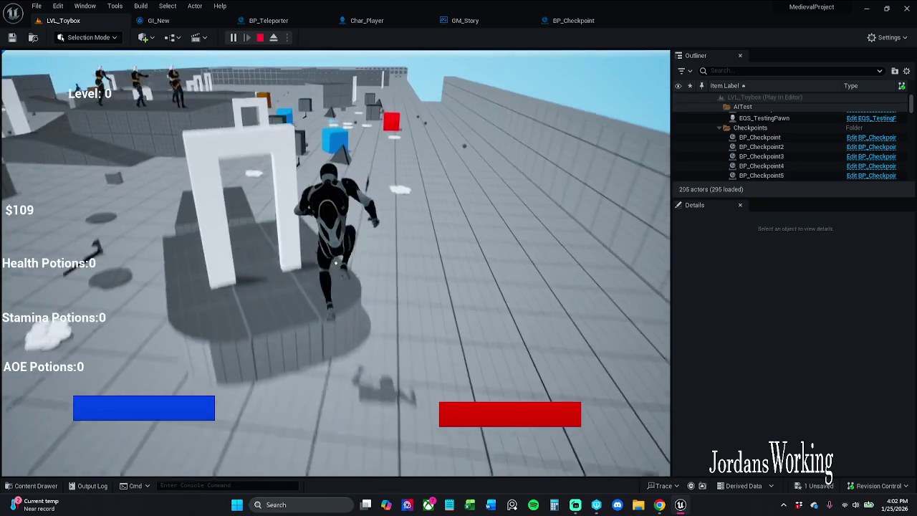
key("Escape")
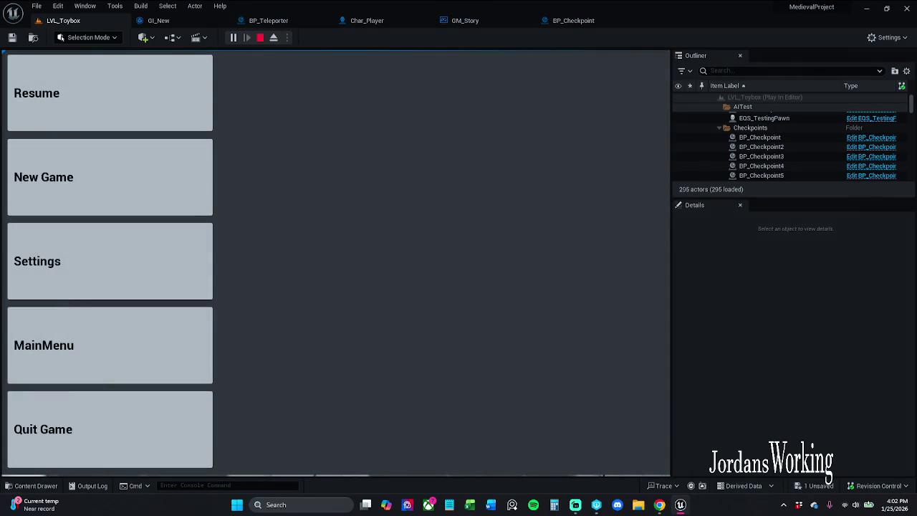
left_click(78, 93)
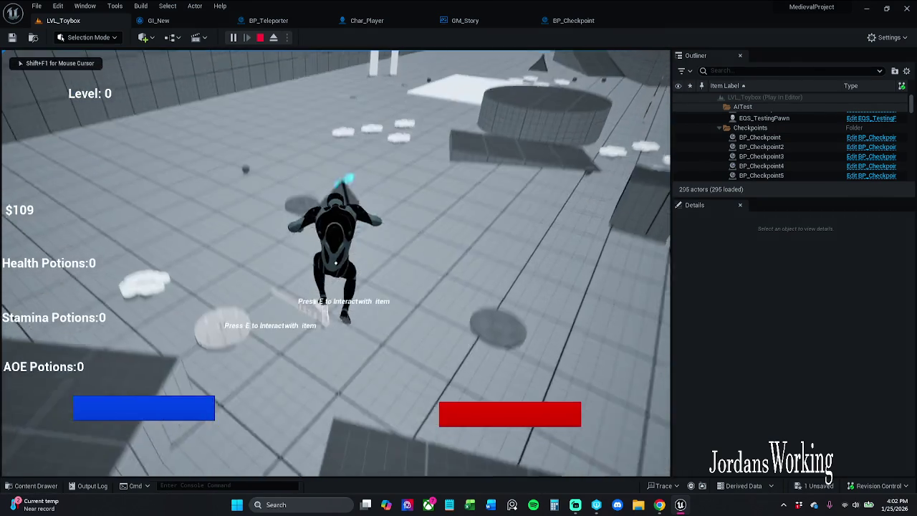
- Collect coins, confirm the inventory holds seven items, and stop the play session
key("w")
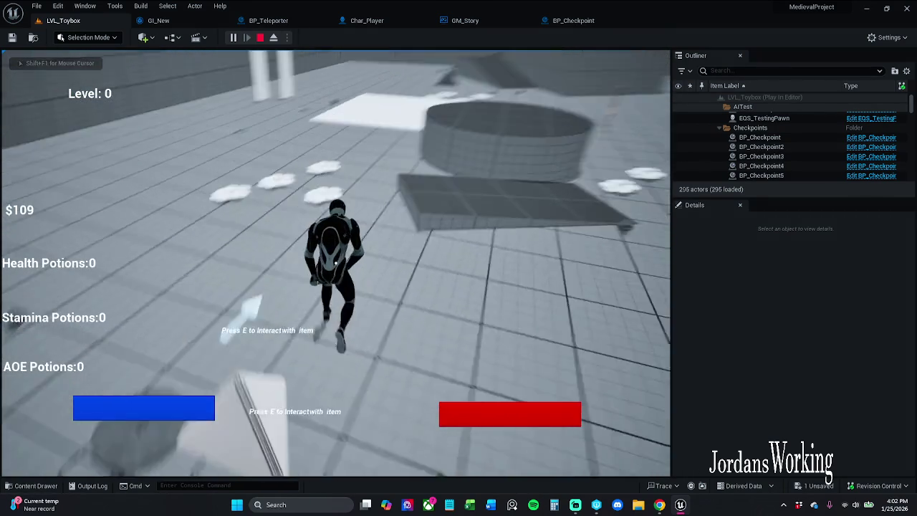
key("w")
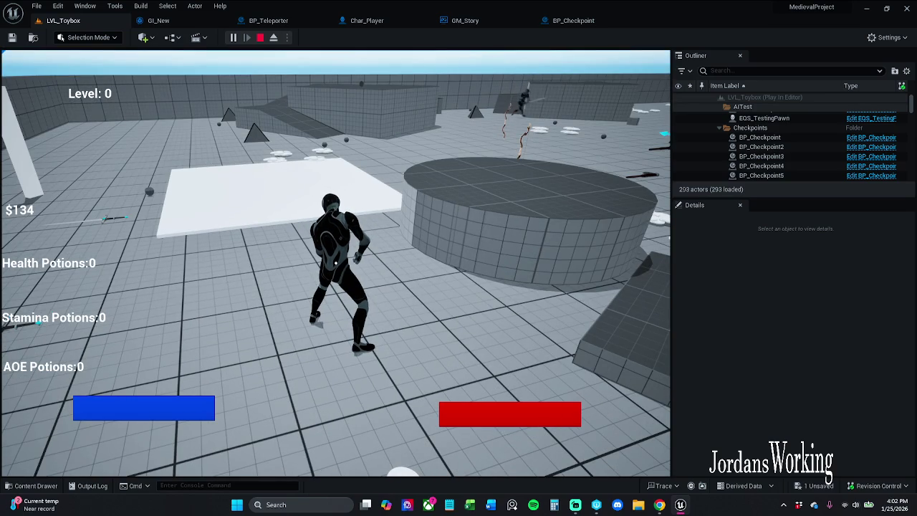
key("i")
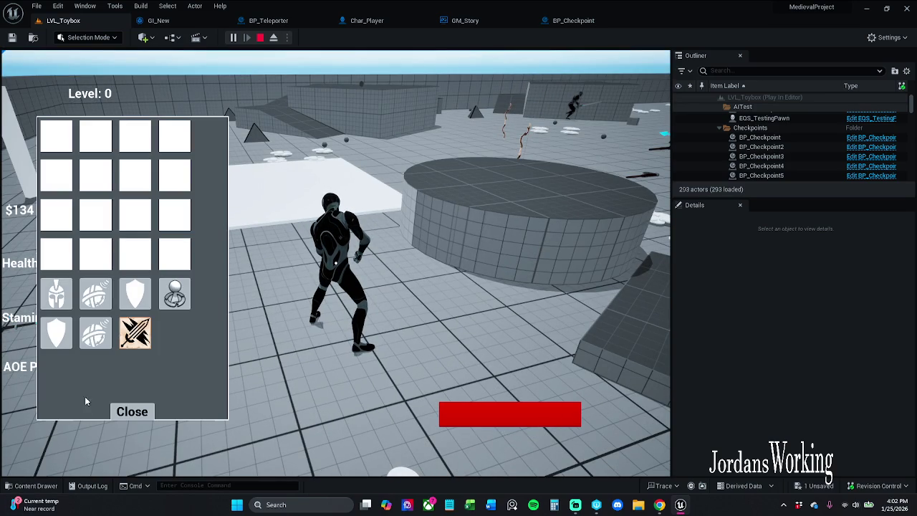
left_click(132, 412)
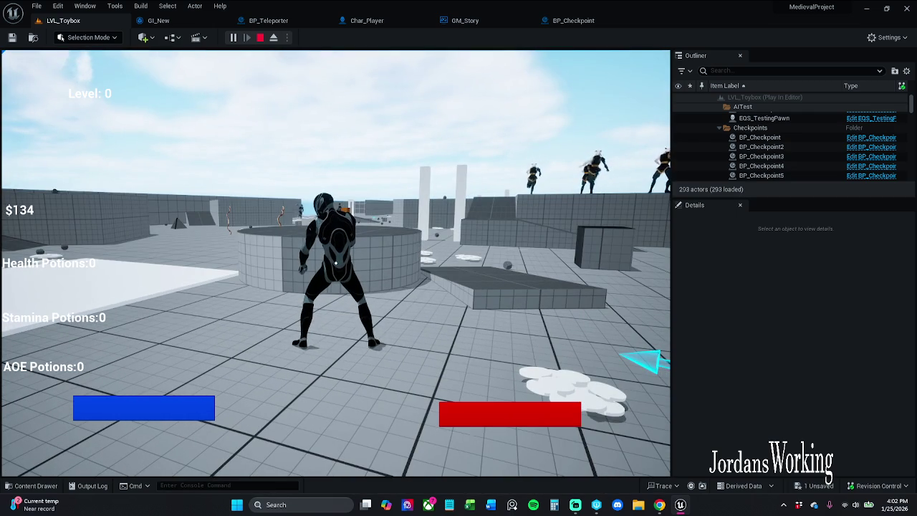
key("Escape")
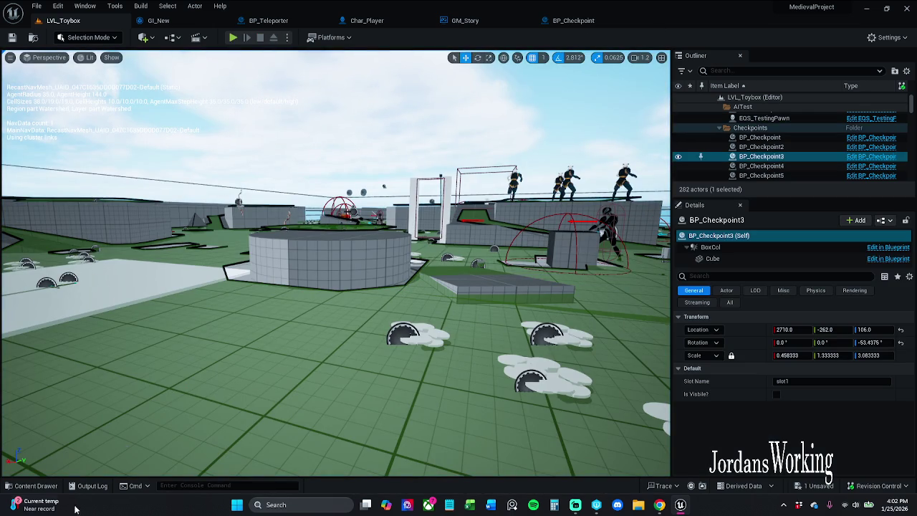
- Open W_Item_Slot1 from _MyContent > Art > Widgets > InGameWidgets > Inventory
left_click(34, 485)
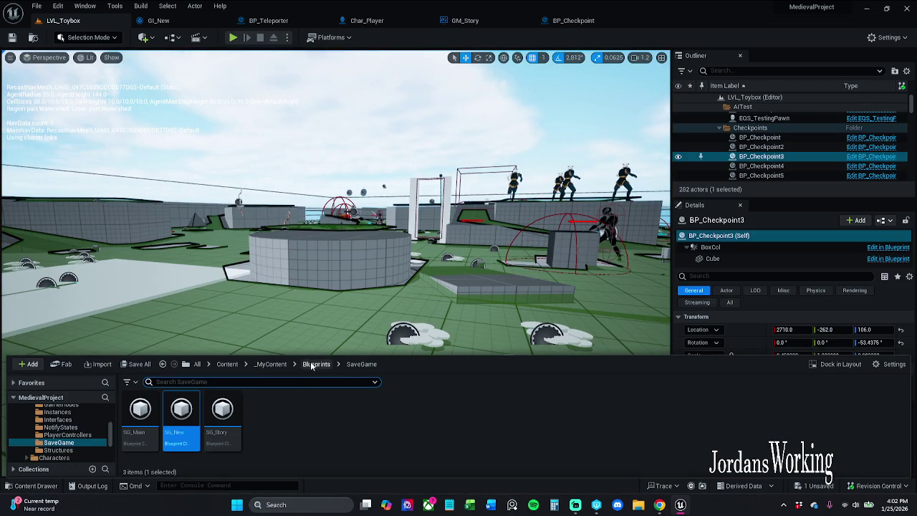
left_click(274, 364)
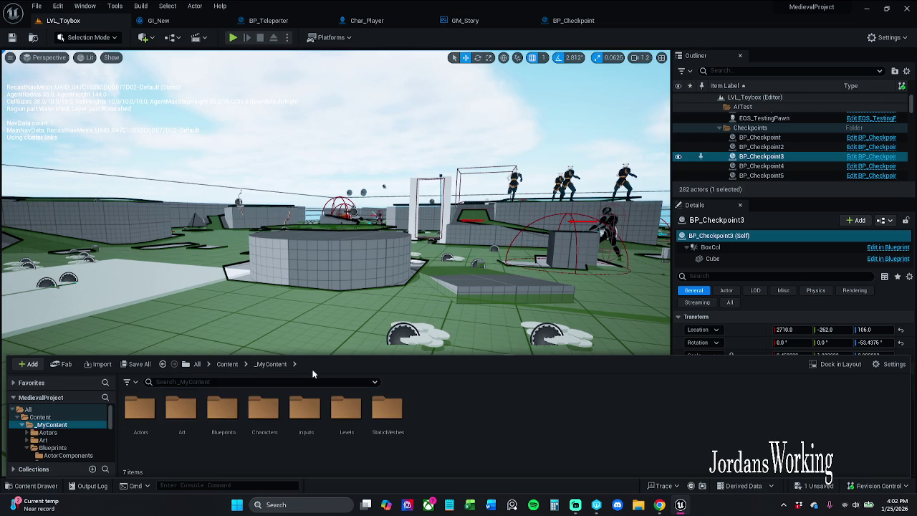
double_click(181, 414)
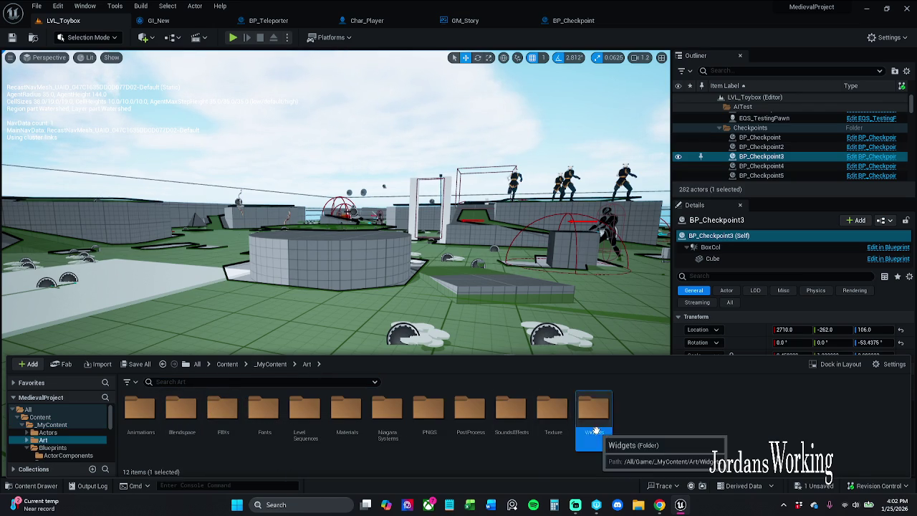
double_click(593, 412)
left_click(136, 419)
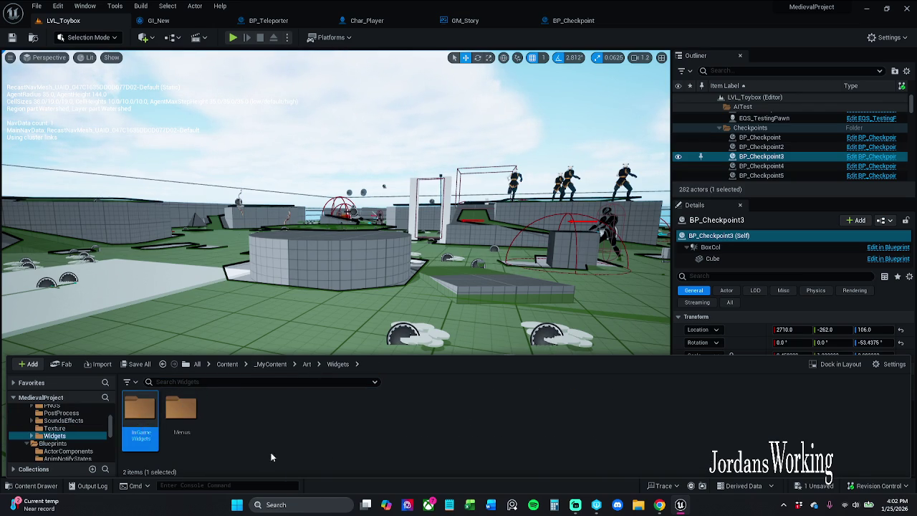
double_click(138, 419)
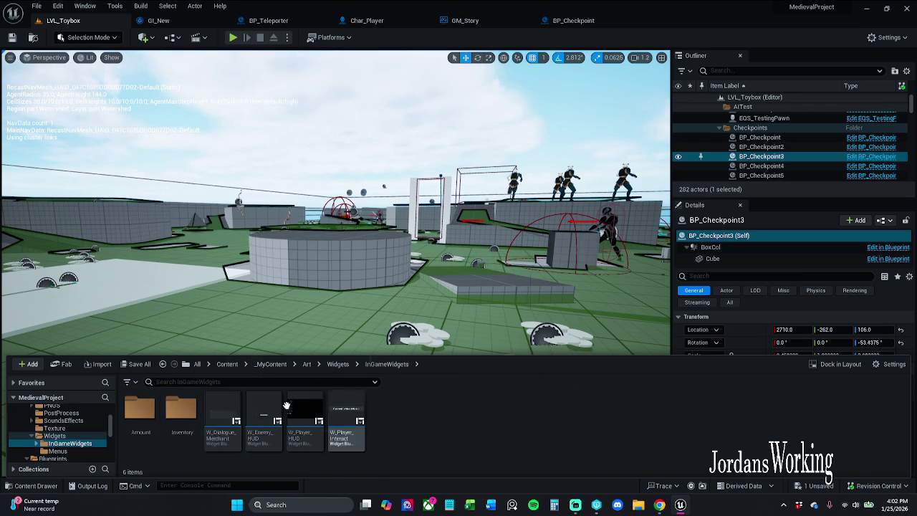
double_click(180, 423)
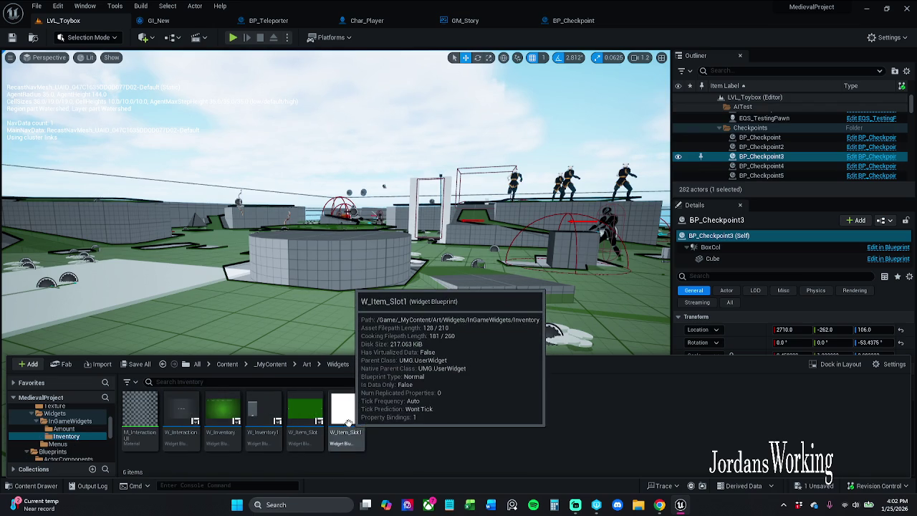
double_click(347, 412)
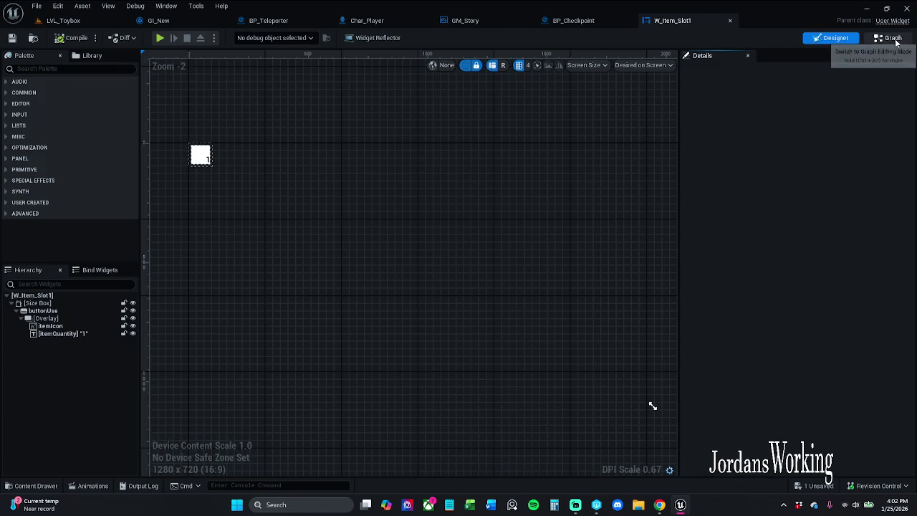
- In W_Item_Slot1's event graph, locate the old Remove Item 1 node group and delete it
left_click(889, 38)
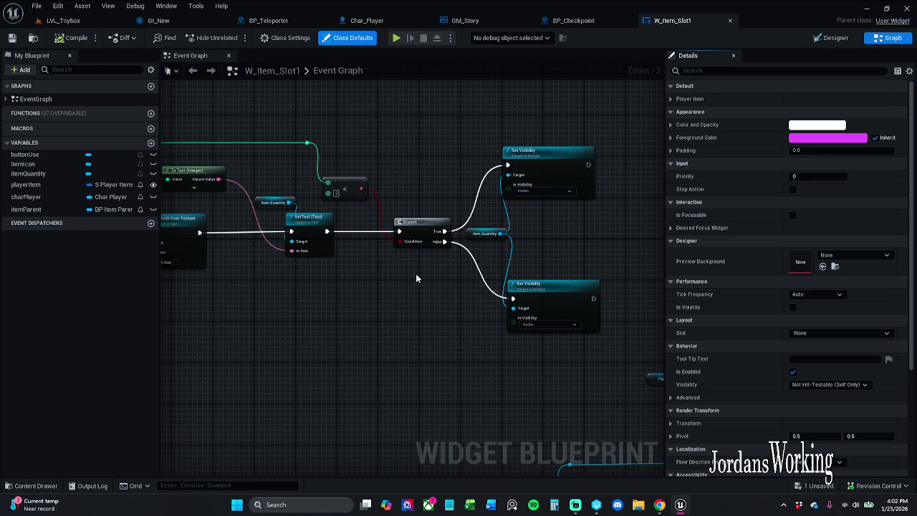
left_click_drag(426, 269, 474, 235)
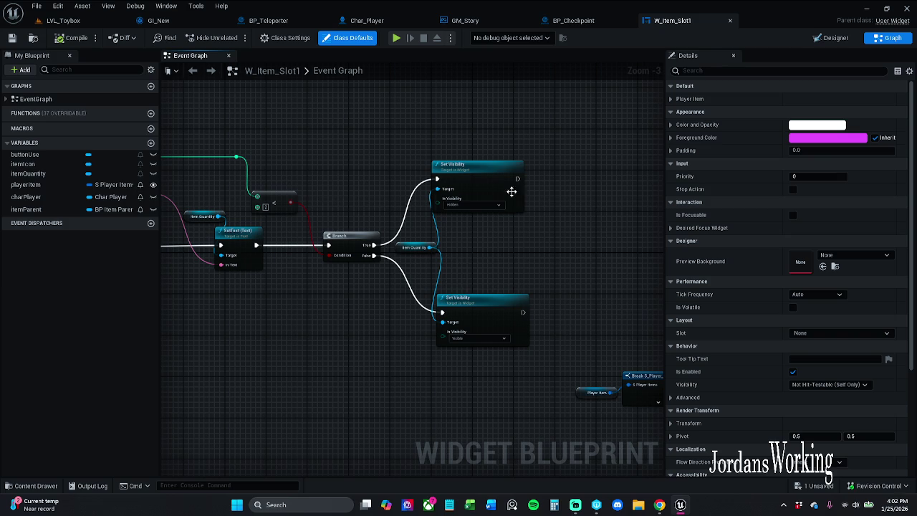
left_click_drag(492, 307, 487, 306)
left_click(502, 288)
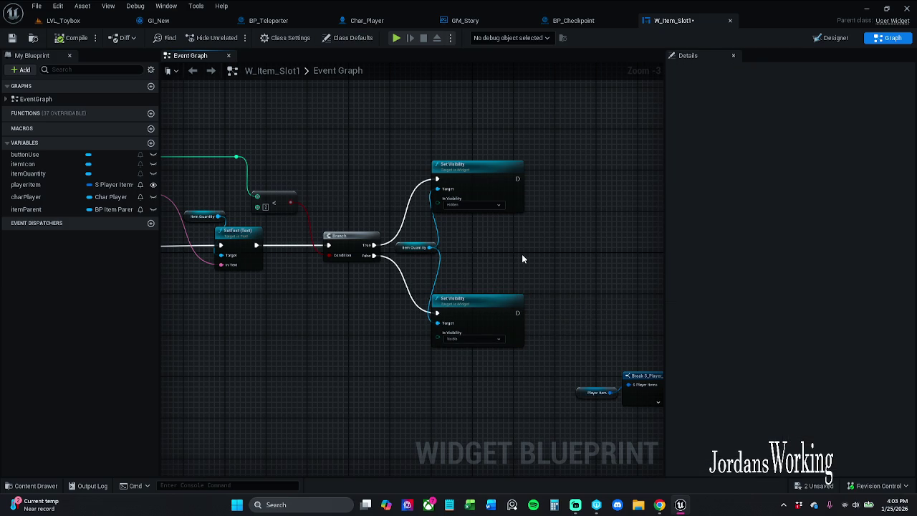
left_click_drag(475, 252, 531, 251)
scroll(436, 160, "down", 4)
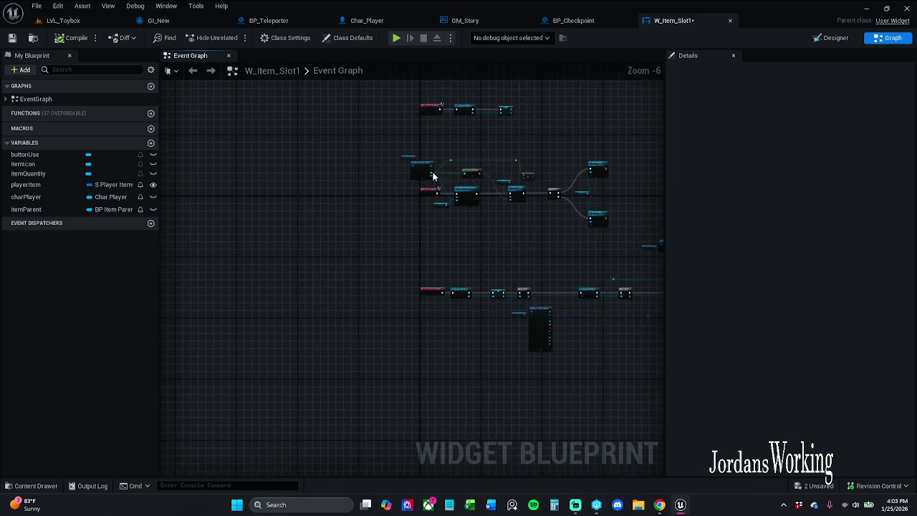
scroll(463, 210, "up", 5)
left_click_drag(485, 311, 489, 288)
left_click_drag(615, 286, 350, 280)
mouse_move(523, 276)
left_mouse_down()
mouse_move(278, 246)
mouse_move(289, 239)
mouse_move(176, 265)
left_mouse_up()
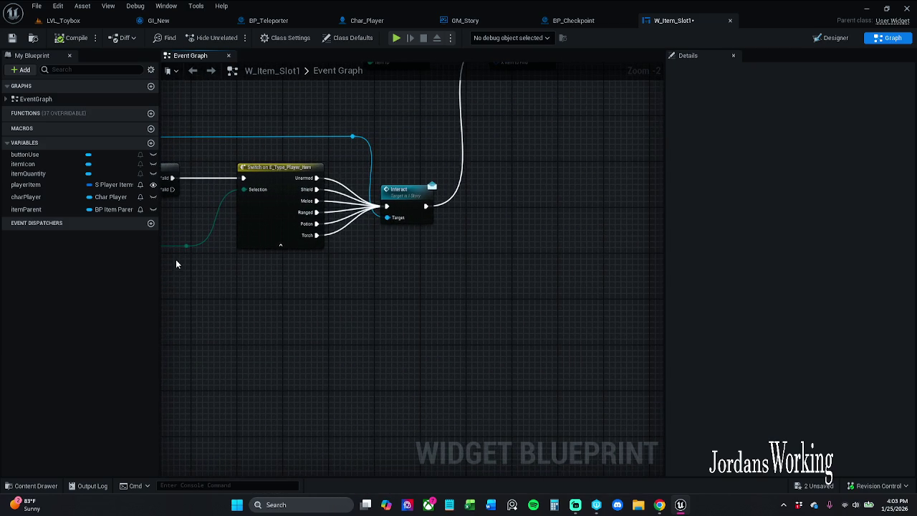
mouse_move(458, 264)
left_mouse_down()
mouse_move(266, 293)
mouse_move(237, 374)
mouse_move(393, 423)
mouse_move(475, 379)
mouse_move(477, 423)
left_mouse_up()
left_click_drag(209, 153, 432, 268)
key("Delete")
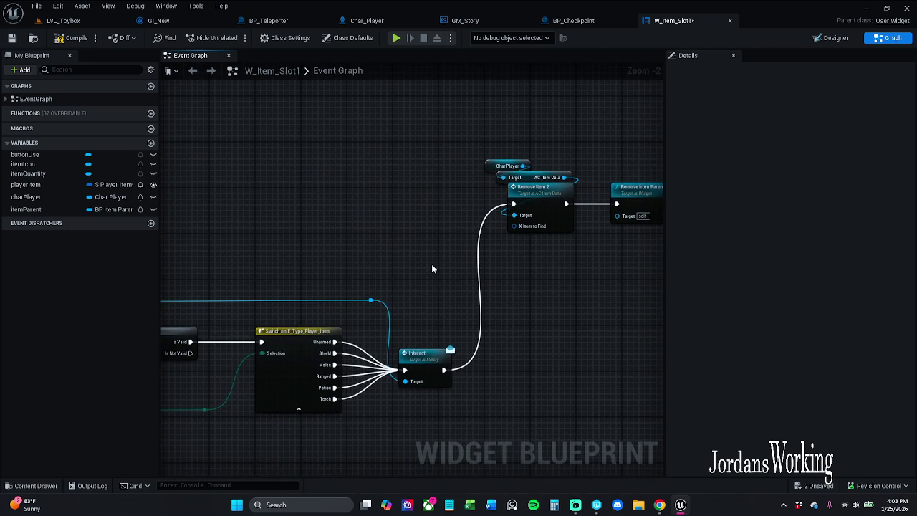
- Open the Remove Item 2 function definition
mouse_move(538, 287)
left_mouse_down()
mouse_move(416, 291)
mouse_move(367, 277)
left_mouse_up()
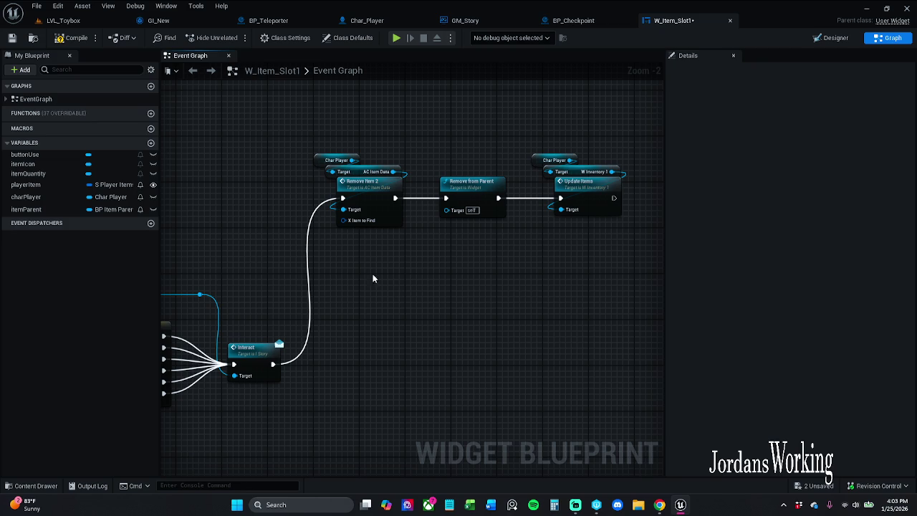
left_click_drag(446, 262, 405, 263)
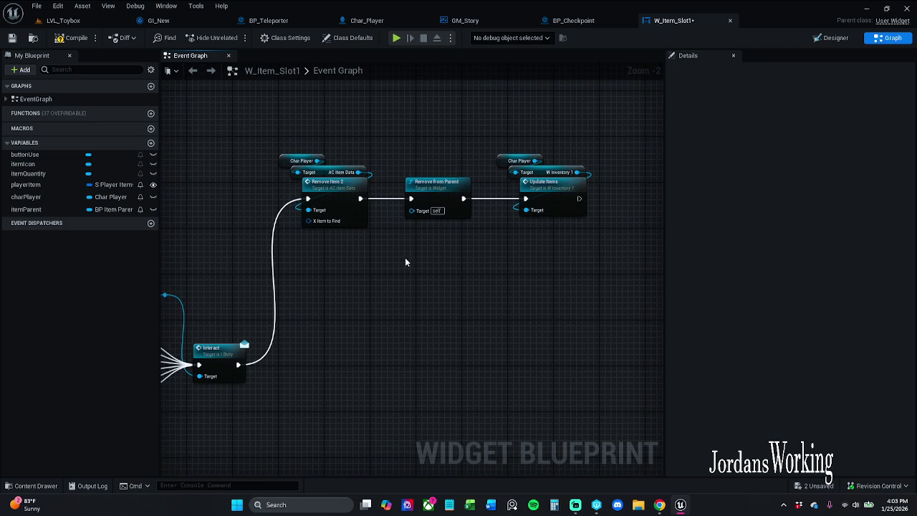
double_click(331, 190)
- Inspect AC_Item_Data's Remove Item 2 logic, then go back to W_Item_Slot1's event graph
scroll(334, 211, "up", 3)
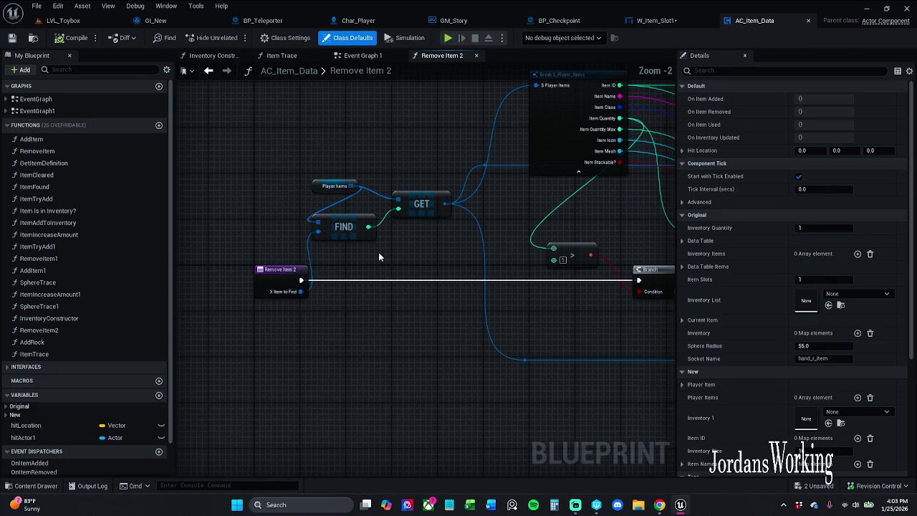
left_click_drag(380, 257, 331, 256)
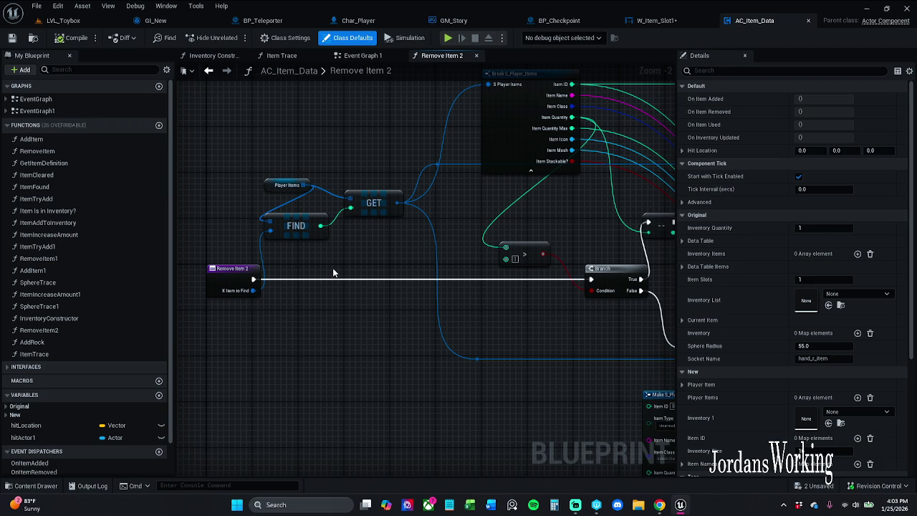
mouse_move(341, 274)
left_mouse_down()
mouse_move(293, 301)
mouse_move(266, 301)
left_mouse_up()
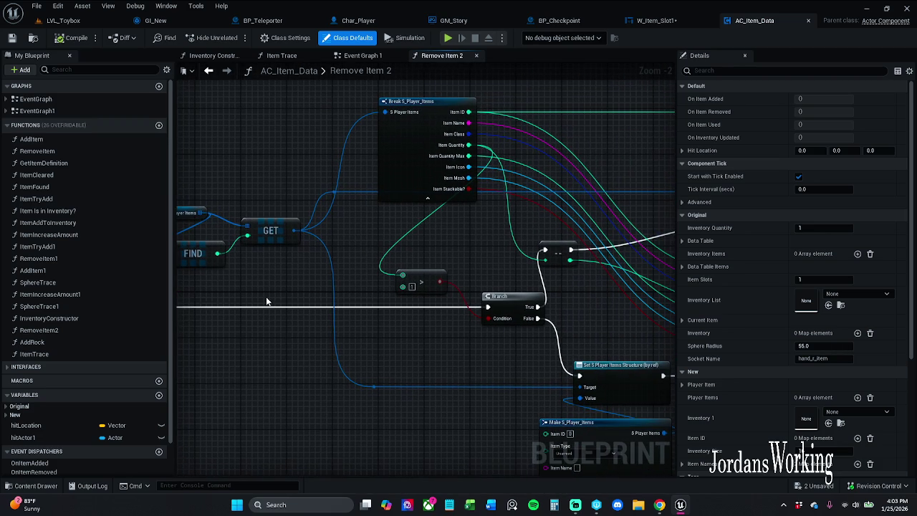
scroll(276, 294, "down", 2)
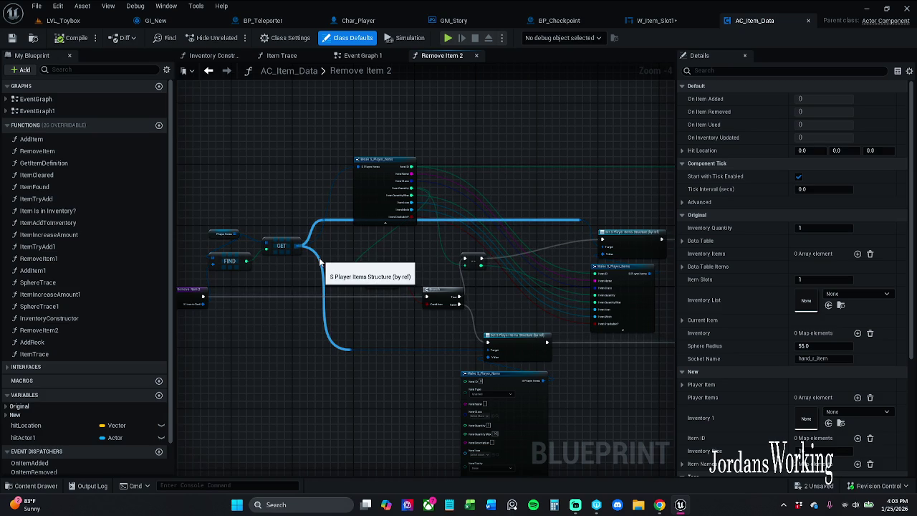
mouse_move(319, 258)
left_mouse_down()
mouse_move(323, 241)
mouse_move(367, 231)
left_mouse_up()
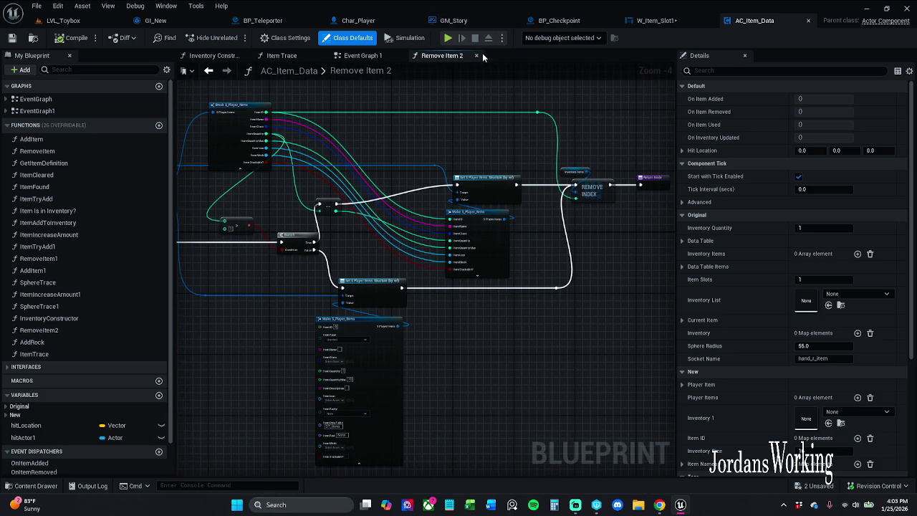
mouse_move(270, 127)
left_mouse_down()
mouse_move(315, 127)
mouse_move(316, 142)
left_mouse_up()
scroll(317, 147, "up", 4)
scroll(373, 126, "down", 4)
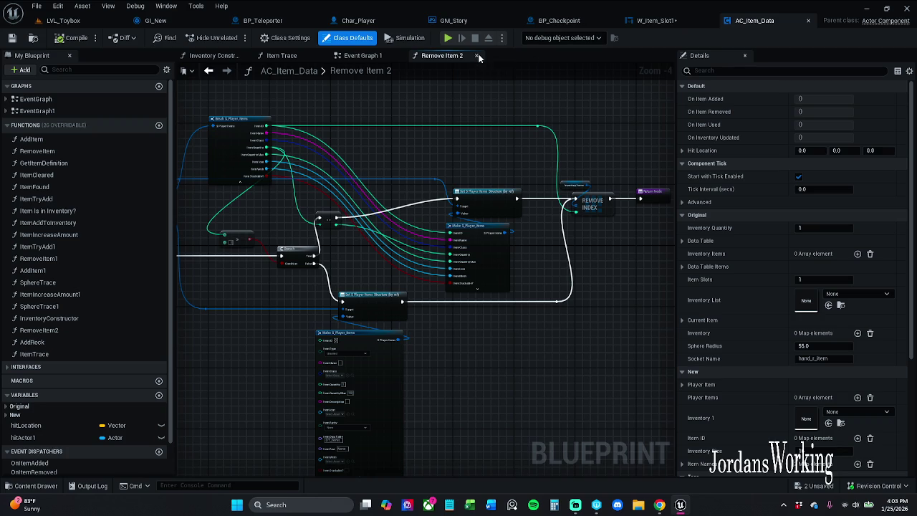
left_click(655, 22)
left_click(394, 146)
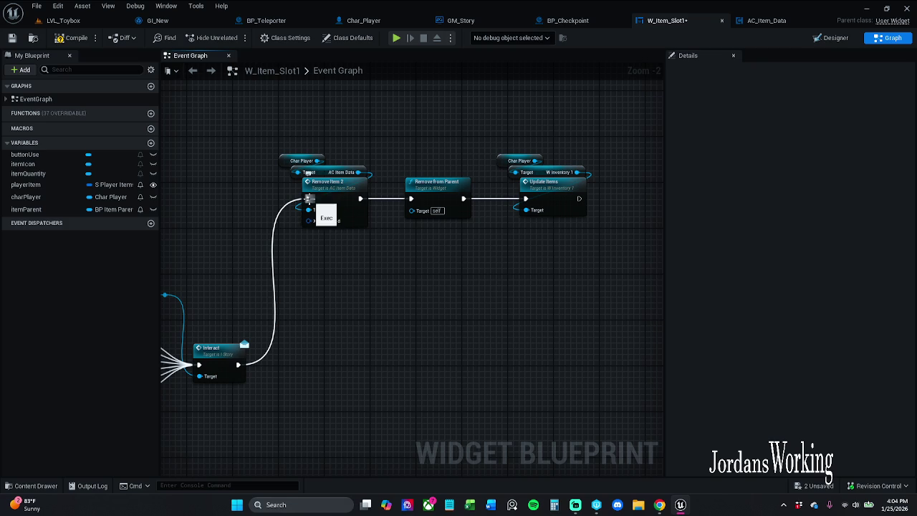
- Link Interact to Remove from Parent, unlink Remove Item 2, and move it up-left with Char Player
mouse_move(308, 199)
left_mouse_down()
mouse_move(419, 211)
mouse_move(410, 199)
left_mouse_up()
mouse_move(280, 121)
left_mouse_down()
mouse_move(346, 223)
mouse_move(248, 228)
left_mouse_up()
left_click(293, 147)
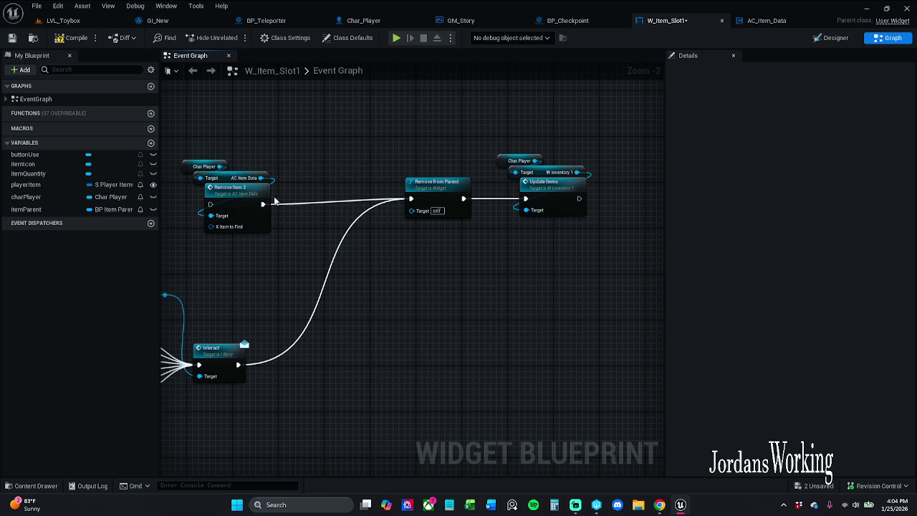
left_click(264, 204, "alt")
left_click_drag(279, 260, 174, 103)
mouse_move(253, 204)
left_mouse_down()
mouse_move(239, 130)
mouse_move(225, 124)
left_mouse_up()
- Reposition Remove from Parent, then shift Char Player and Update Items to the right
left_click(417, 175)
mouse_move(417, 174)
left_mouse_down()
mouse_move(330, 171)
mouse_move(483, 226)
left_mouse_up()
mouse_move(365, 186)
left_mouse_down()
mouse_move(331, 204)
mouse_move(286, 198)
mouse_move(369, 225)
mouse_move(395, 216)
left_mouse_up()
left_click(308, 129)
left_click(394, 179)
left_click_drag(451, 119, 604, 222)
mouse_move(509, 199)
left_mouse_down()
mouse_move(584, 192)
mouse_move(538, 232)
mouse_move(323, 197)
mouse_move(215, 108)
mouse_move(273, 163)
mouse_move(317, 266)
mouse_move(473, 260)
mouse_move(437, 268)
mouse_move(601, 277)
mouse_move(471, 282)
mouse_move(645, 290)
mouse_move(655, 266)
mouse_move(476, 233)
mouse_move(657, 225)
mouse_move(372, 233)
mouse_move(278, 254)
mouse_move(376, 219)
mouse_move(307, 226)
mouse_move(611, 185)
left_mouse_up()
- Pan the graph from Interact over to the Break S_Player_Items nodes
scroll(274, 163, "down", 1)
scroll(318, 266, "up", 1)
scroll(428, 268, "down", 1)
scroll(428, 268, "down", 1)
scroll(298, 222, "up", 1)
scroll(298, 222, "up", 1)
mouse_move(371, 222)
left_mouse_down()
mouse_move(243, 222)
mouse_move(409, 219)
mouse_move(306, 215)
left_mouse_up()
mouse_move(418, 198)
left_mouse_down()
mouse_move(379, 204)
mouse_move(538, 209)
left_mouse_up()
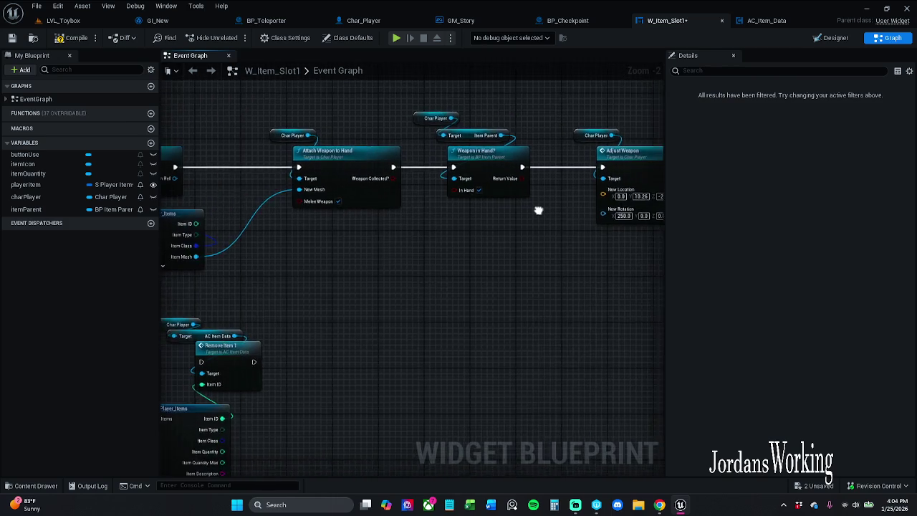
- Move the Remove Item 1 and Break S_Player_Items group down and left
scroll(551, 210, "down", 1)
left_click_drag(329, 208, 457, 140)
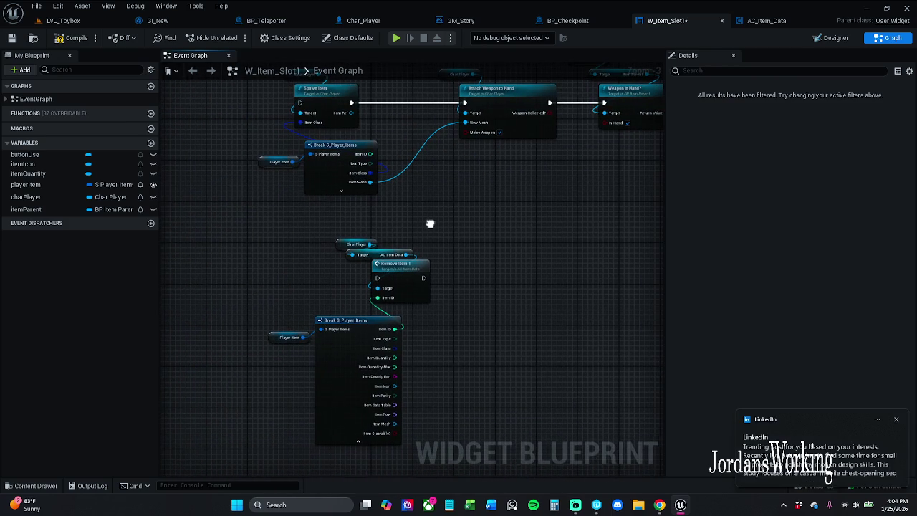
mouse_move(253, 210)
left_mouse_down()
mouse_move(477, 377)
mouse_move(460, 374)
left_mouse_up()
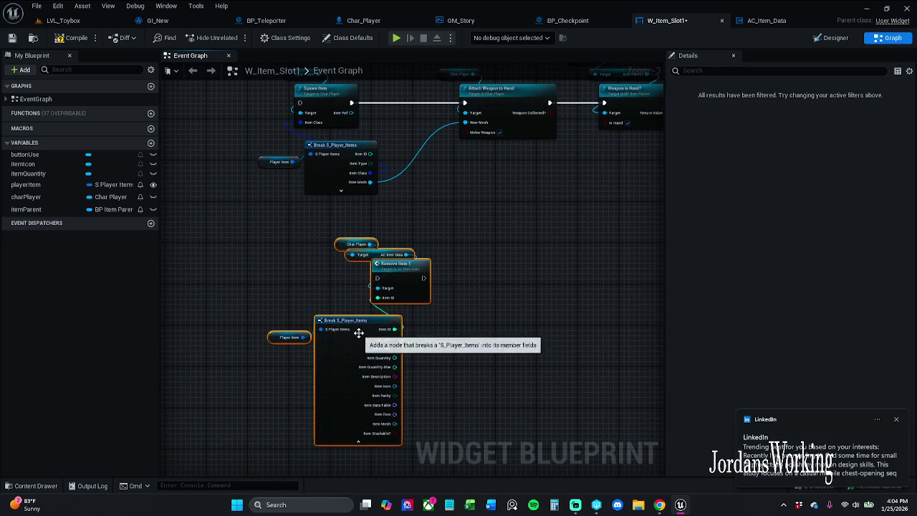
left_click_drag(359, 336, 348, 366)
left_click(491, 273)
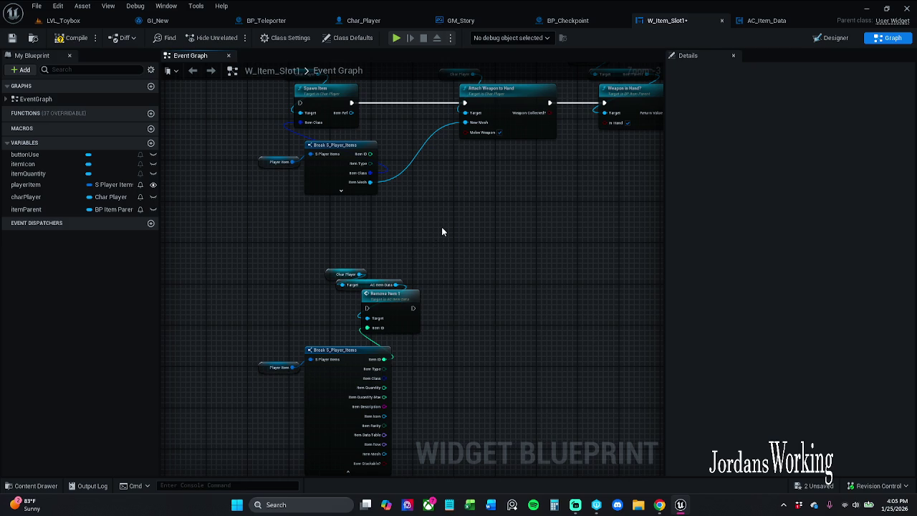
- Nudge Char Player and Remove Item 1 left, then pan back to the Remove from Parent chain
mouse_move(341, 264)
left_mouse_down()
mouse_move(396, 307)
mouse_move(365, 301)
left_mouse_up()
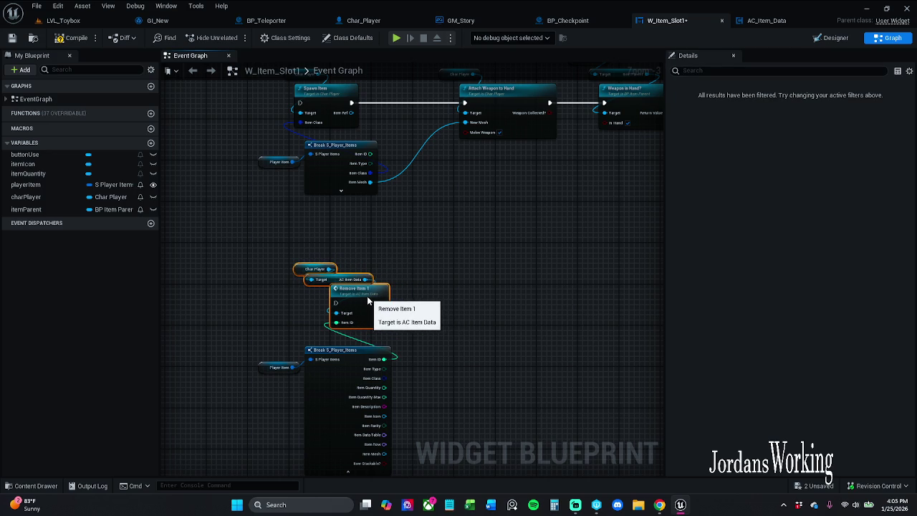
left_click(399, 277)
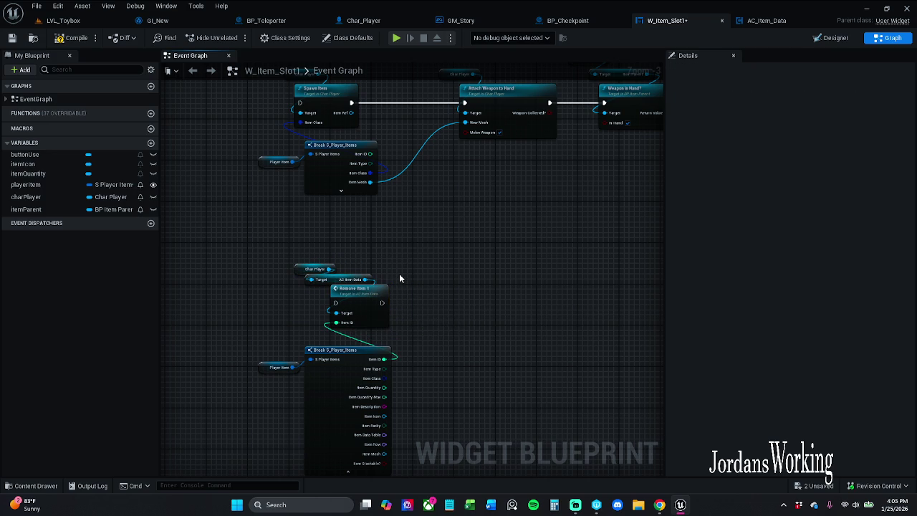
mouse_move(431, 279)
left_mouse_down()
mouse_move(456, 268)
mouse_move(490, 281)
left_mouse_up()
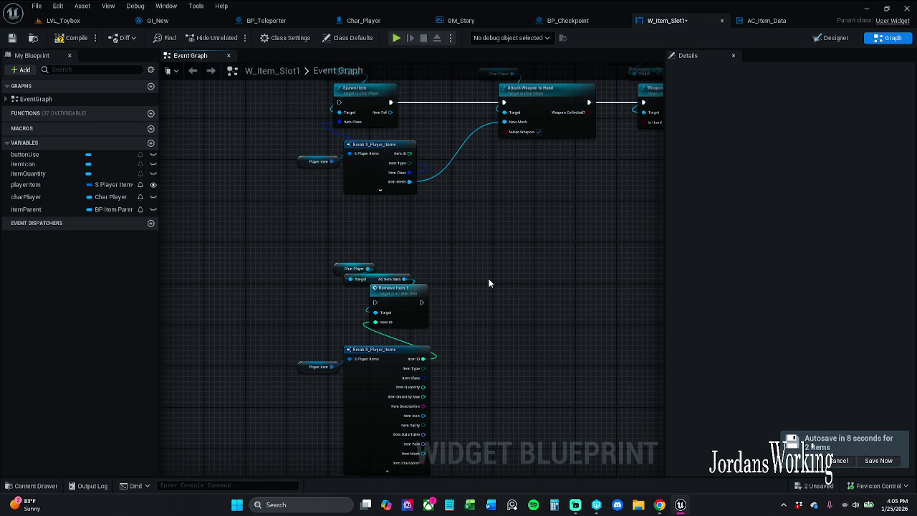
left_click_drag(489, 282, 518, 257)
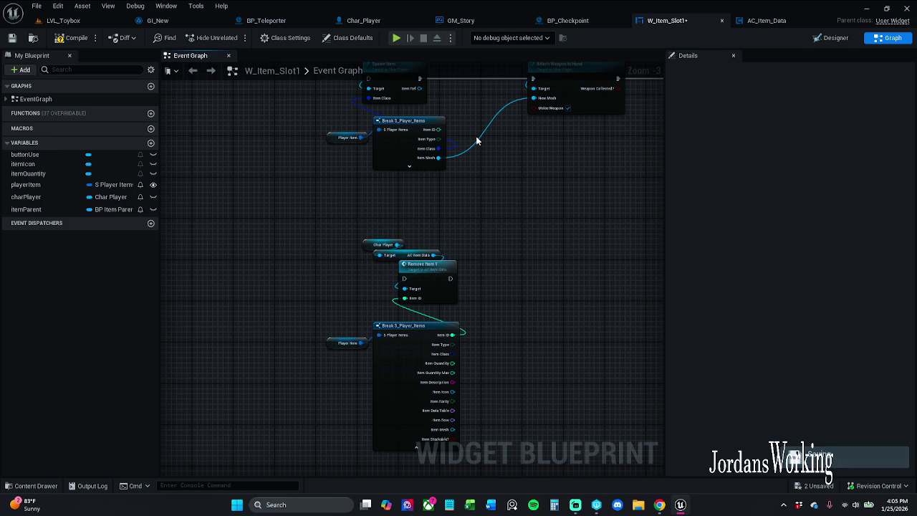
mouse_move(477, 141)
left_mouse_down()
mouse_move(528, 189)
mouse_move(364, 247)
mouse_move(369, 256)
mouse_move(515, 244)
left_mouse_up()
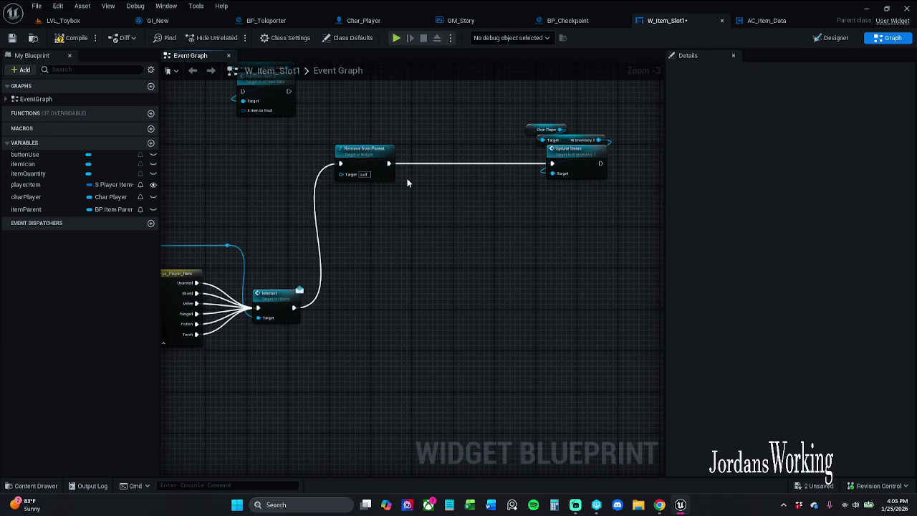
- Move Remove from Parent, Update Items and Char Player down into line, then compile the widget
mouse_move(411, 188)
left_mouse_down()
mouse_move(538, 292)
mouse_move(524, 278)
mouse_move(393, 231)
left_mouse_up()
left_click_drag(316, 137, 583, 286)
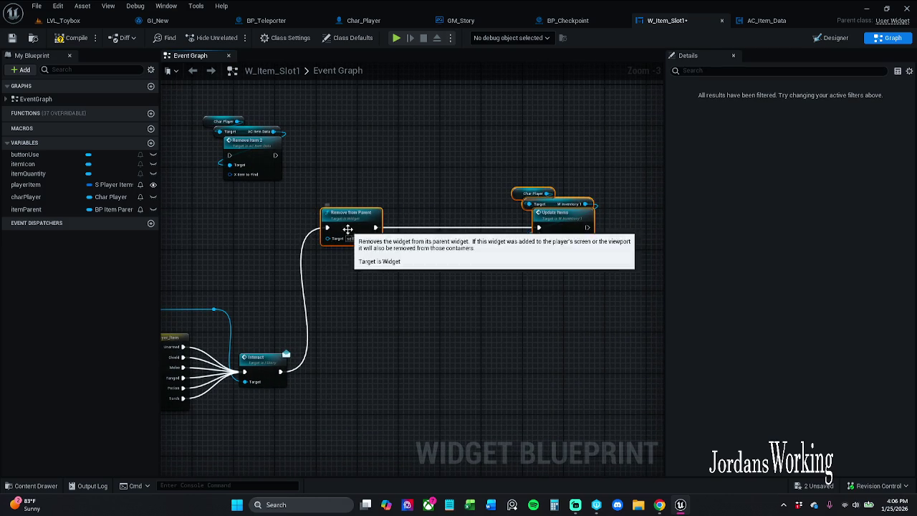
left_click_drag(347, 231, 344, 272)
left_click(378, 227)
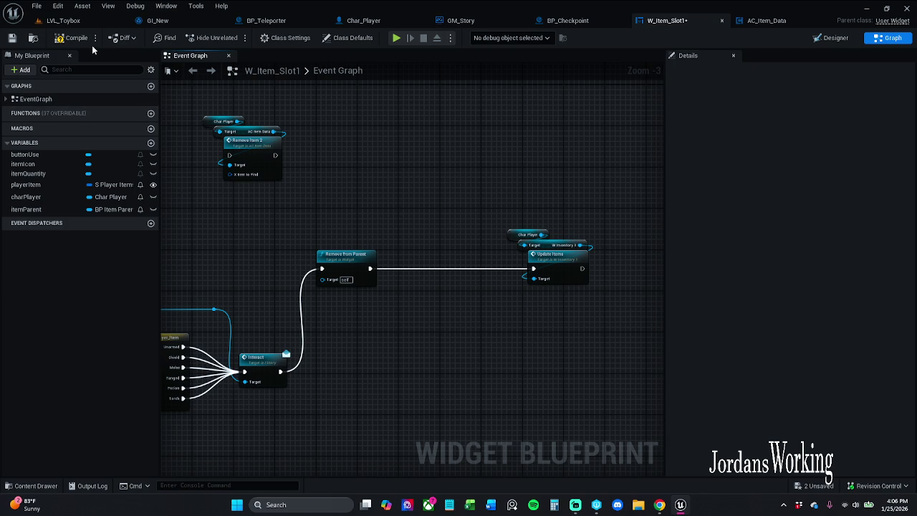
left_click(72, 38)
- Shift Char Player and Update Items slightly to the right
mouse_move(463, 186)
left_mouse_down()
mouse_move(385, 175)
mouse_move(512, 283)
left_mouse_up()
left_click(497, 298)
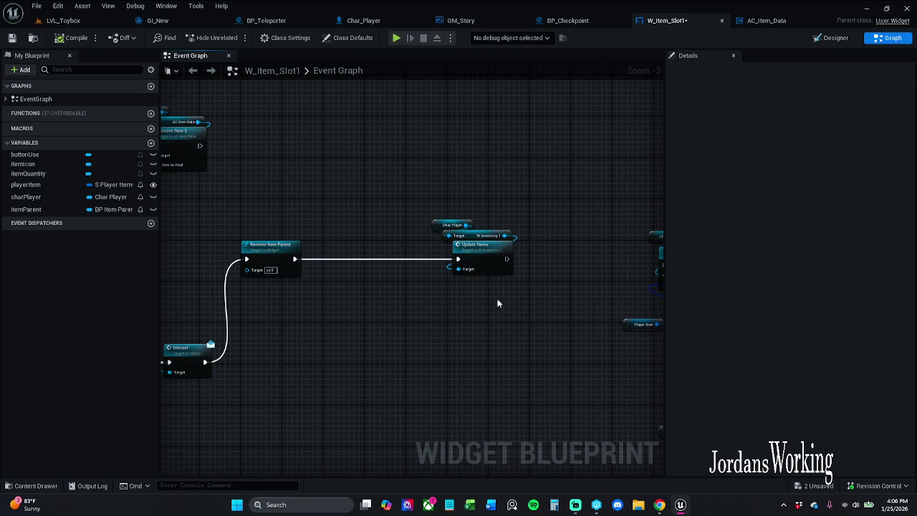
left_click_drag(424, 203, 513, 284)
left_click(513, 285)
left_click_drag(444, 201, 523, 289)
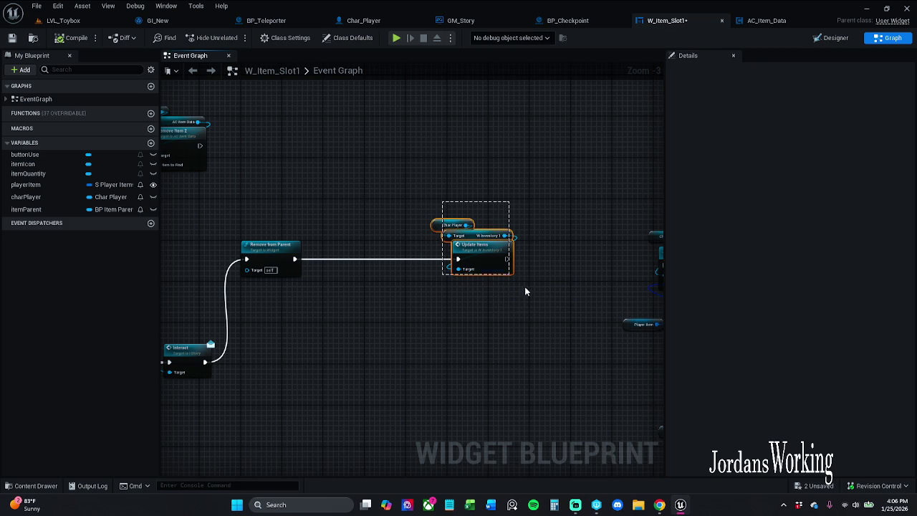
left_click_drag(491, 258, 506, 258)
left_click(461, 162)
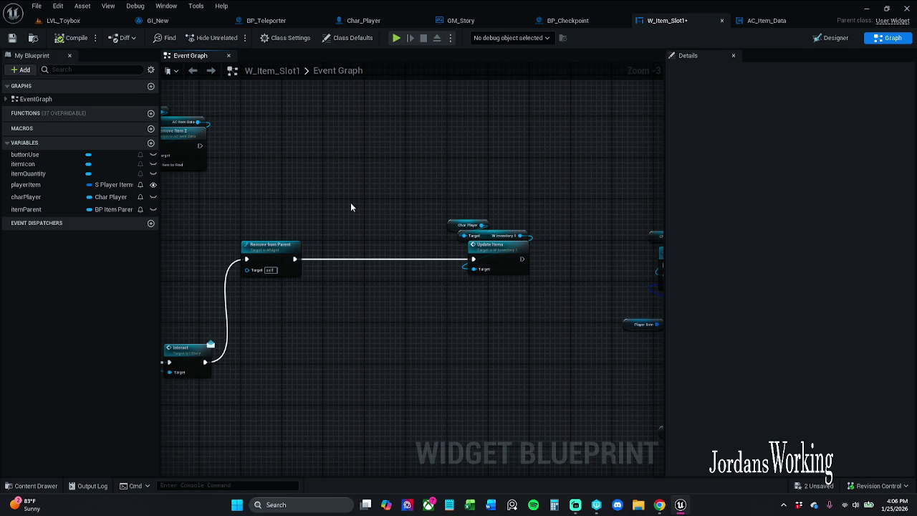
- Drag a link off Remove from Parent's exec output, search 'remove', and disable Context Sensitive
left_click_drag(350, 202, 397, 165)
left_click_drag(340, 222, 380, 225)
type("remove curre")
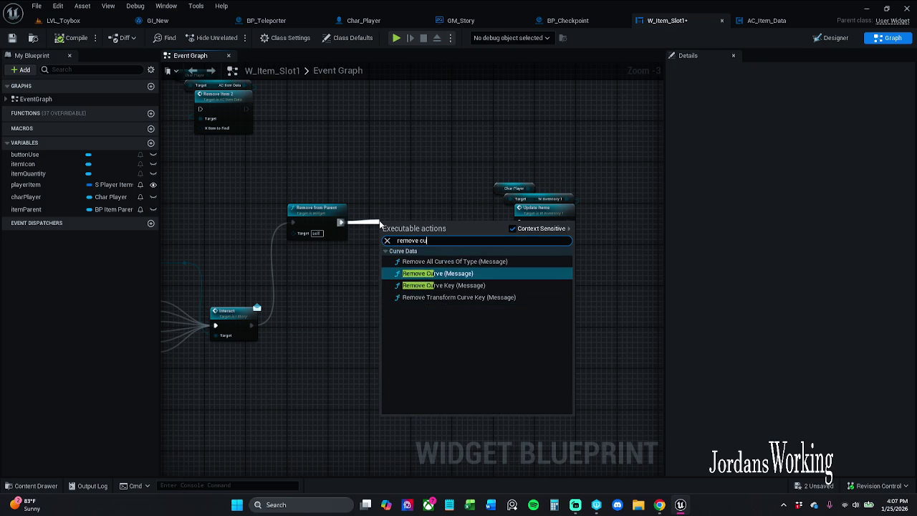
type("nt")
left_click(512, 229)
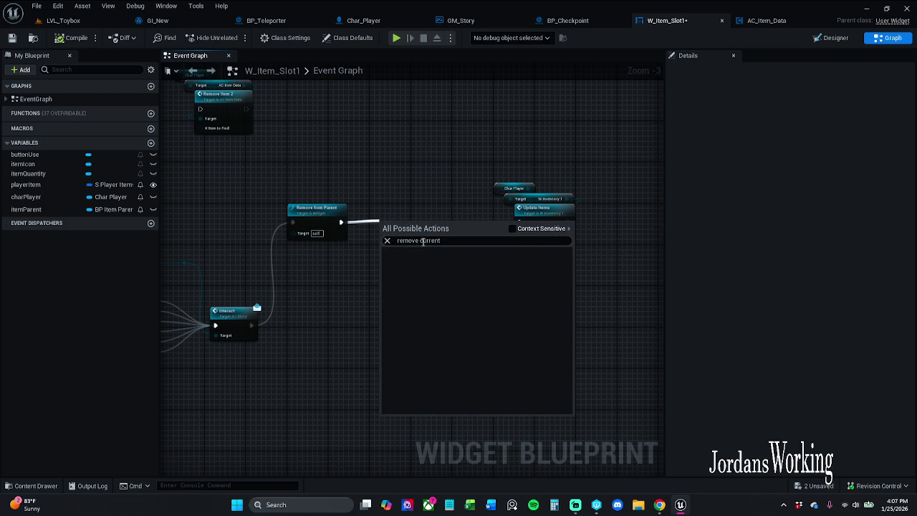
left_click_drag(419, 241, 511, 241)
key("BackSpace")
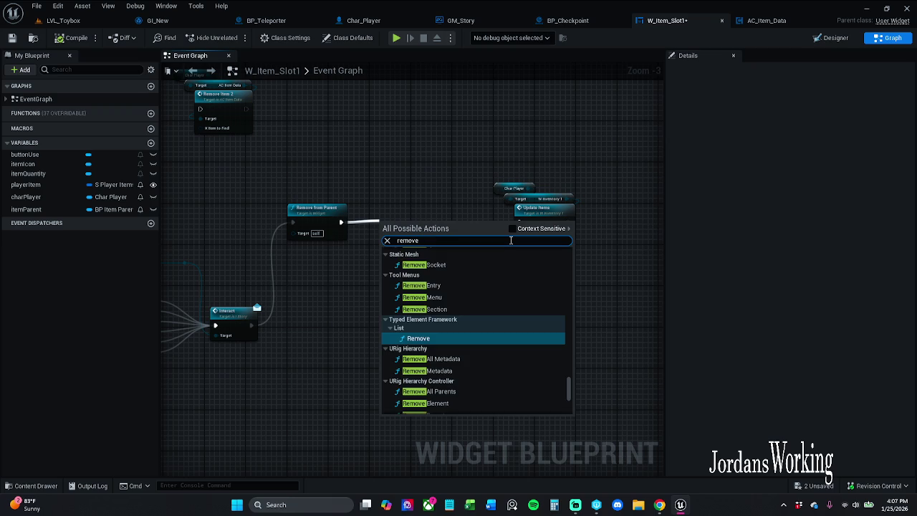
- Refine the action search to 'array remove' to list Remove Index and Remove Item
scroll(474, 282, "up", 5)
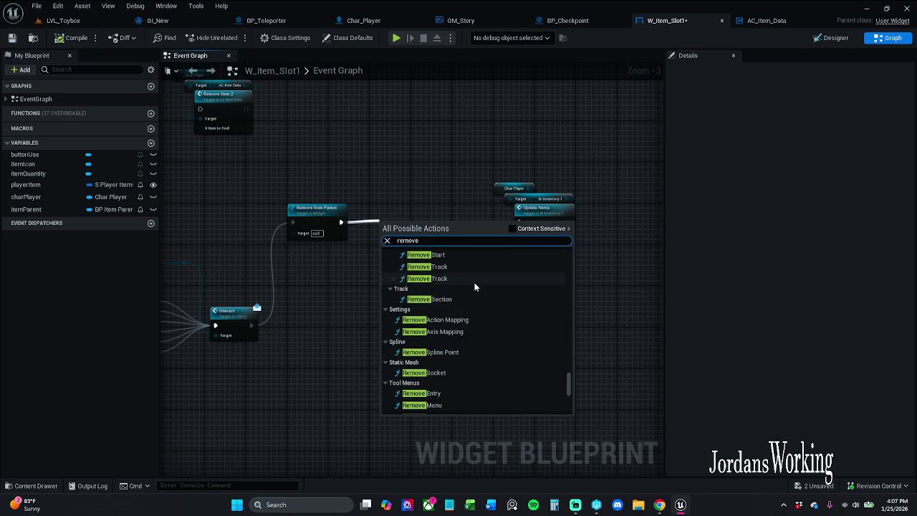
scroll(475, 287, "up", 4)
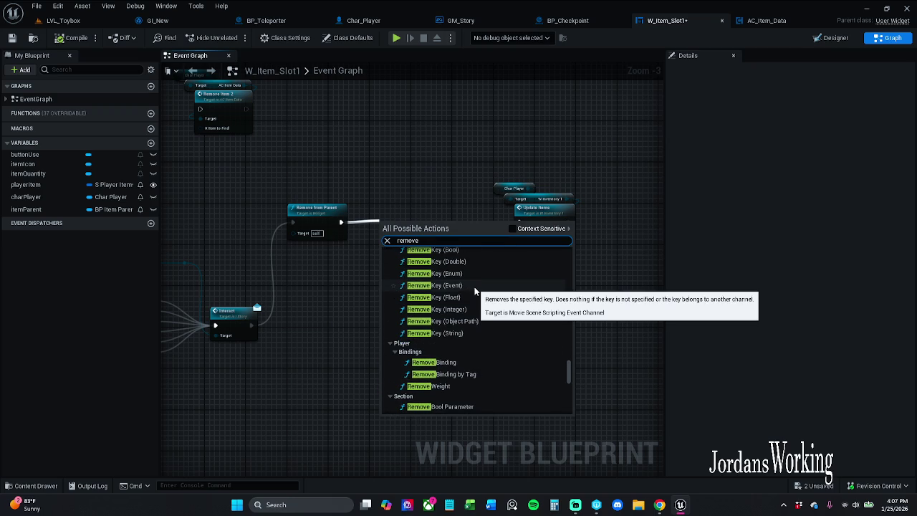
scroll(475, 286, "up", 3)
double_click(428, 243)
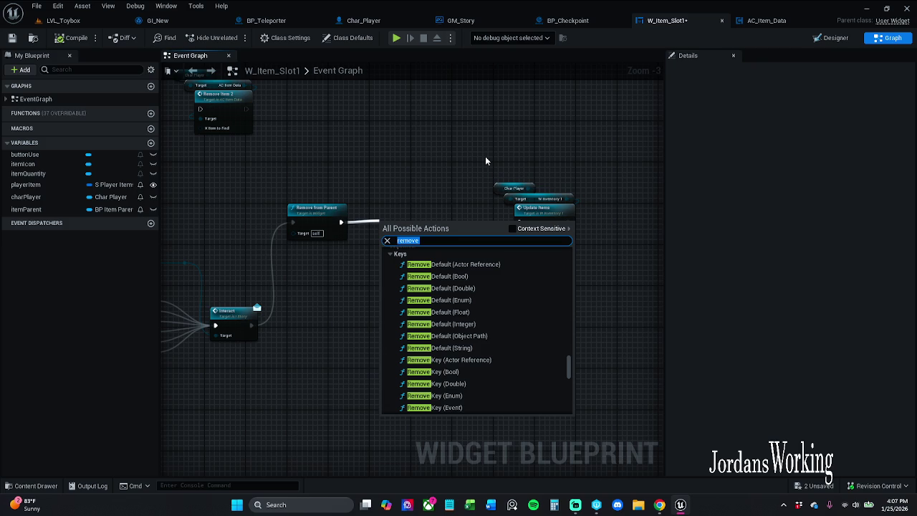
key("Home")
type("array")
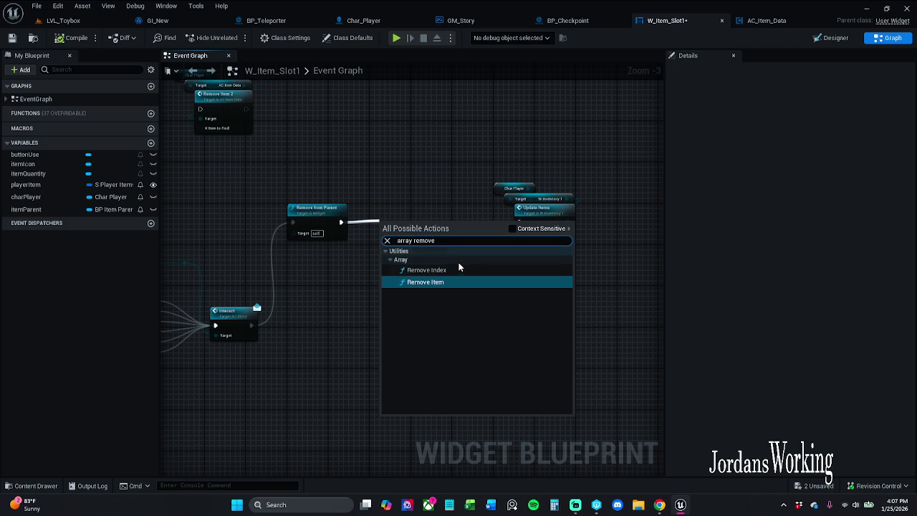
left_click(442, 241)
left_click_drag(442, 242, 373, 264)
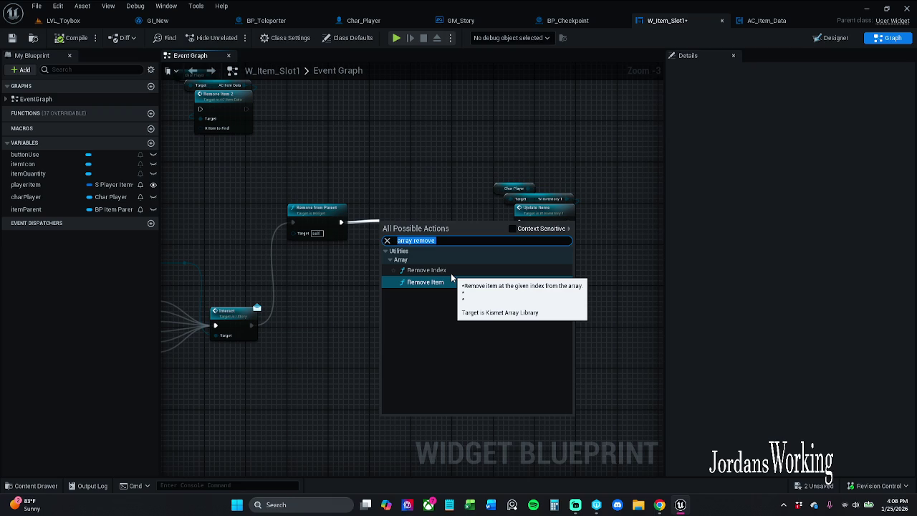
- Add a Remove Index node after Remove from Parent and nudge it into place
left_click(451, 275)
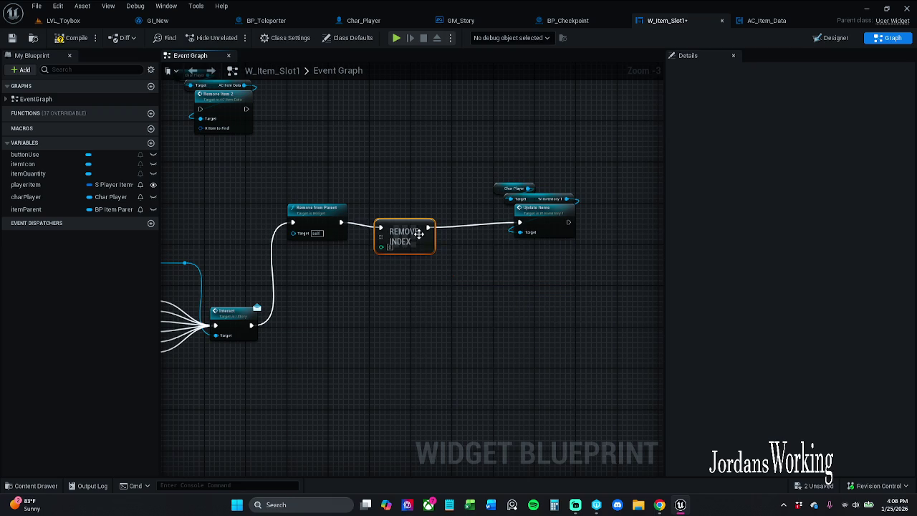
left_click(360, 143)
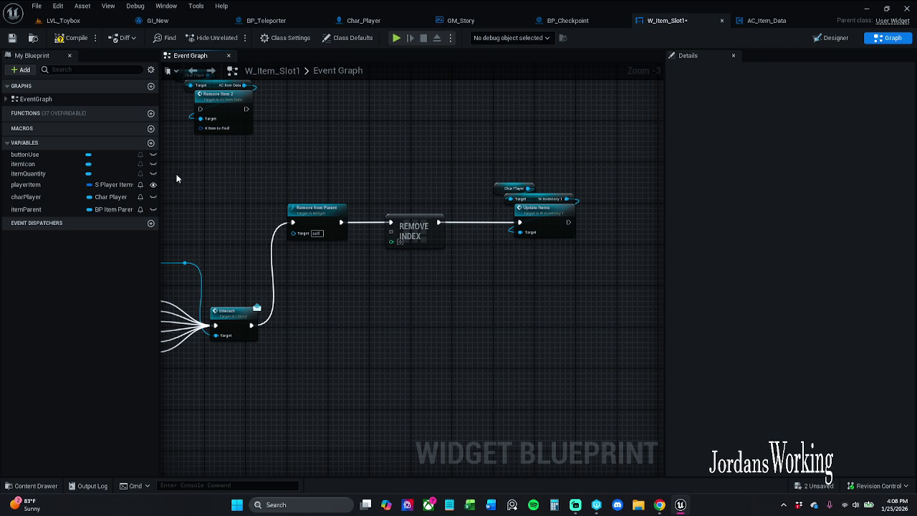
mouse_move(213, 154)
left_mouse_down()
mouse_move(493, 213)
mouse_move(614, 113)
mouse_move(631, 215)
mouse_move(601, 258)
mouse_move(644, 159)
left_mouse_up()
scroll(614, 113, "down", 1)
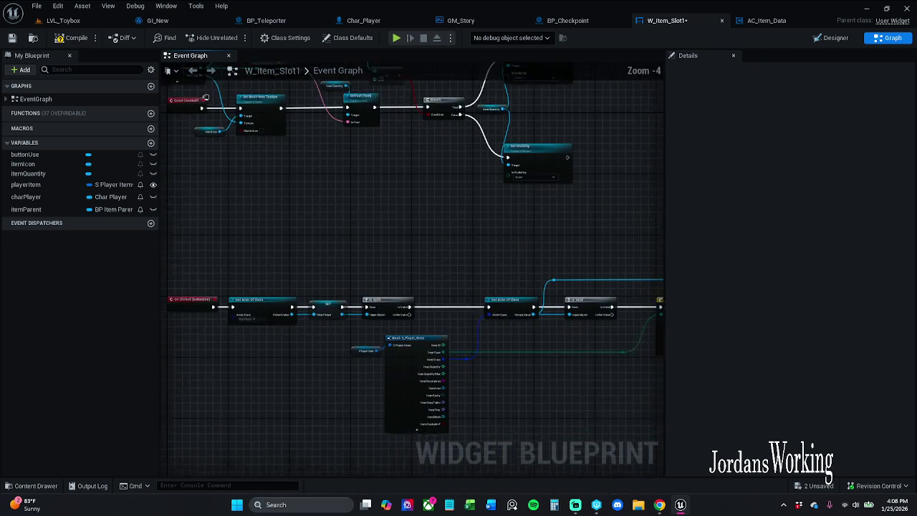
left_click_drag(651, 315, 614, 275)
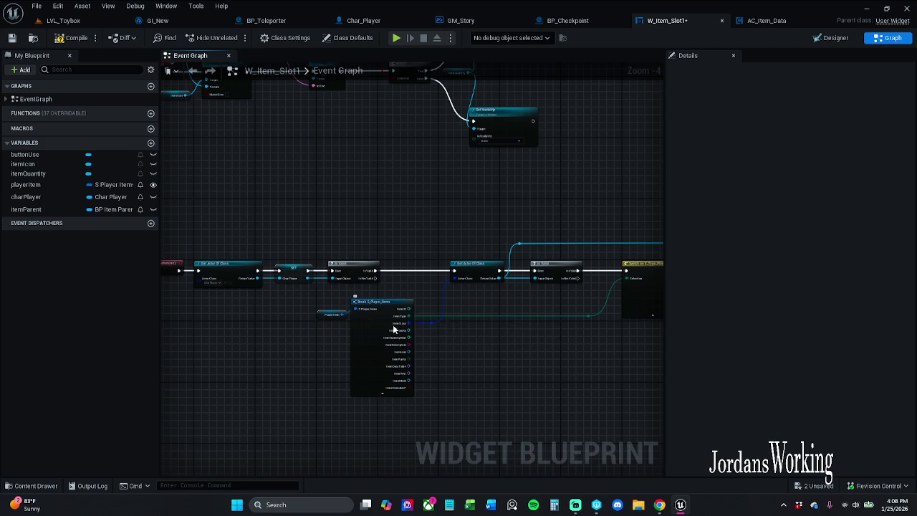
left_click_drag(536, 315, 180, 318)
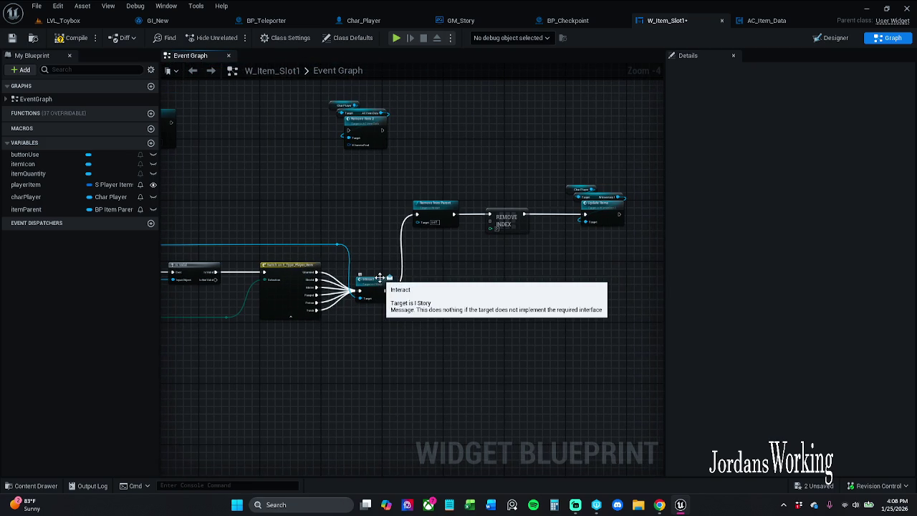
left_click_drag(501, 219, 509, 218)
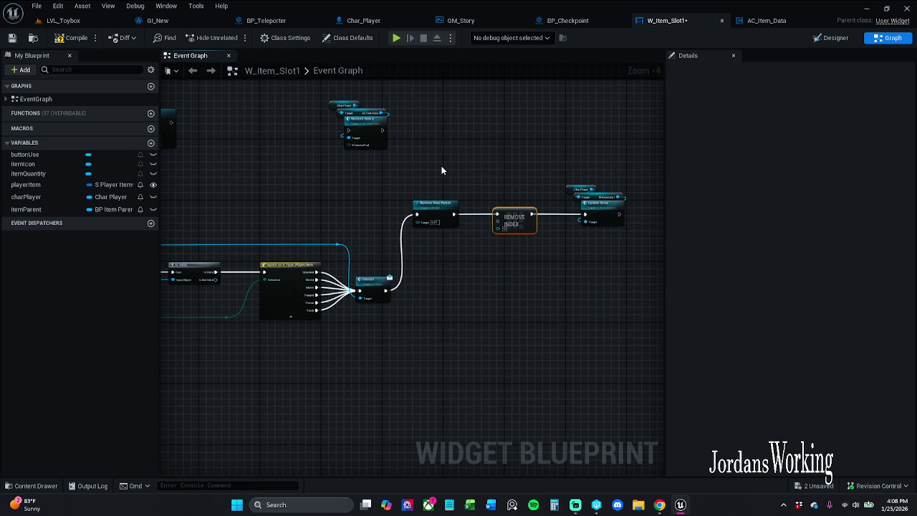
scroll(441, 171, "up", 5)
- Copy the Char Player and AC Item Data getters and paste them above Remove Index
left_click_drag(261, 136, 356, 165)
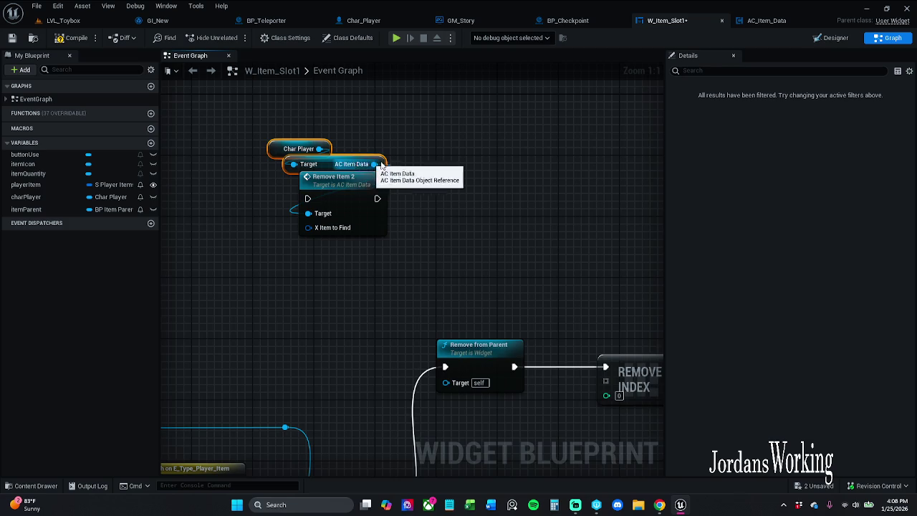
left_click_drag(449, 154, 319, 129)
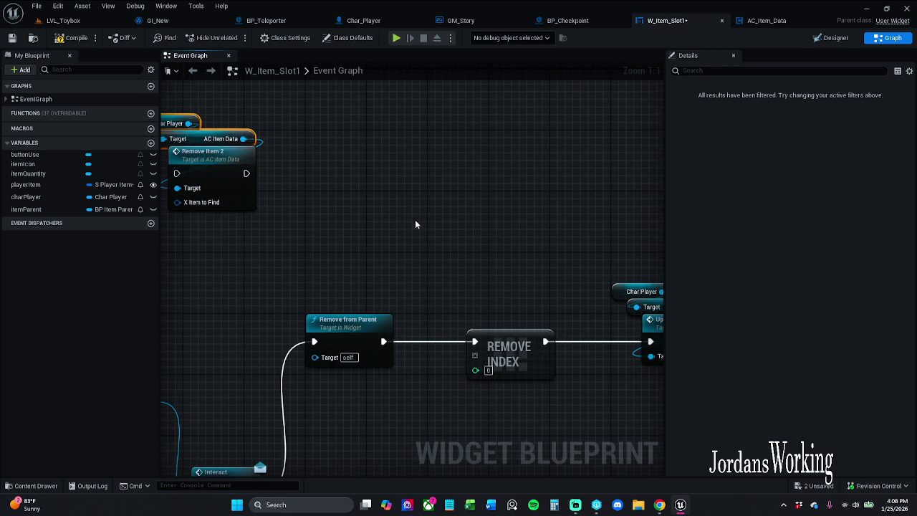
scroll(405, 237, "up", 1)
scroll(406, 237, "down", 1)
key("ctrl+v")
left_click_drag(426, 246, 383, 239)
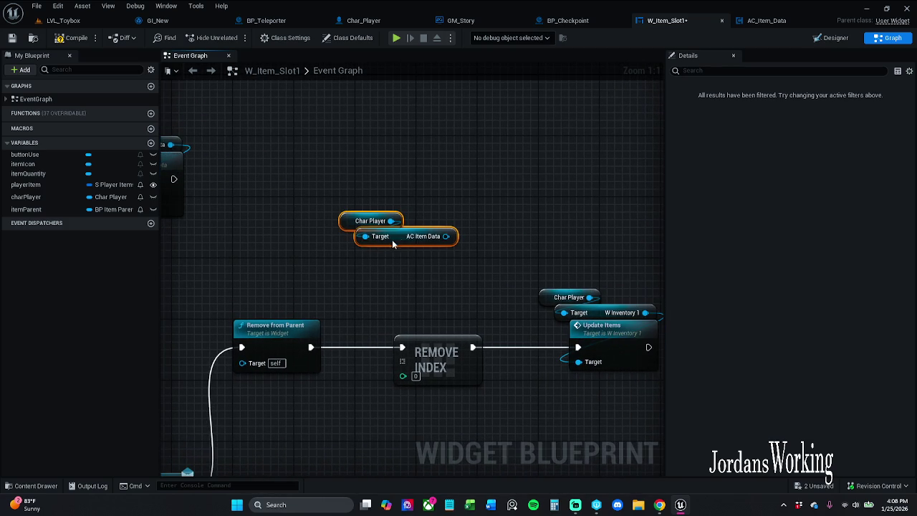
mouse_move(452, 244)
left_mouse_down()
mouse_move(437, 272)
mouse_move(403, 268)
left_mouse_up()
type("get playerItems")
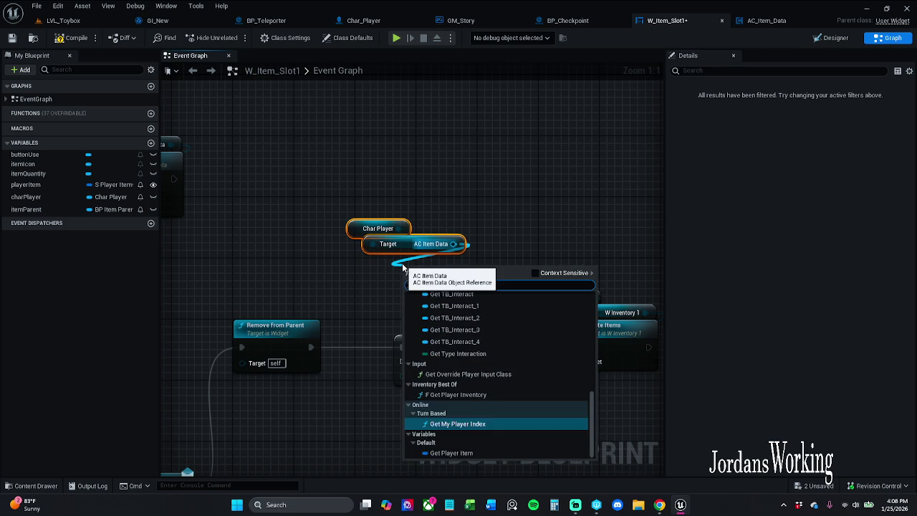
left_click(534, 273)
left_click(499, 294)
key("BackSpace")
key("BackSpace")
key("BackSpace")
key("BackSpace")
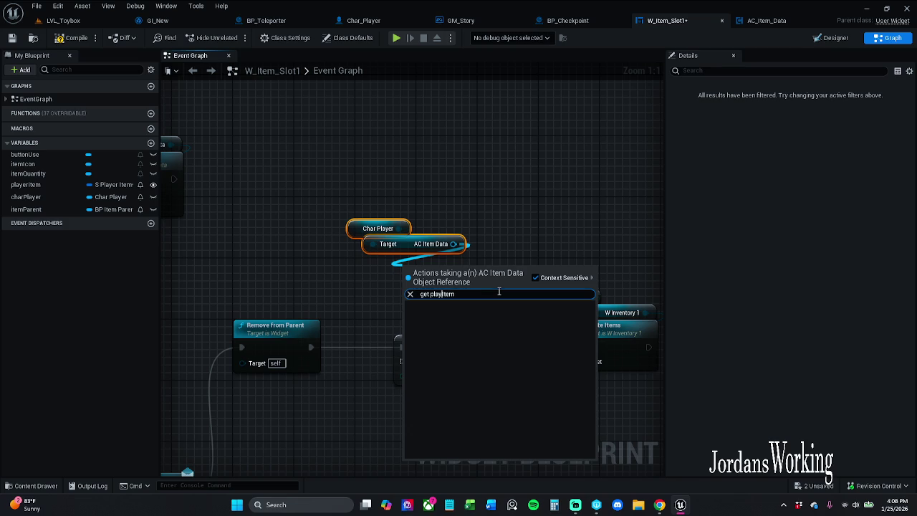
type("s")
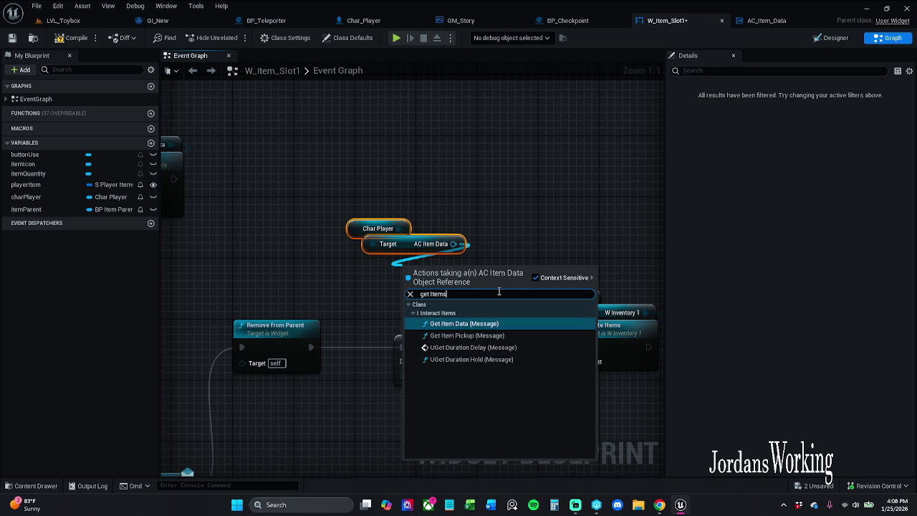
left_click(556, 280)
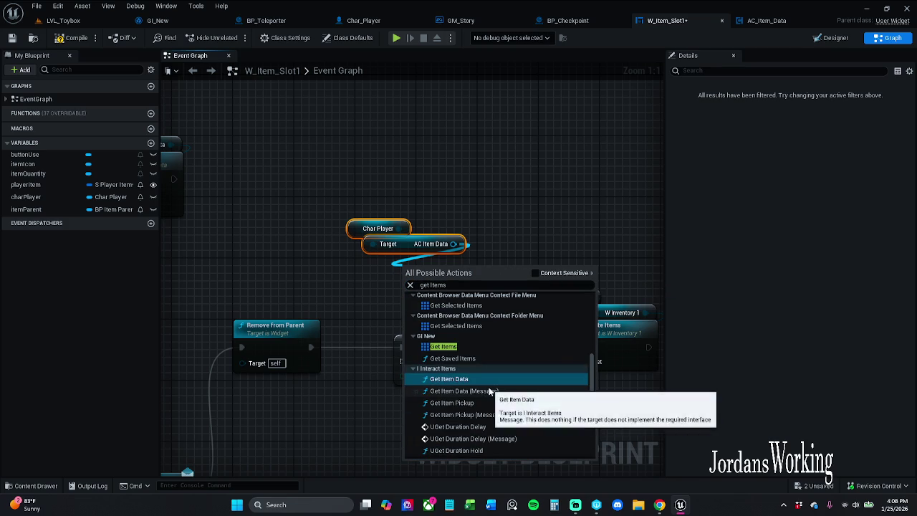
scroll(460, 348, "up", 5)
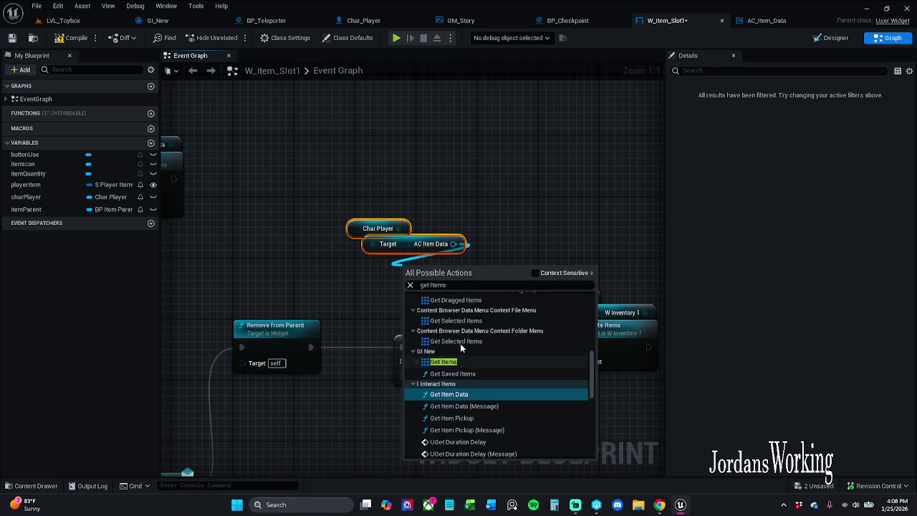
scroll(500, 364, "up", 5)
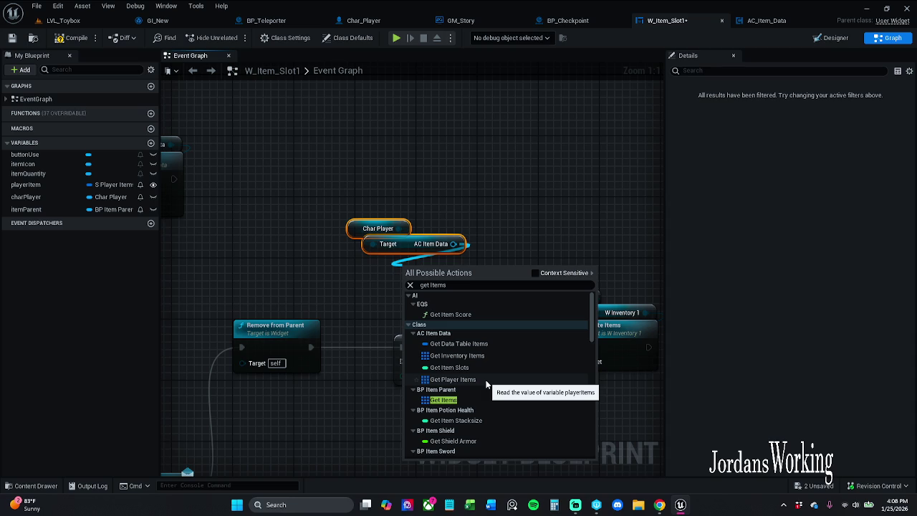
left_click(486, 381)
mouse_move(488, 266)
left_mouse_down()
mouse_move(413, 383)
mouse_move(404, 355)
left_mouse_up()
left_click(405, 355)
left_click_drag(487, 266, 403, 361)
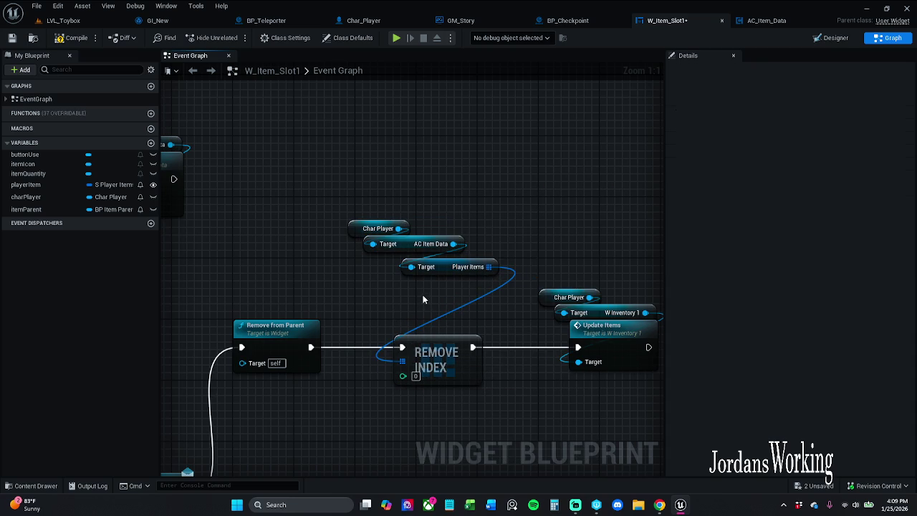
left_click_drag(373, 296, 408, 279)
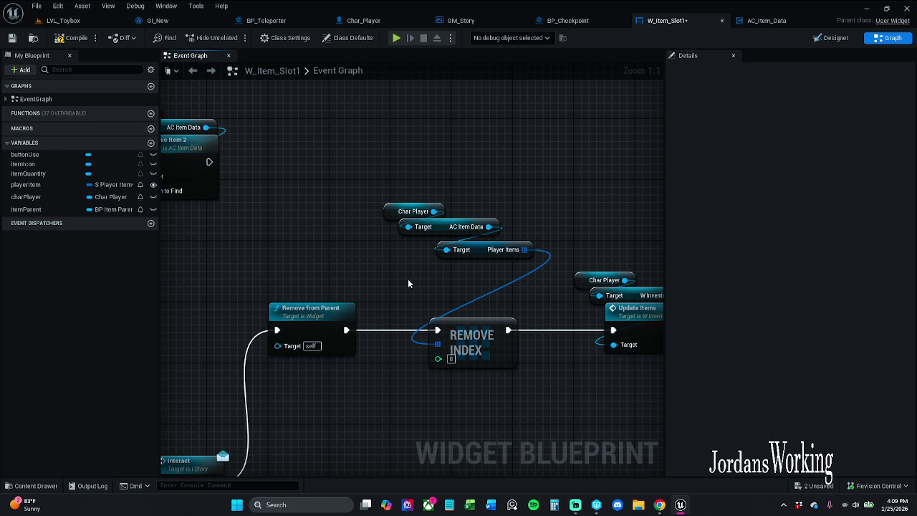
scroll(407, 283, "down", 1)
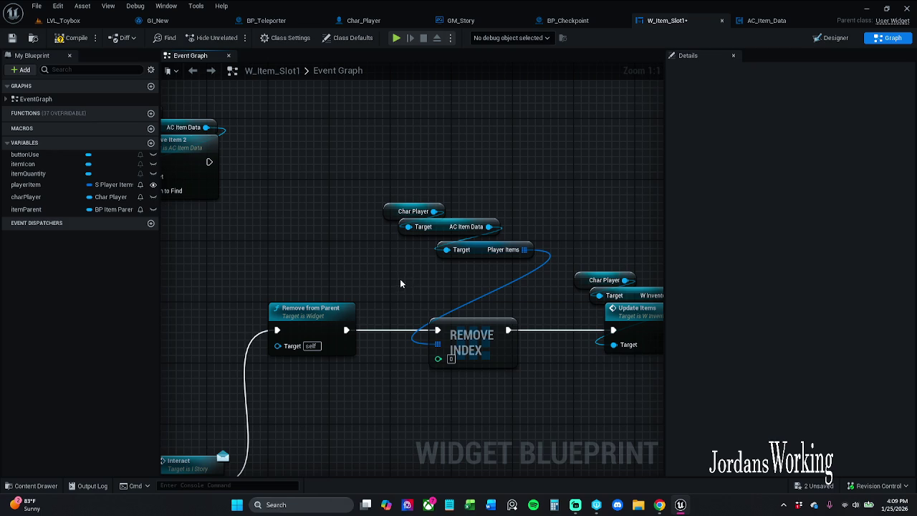
left_click(451, 253)
left_click_drag(451, 256, 445, 256)
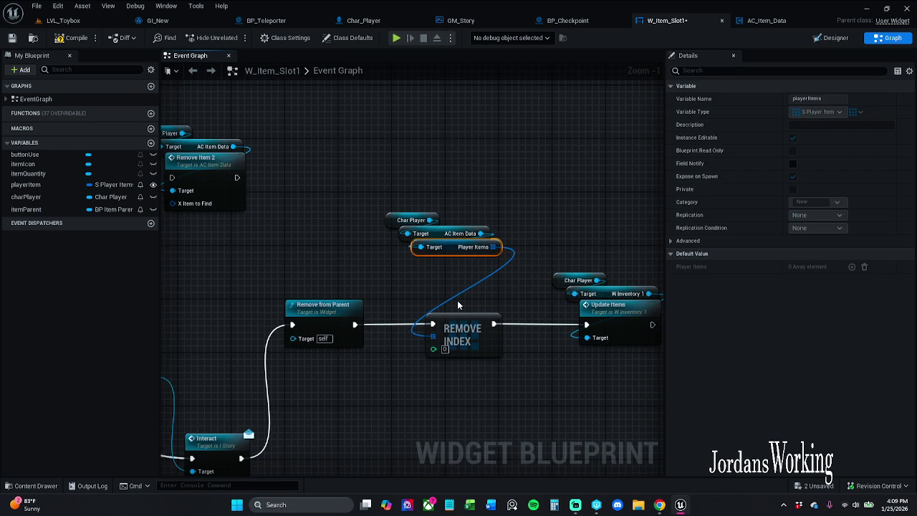
key("Delete")
left_click_drag(516, 203, 456, 253)
key("Delete")
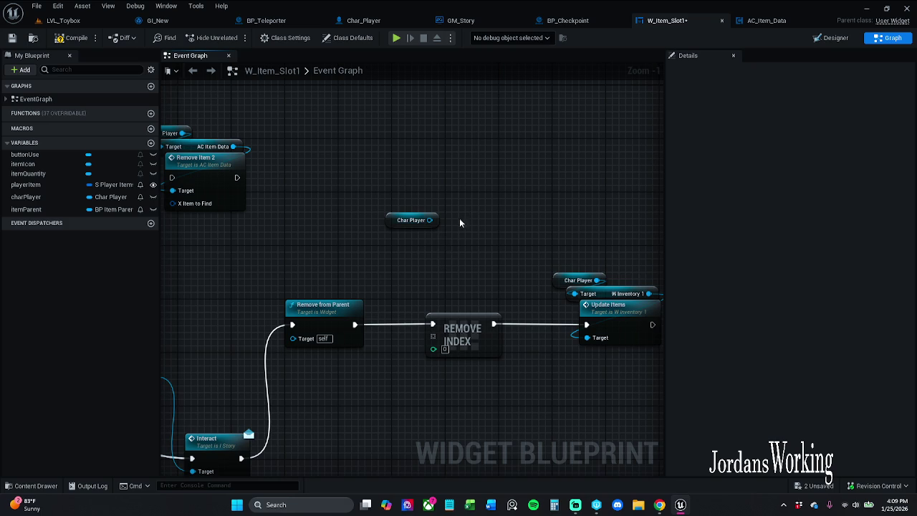
- From Char Player, search all actions for 'get giNew' and add the GI Story's sgNew getter
left_click_drag(429, 220, 416, 238)
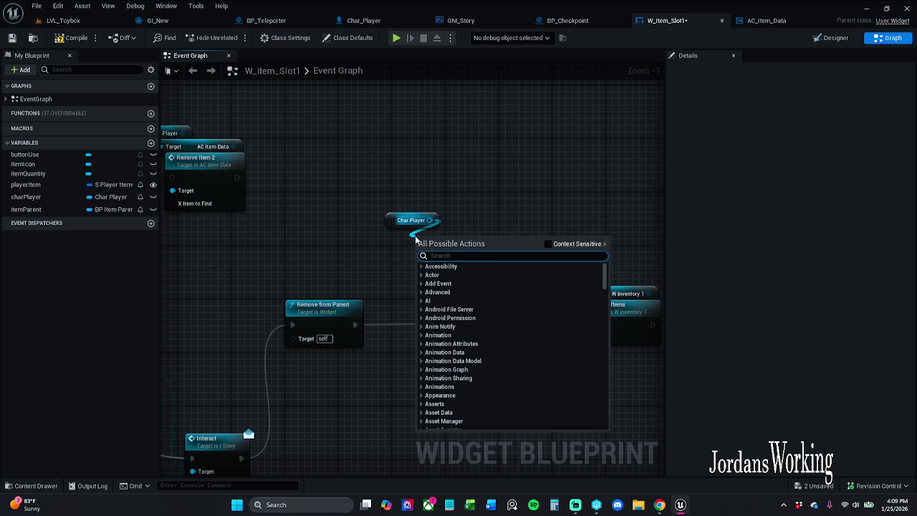
type("get")
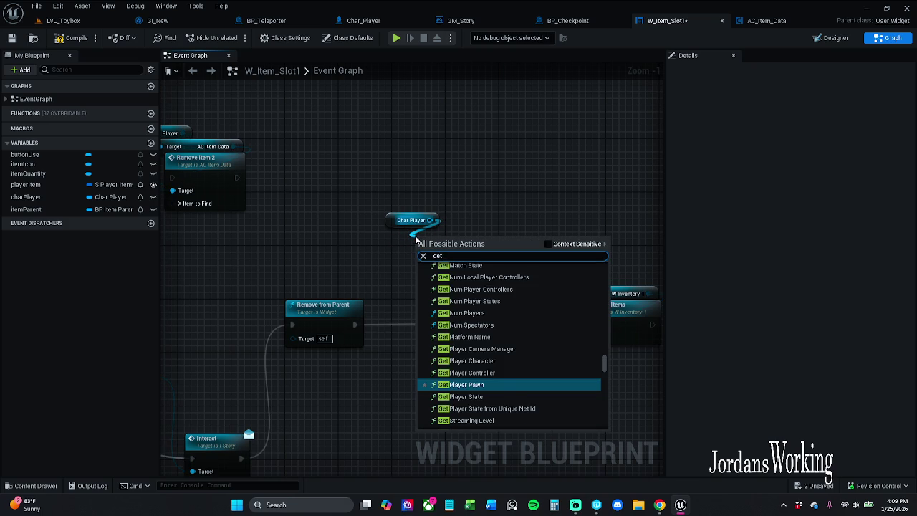
type(" ginew")
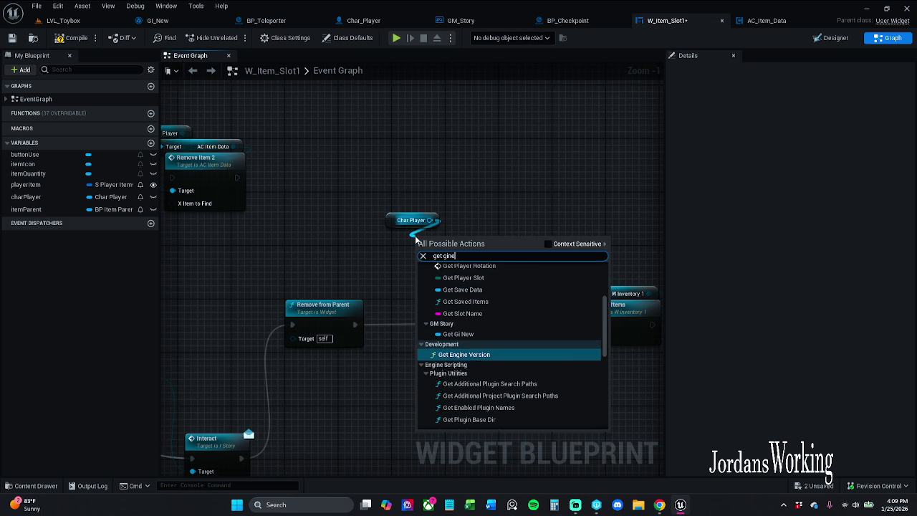
left_click(549, 244)
left_click(449, 265)
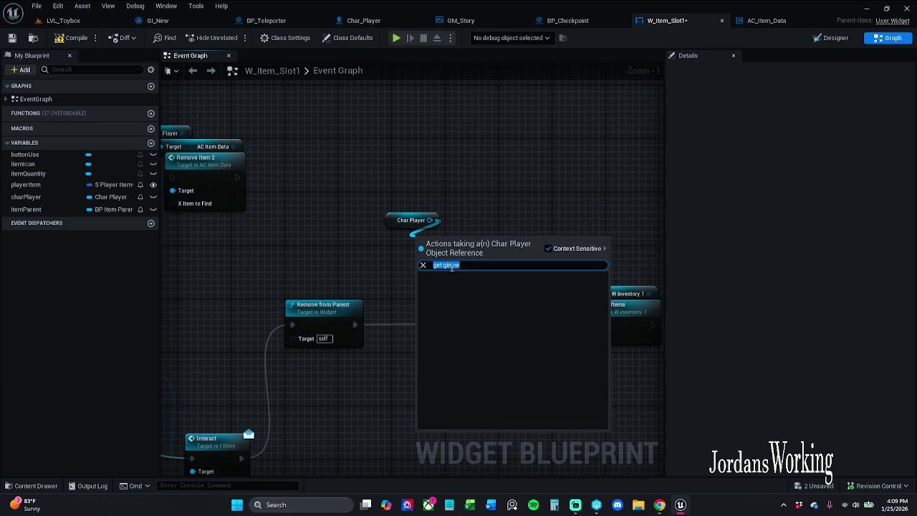
left_click(452, 265)
key("BackSpace")
type("Ne")
left_click(548, 249)
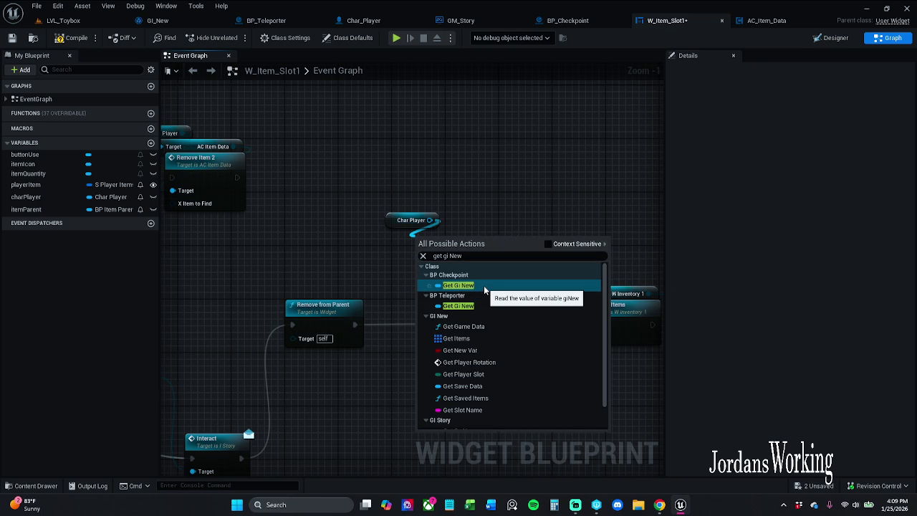
scroll(487, 287, "down", 2)
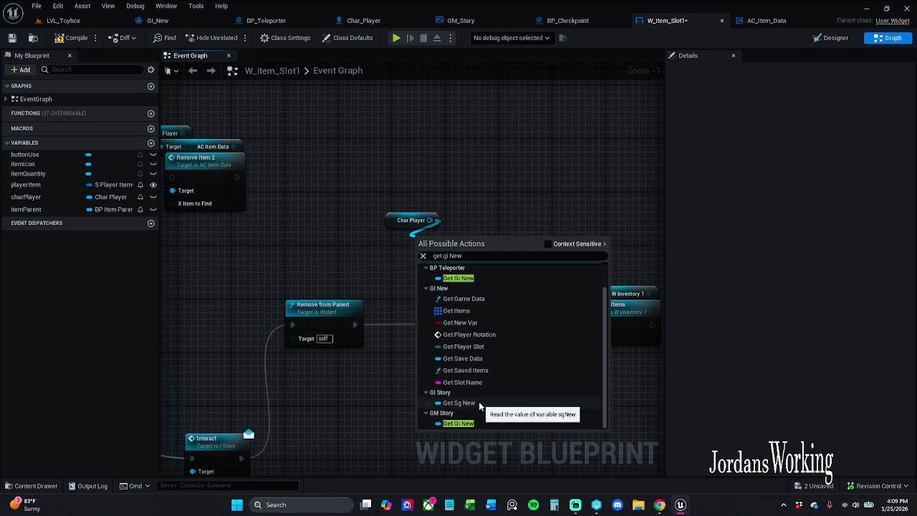
left_click(478, 402)
left_click_drag(423, 164, 638, 197)
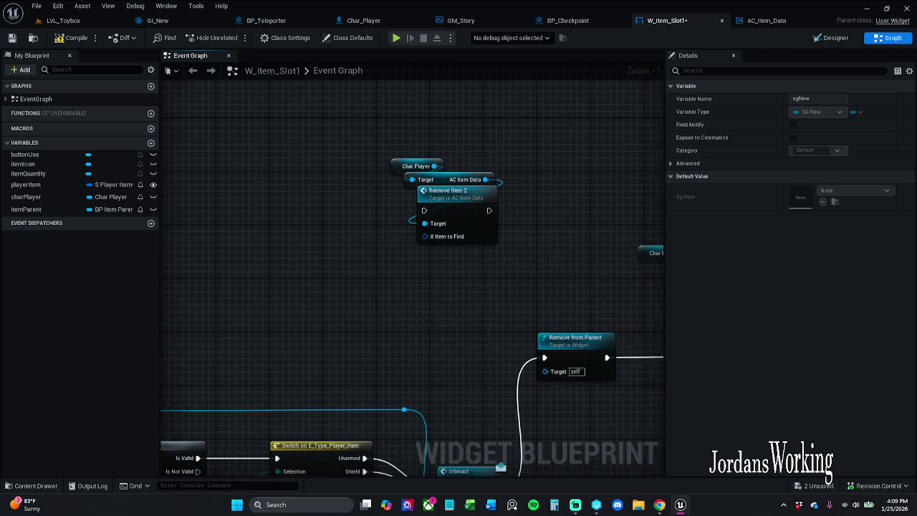
scroll(535, 251, "down", 6)
scroll(364, 212, "up", 6)
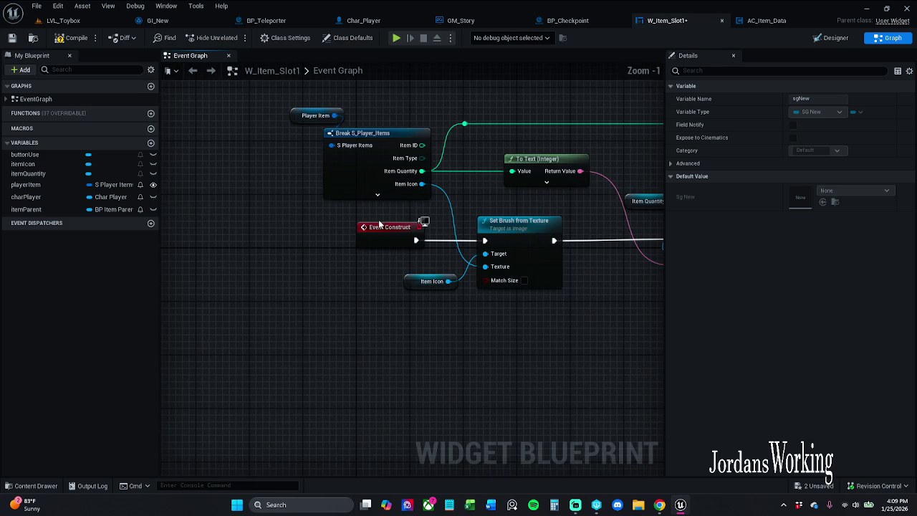
left_click_drag(391, 214, 349, 458)
left_click_drag(427, 313, 371, 304)
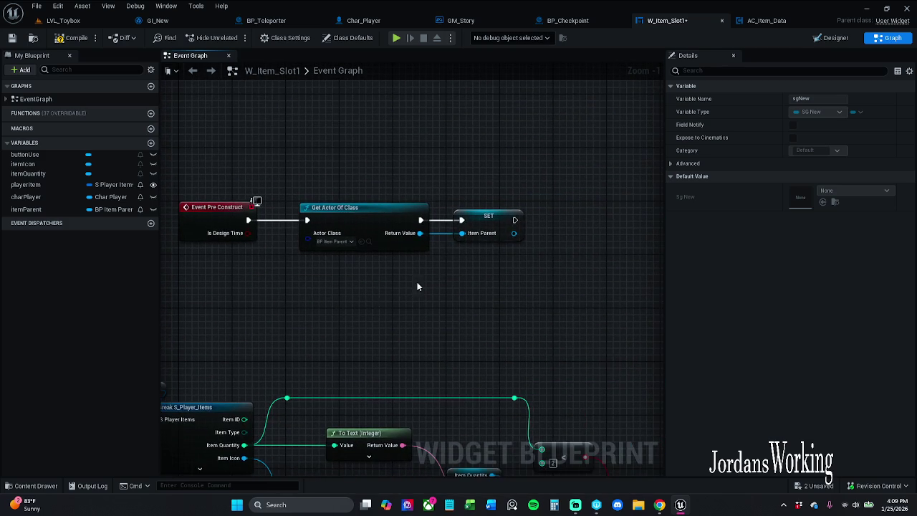
scroll(266, 272, "down", 2)
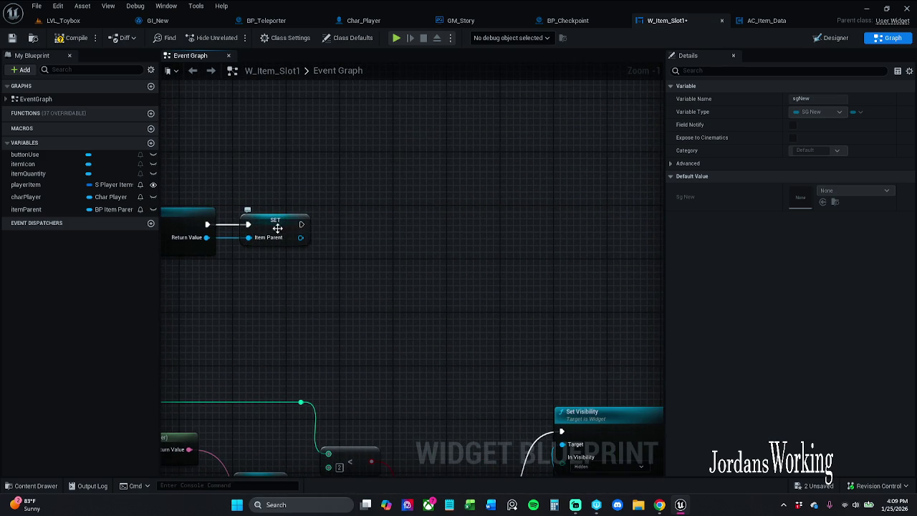
scroll(272, 195, "up", 2)
mouse_move(271, 195)
left_mouse_down()
mouse_move(424, 260)
mouse_move(377, 260)
left_mouse_up()
left_click(205, 206)
left_click_drag(205, 205, 204, 215)
key("ctrl+c")
key("ctrl+v")
left_click_drag(426, 230, 333, 225)
left_click(359, 324)
left_click_drag(473, 229, 440, 222)
left_click(324, 214, "ctrl")
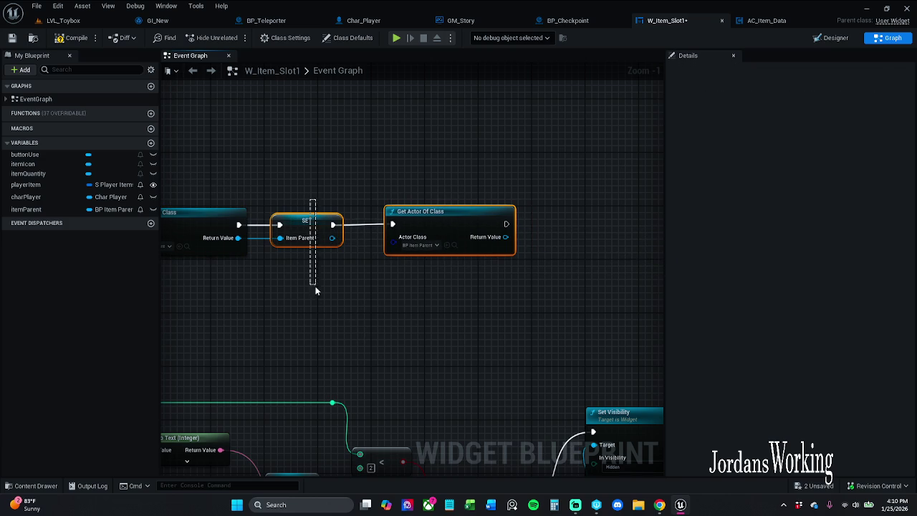
left_click(407, 302)
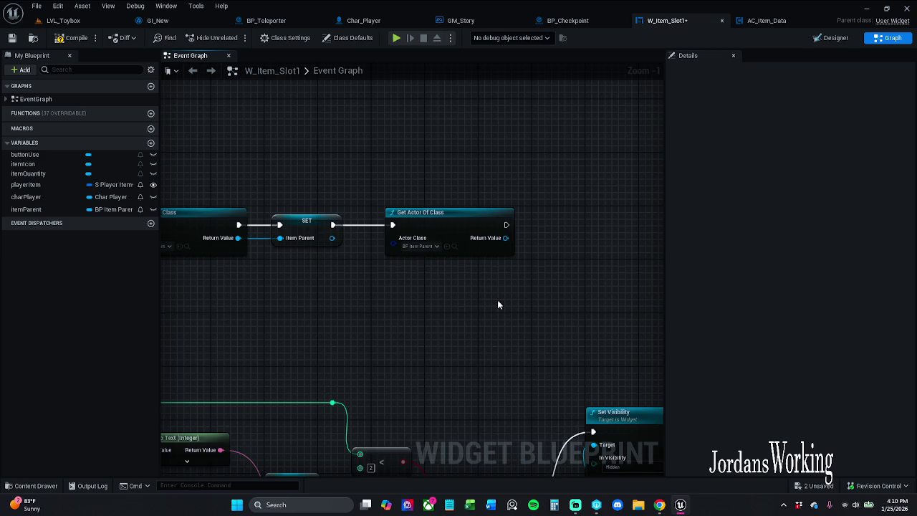
scroll(501, 312, "down", 6)
scroll(470, 303, "up", 8)
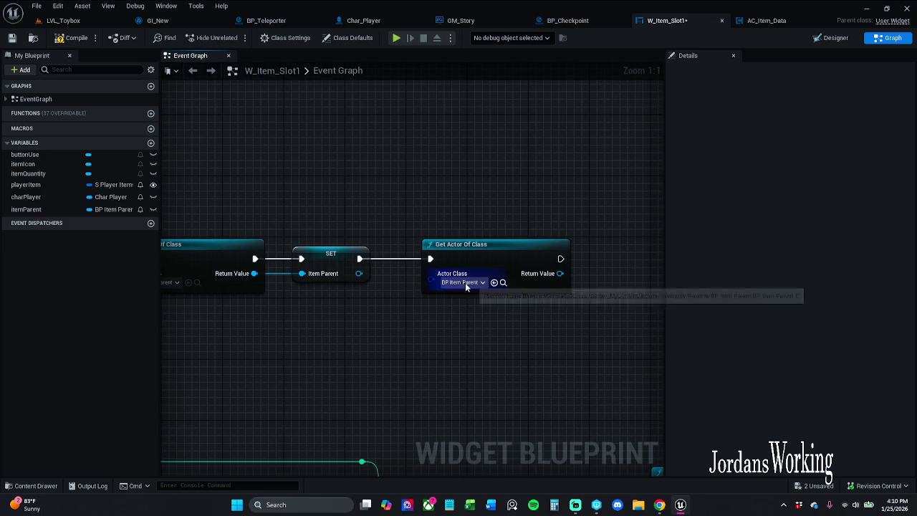
left_click(463, 283)
type("GI_New")
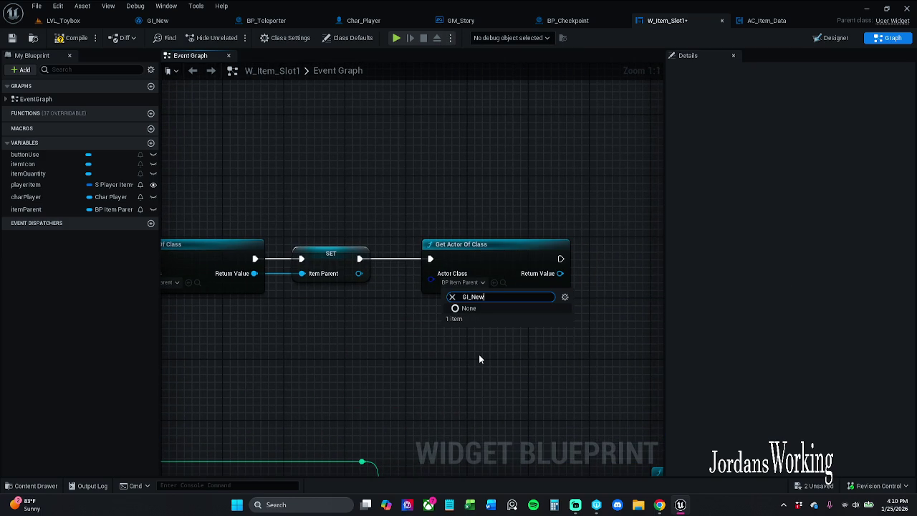
key("BackSpace")
key("BackSpace")
key("BackSpace")
key("BackSpace")
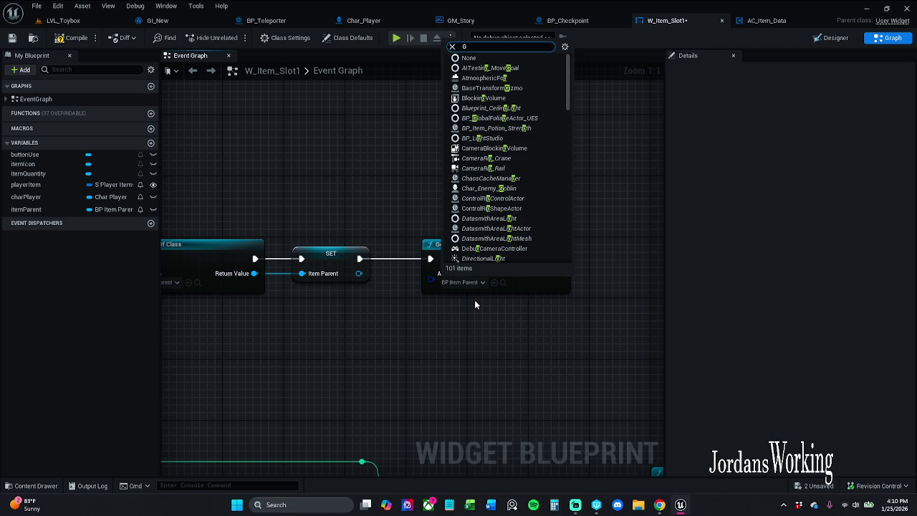
type("M")
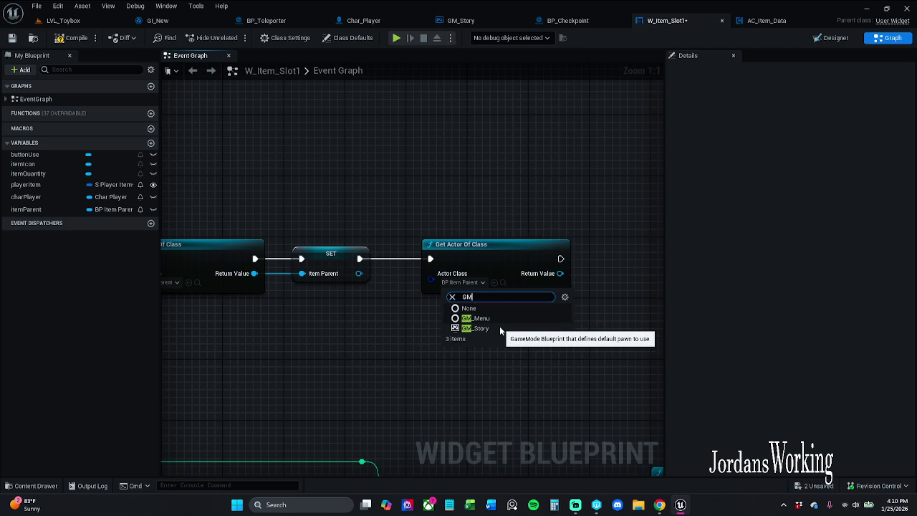
left_click(541, 195)
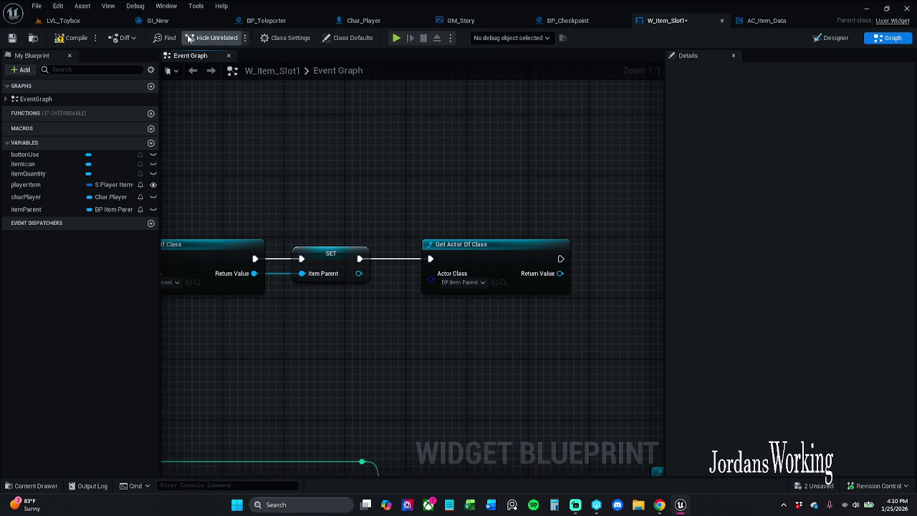
left_click(154, 20)
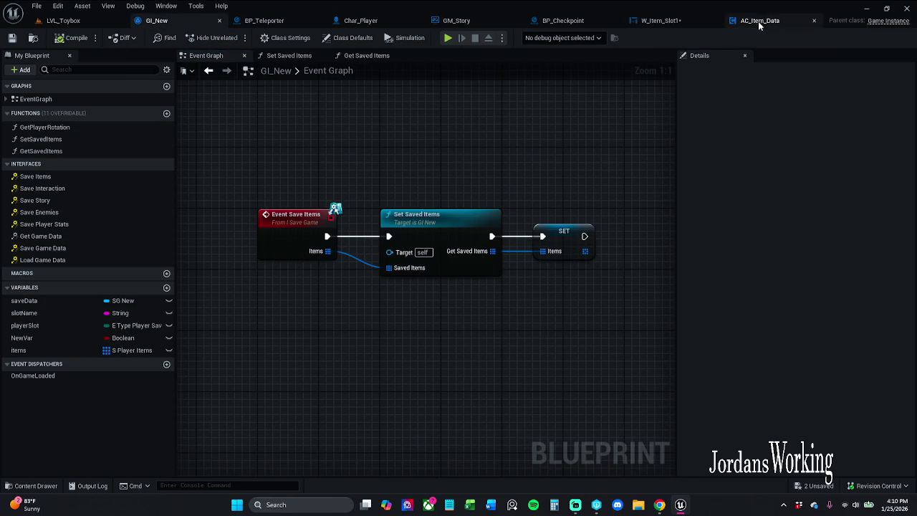
- Check the AC_Item_Data graph, then delete the Get Actor Of Class node in W_Item_Slot1
left_click(754, 21)
left_click(674, 20)
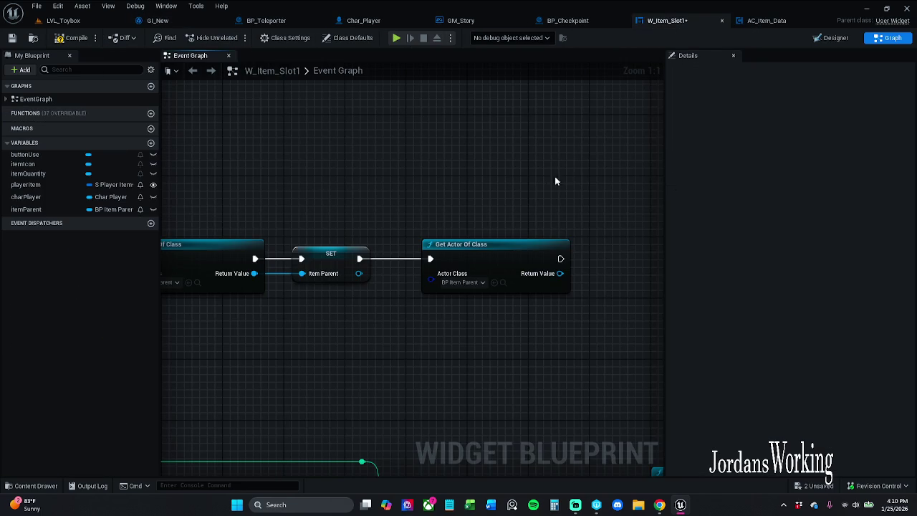
left_click(770, 24)
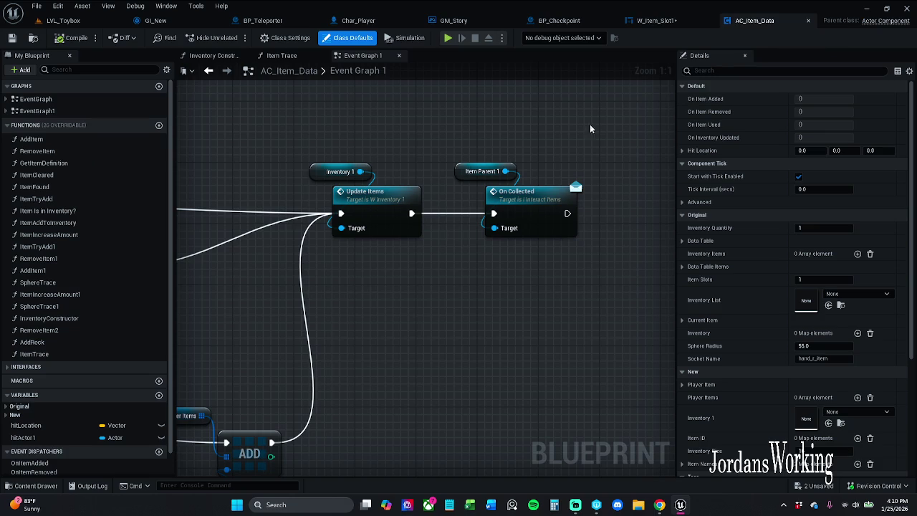
left_click(658, 21)
left_click(551, 290)
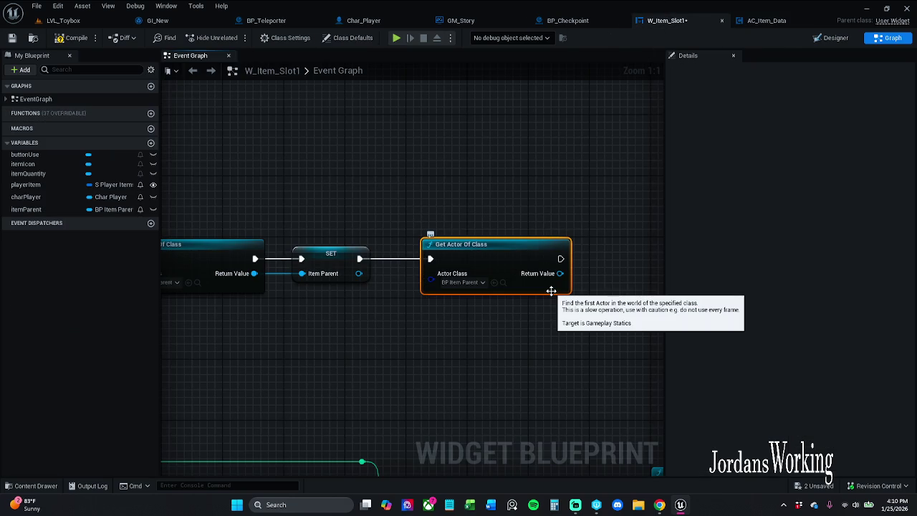
key("Delete")
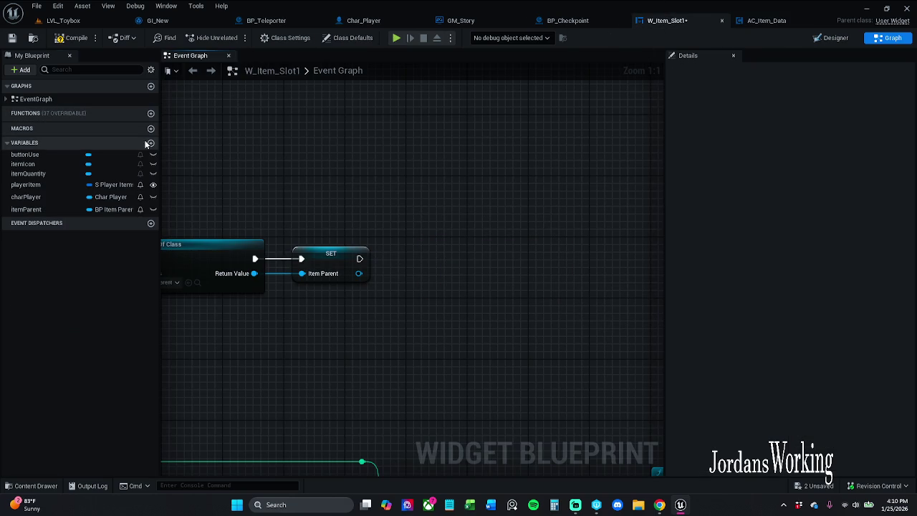
- Add a variable named giNew of type GI New Object Reference
left_click(151, 142)
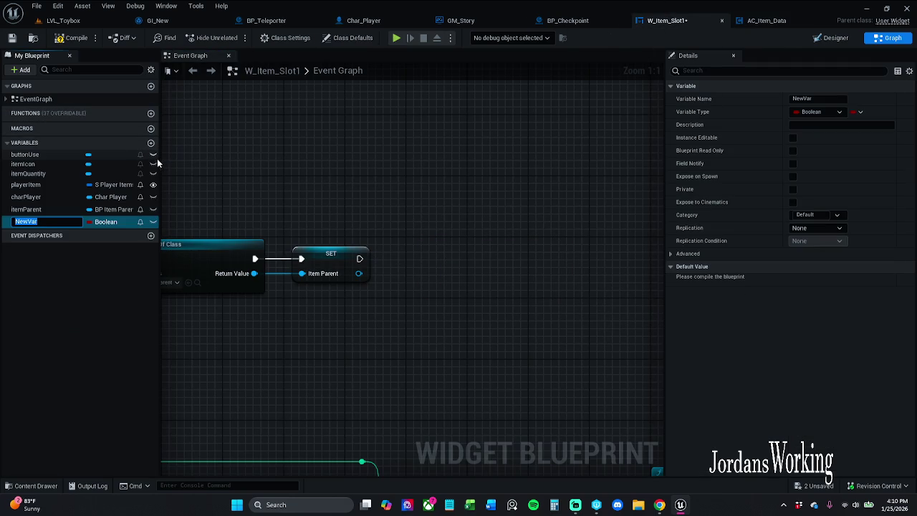
left_click(108, 222)
type("GI_New")
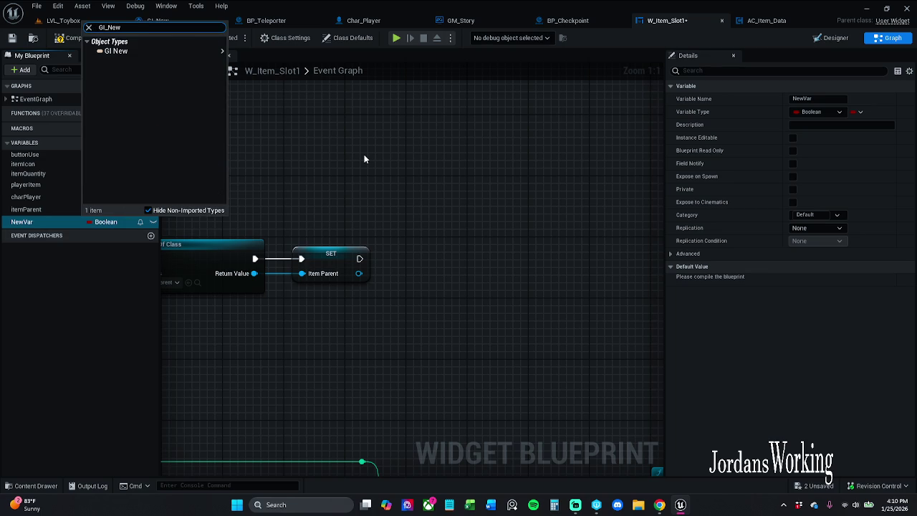
mouse_move(179, 51)
left_click(285, 54)
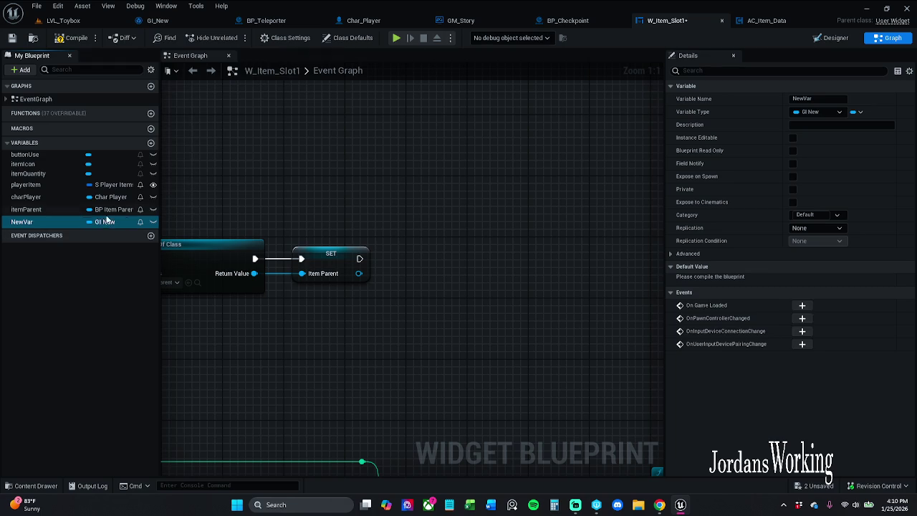
left_click(48, 224)
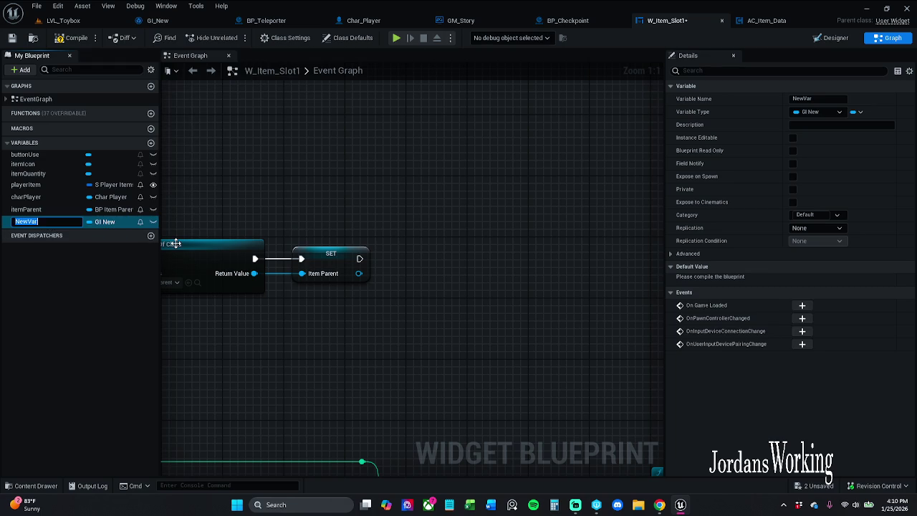
type("gi")
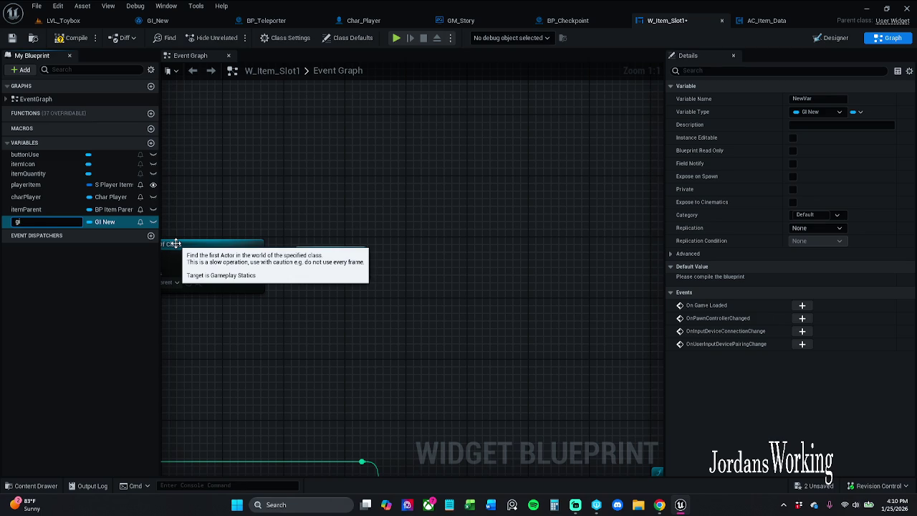
type("New")
key("Return")
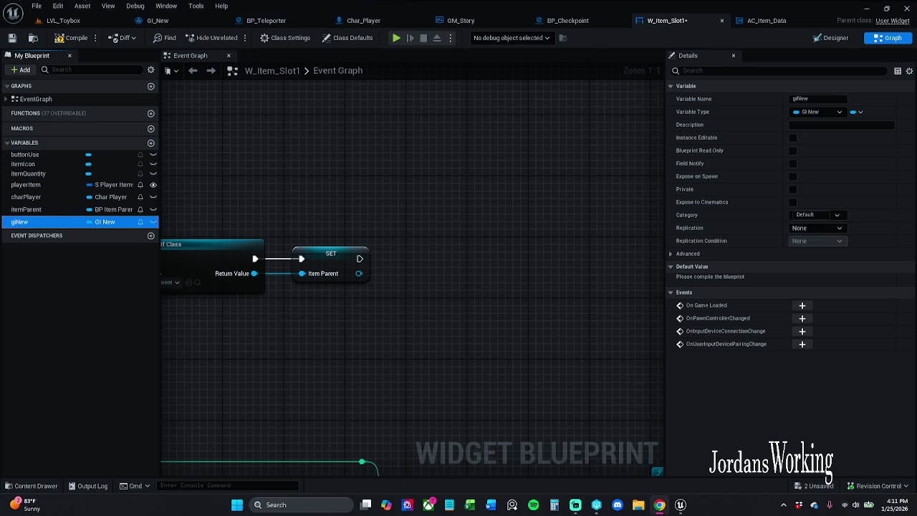
- Compile W_Item_Slot1, jump to the failing REMOVE INDEX node, and refresh it
left_click(72, 37)
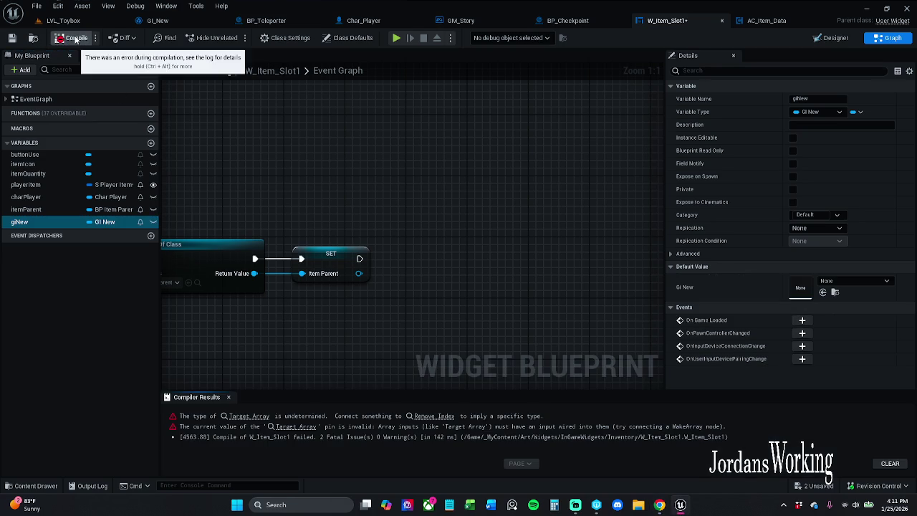
left_click(433, 416)
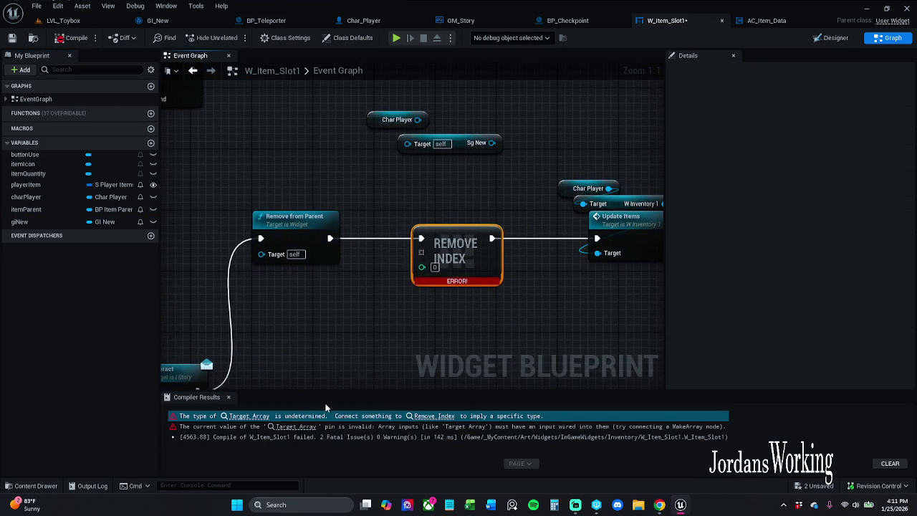
right_click(467, 253)
left_click(511, 313)
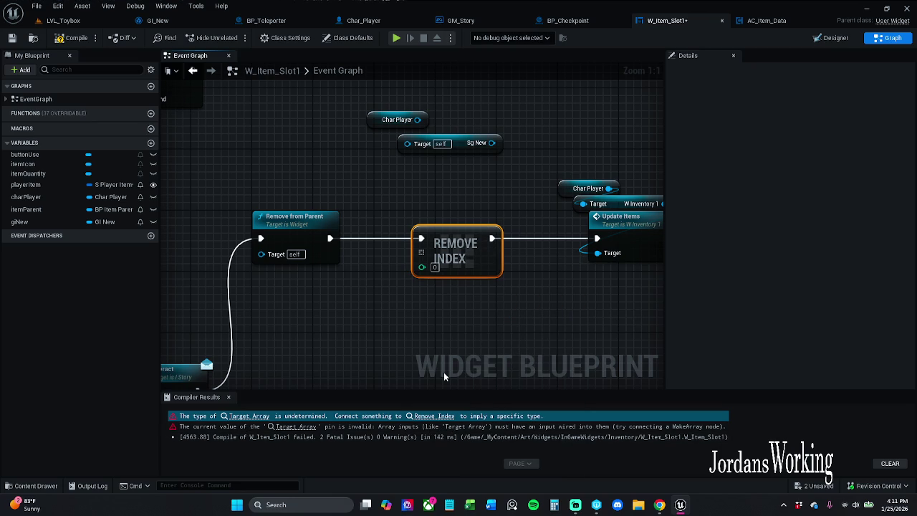
- Close the compiler results and browse 'setItems' actions from the Sg New pin without adding anything
left_click(228, 397)
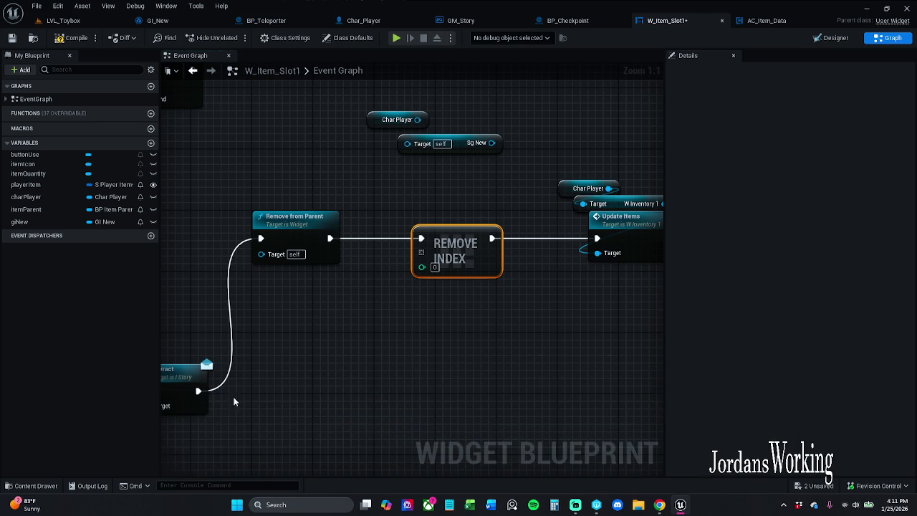
left_click_drag(367, 331, 374, 358)
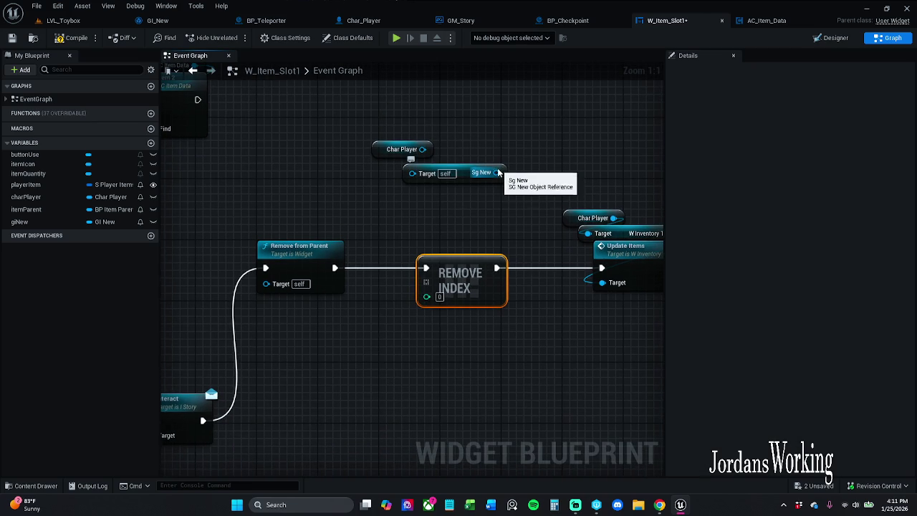
mouse_move(494, 173)
left_mouse_down()
mouse_move(515, 185)
mouse_move(457, 203)
left_mouse_up()
type("set")
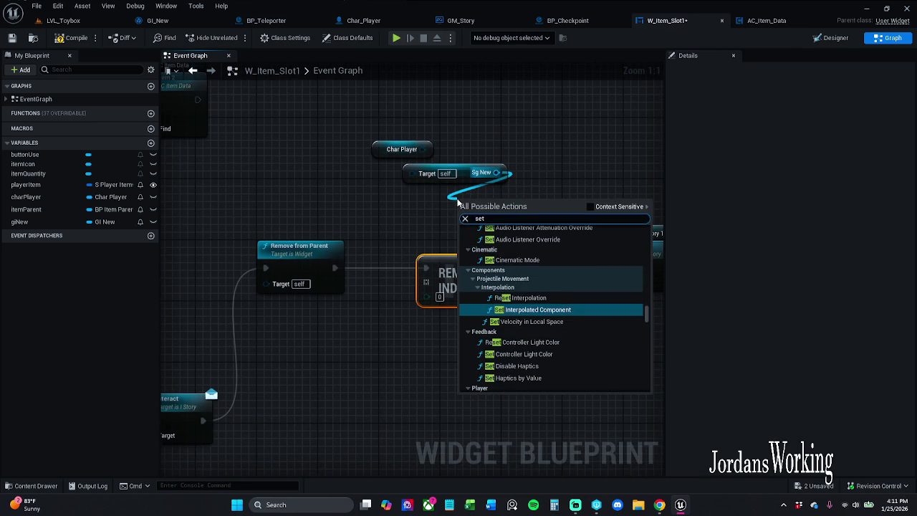
type("Items")
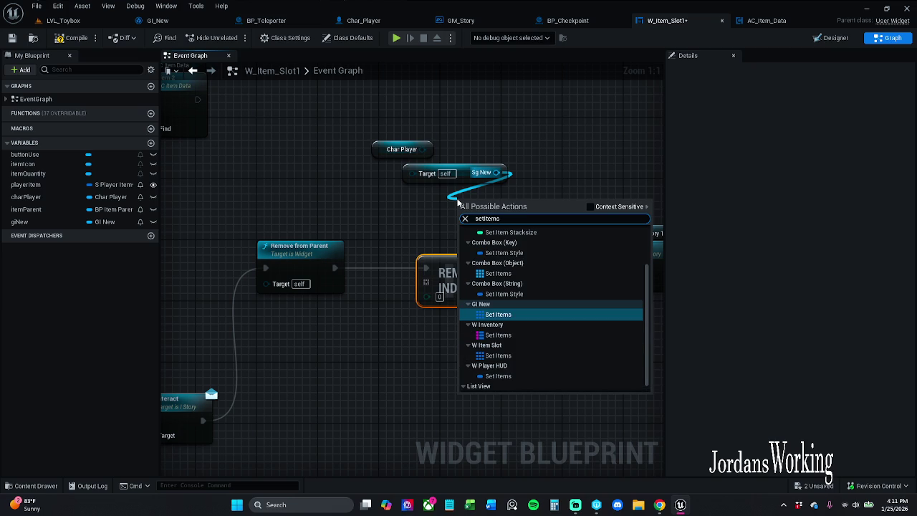
left_click(619, 207)
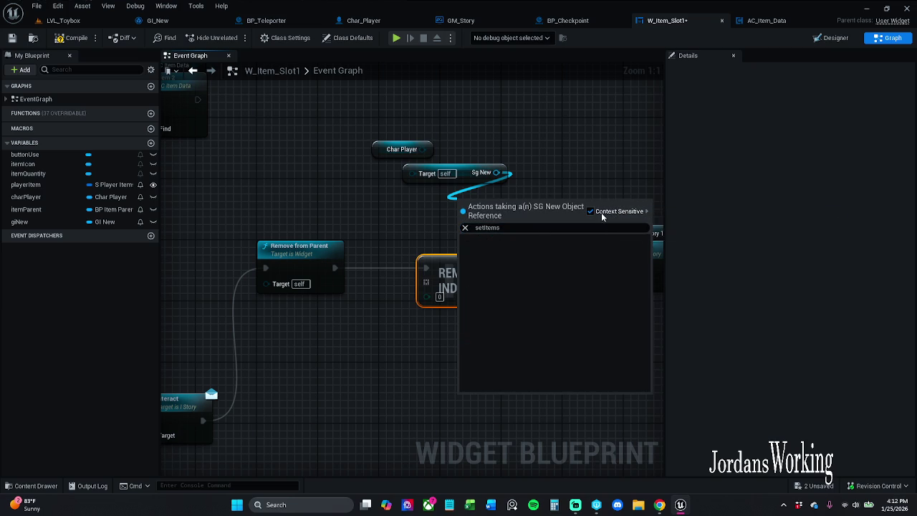
left_click(487, 227)
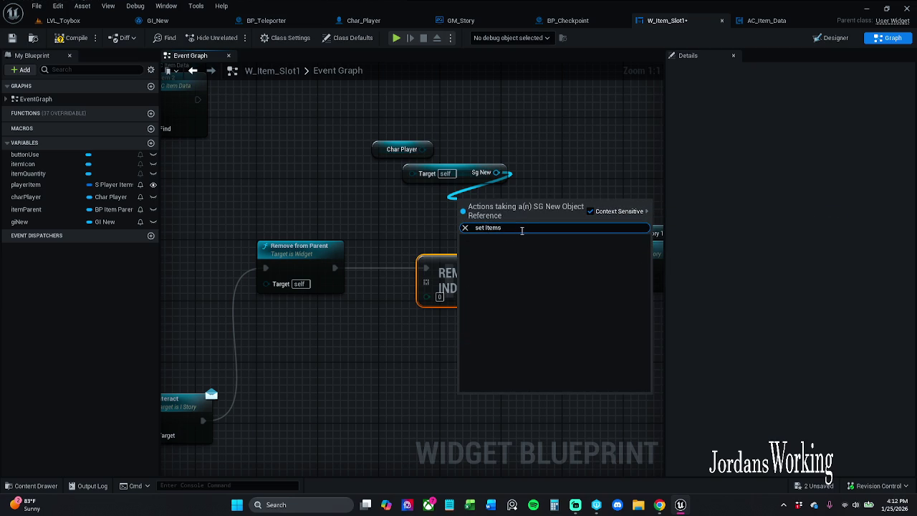
key("BackSpace")
key("BackSpace")
key("BackSpace")
key("BackSpace")
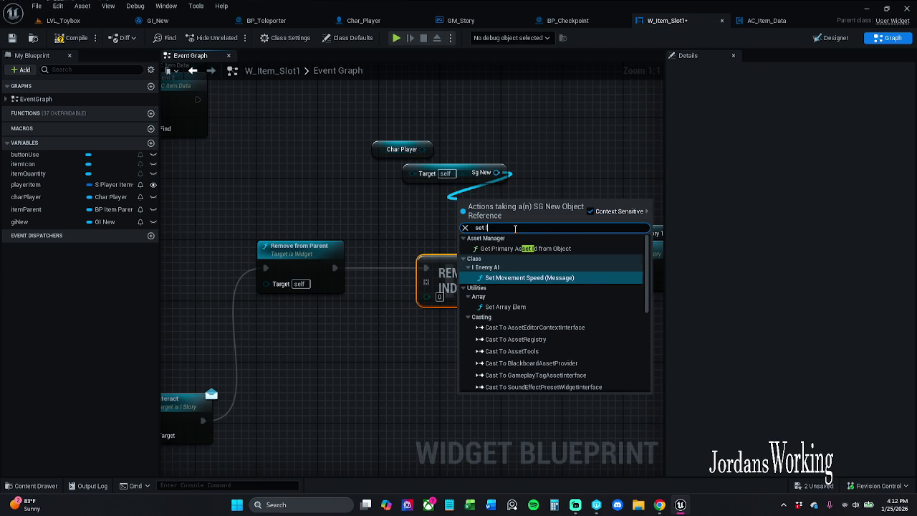
key("BackSpace")
key("BackSpace")
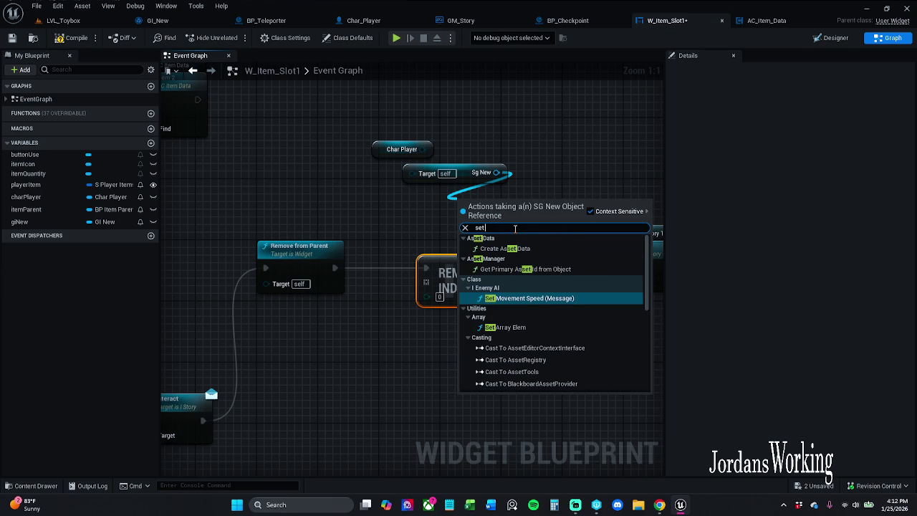
key("Escape")
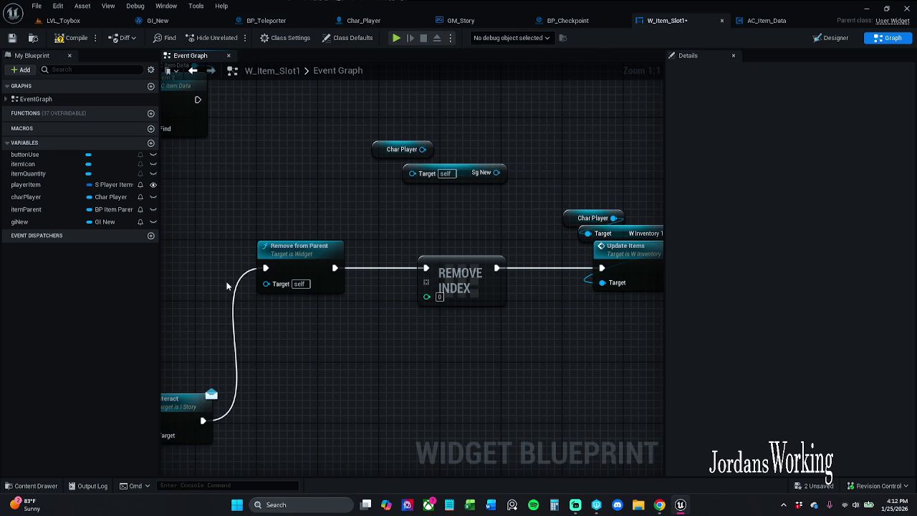
- Open the SG_New save game from Blueprints > SaveGame to inspect its variables
left_click(32, 485)
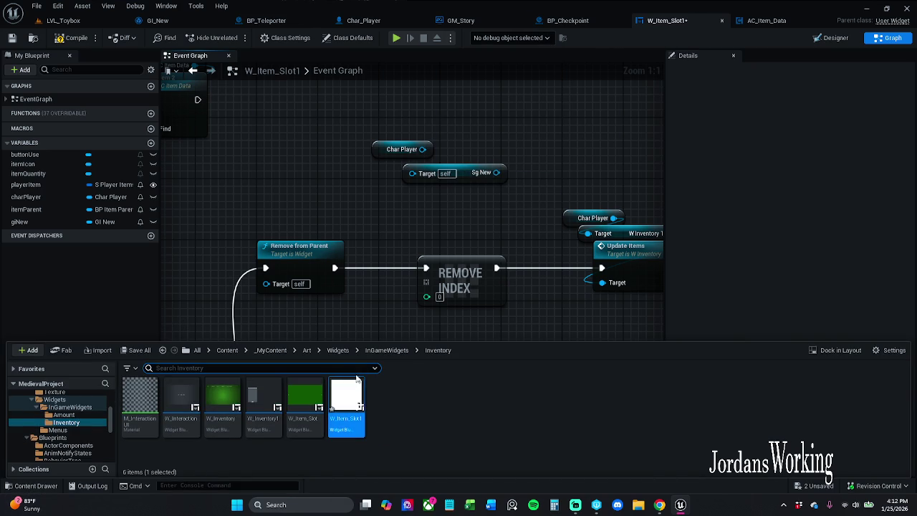
left_click(271, 350)
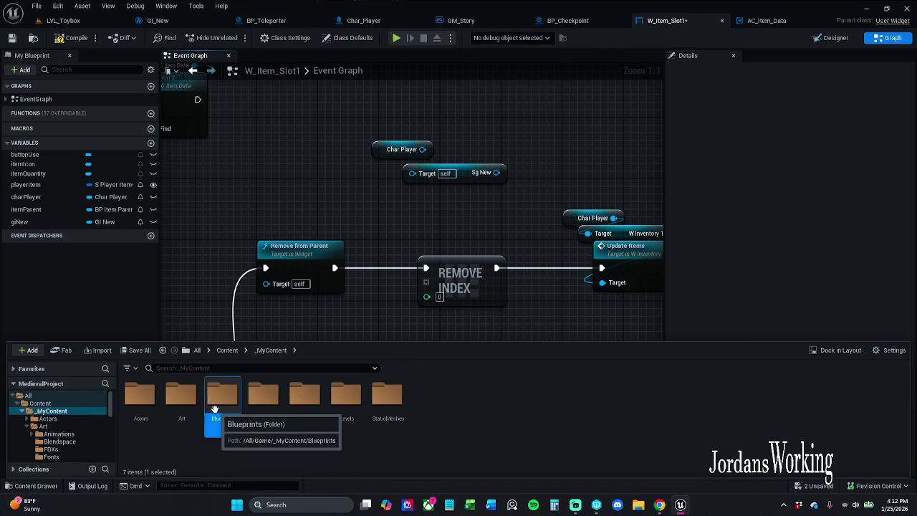
double_click(214, 409)
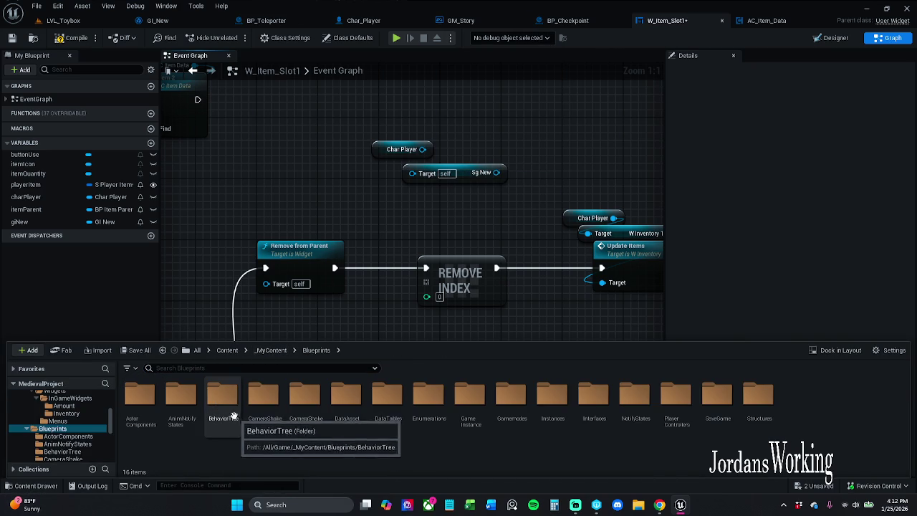
left_click(724, 422)
left_click(786, 409)
left_click(709, 410)
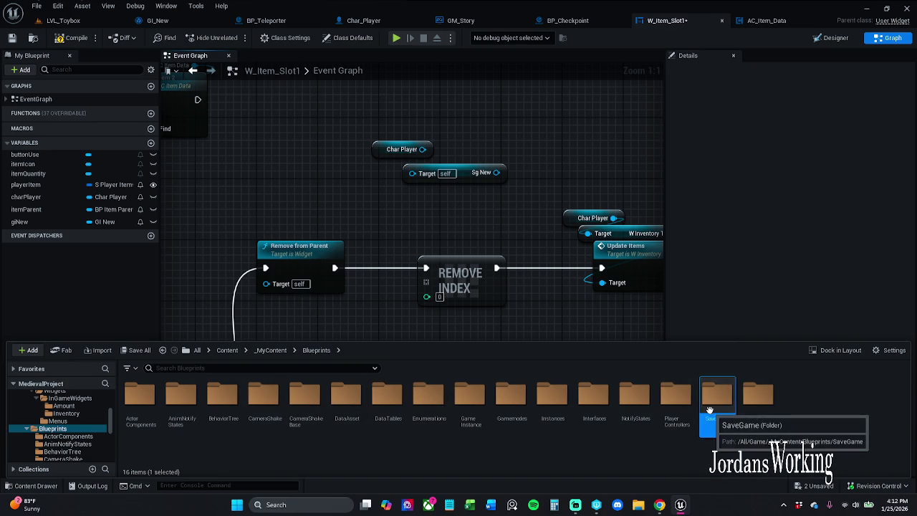
double_click(709, 410)
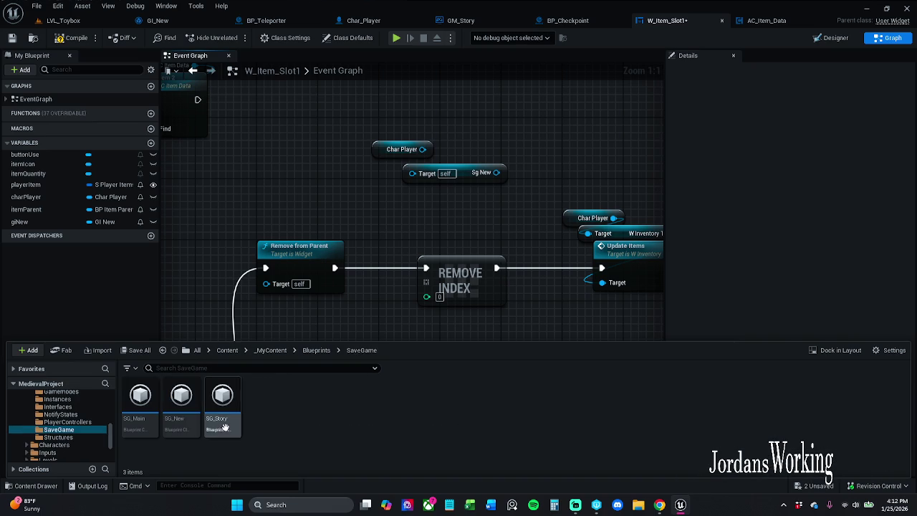
double_click(181, 405)
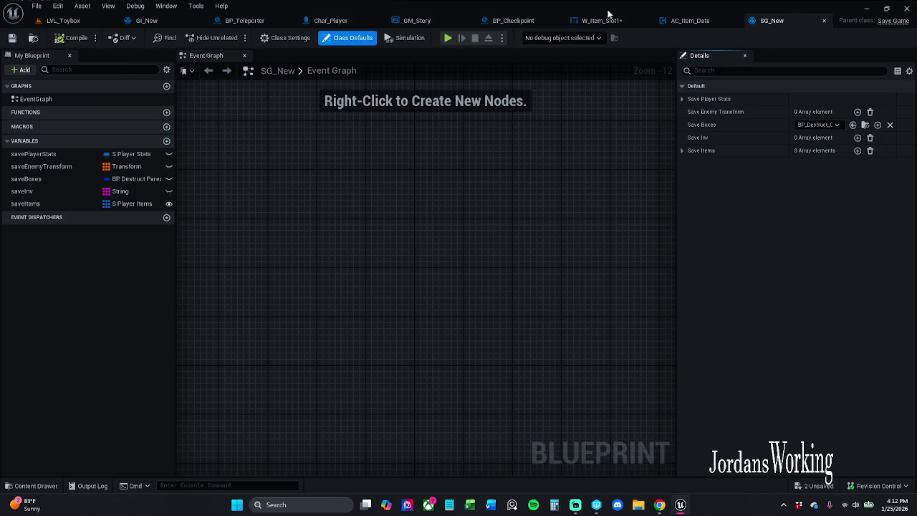
- Close SG_New and drag a new connection off W_Item_Slot1's Sg New output
left_click(824, 20)
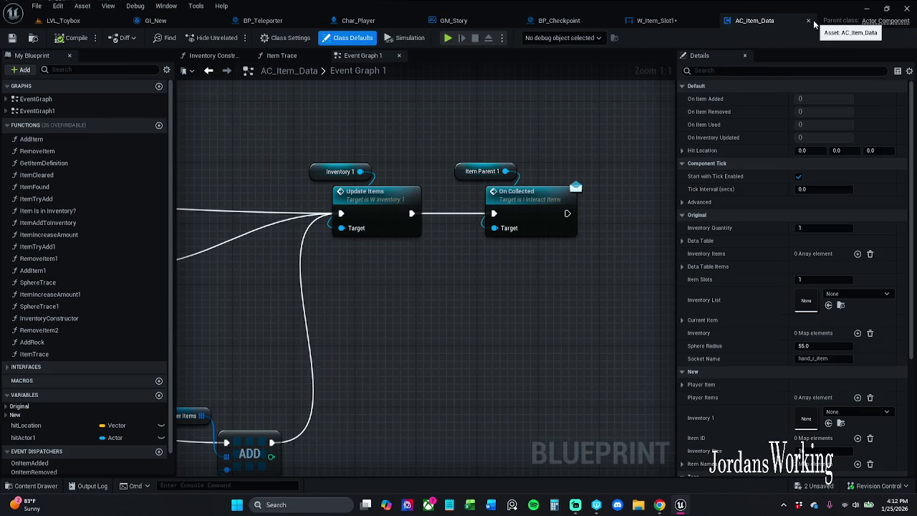
left_click(672, 21)
mouse_move(495, 173)
left_mouse_down()
mouse_move(547, 207)
mouse_move(453, 205)
left_mouse_up()
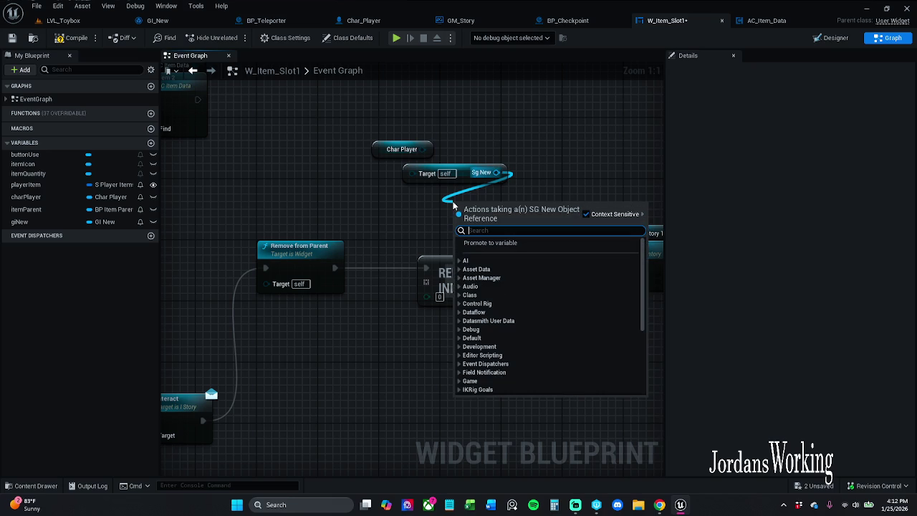
- Add a Get Save Items node reading from Sg New
type("get save")
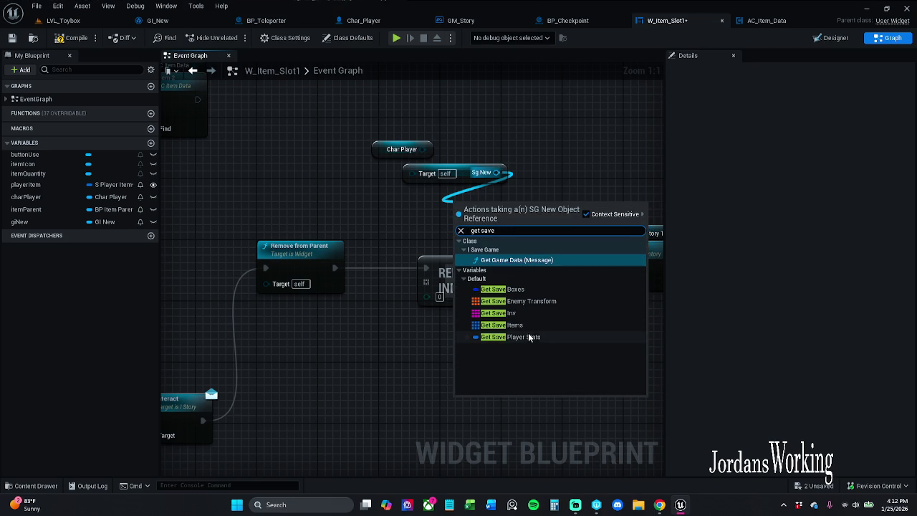
left_click(537, 326)
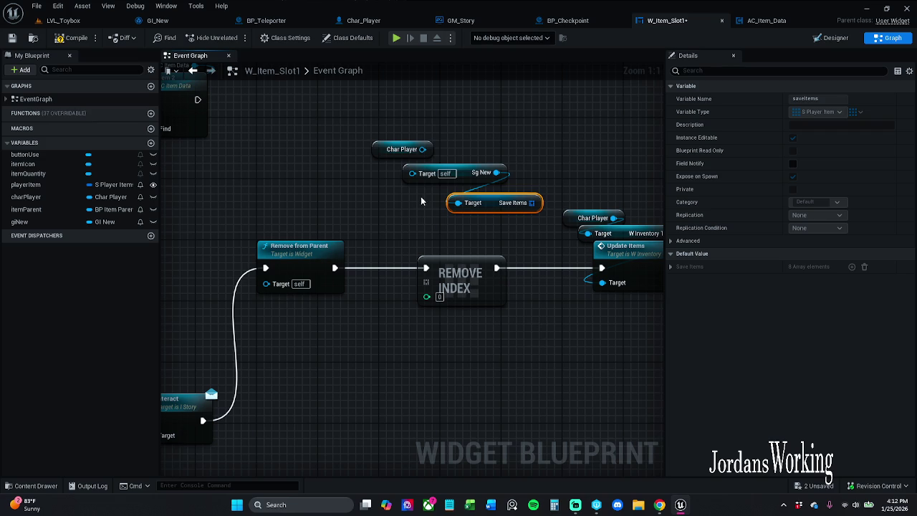
left_click_drag(413, 173, 425, 149)
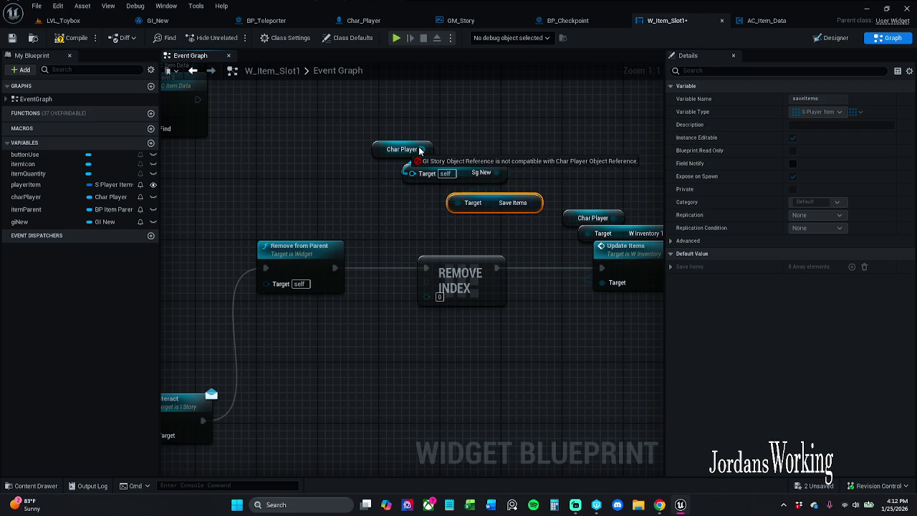
- Feed Sg New's Target from a new GI Story getter
left_click_drag(420, 149, 452, 150)
type("get")
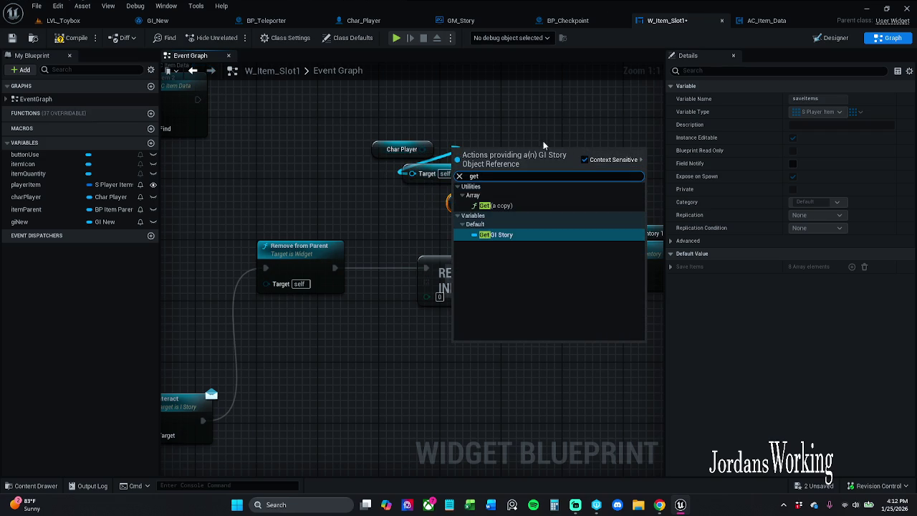
left_click(518, 237)
left_click(543, 176)
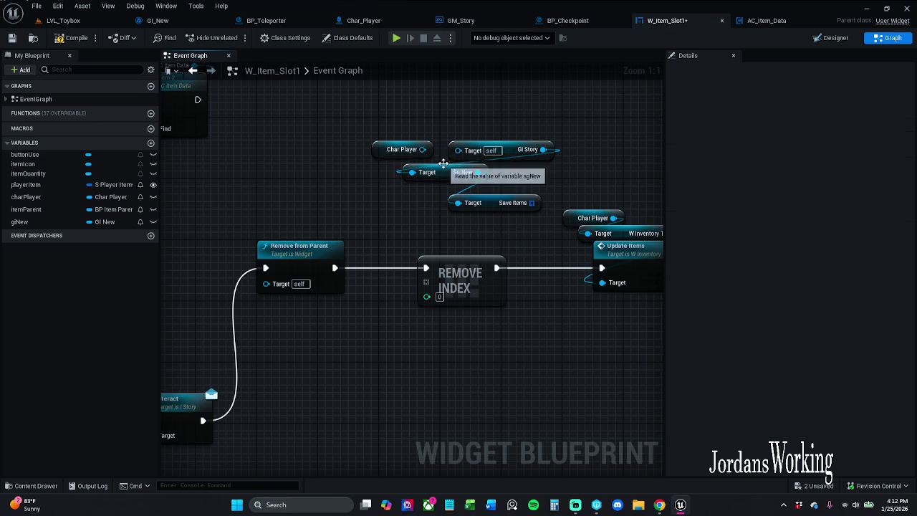
left_click_drag(423, 149, 473, 152)
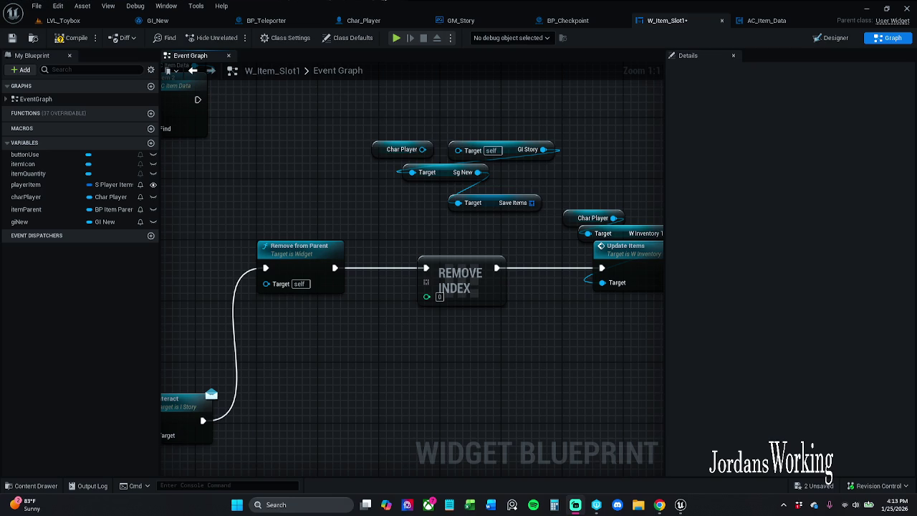
left_click_drag(538, 370, 514, 393)
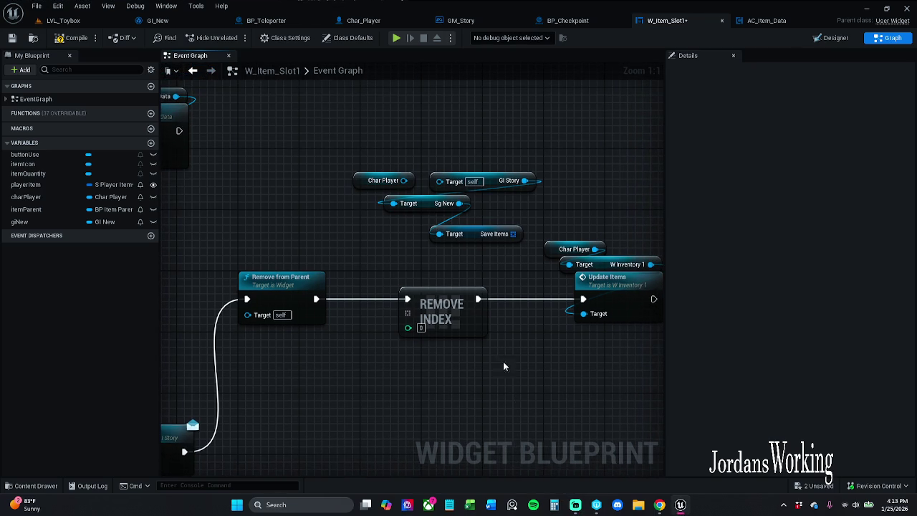
- Move GI Story above Char Player and place a charPlayer getter in the graph
left_click_drag(399, 157, 475, 249)
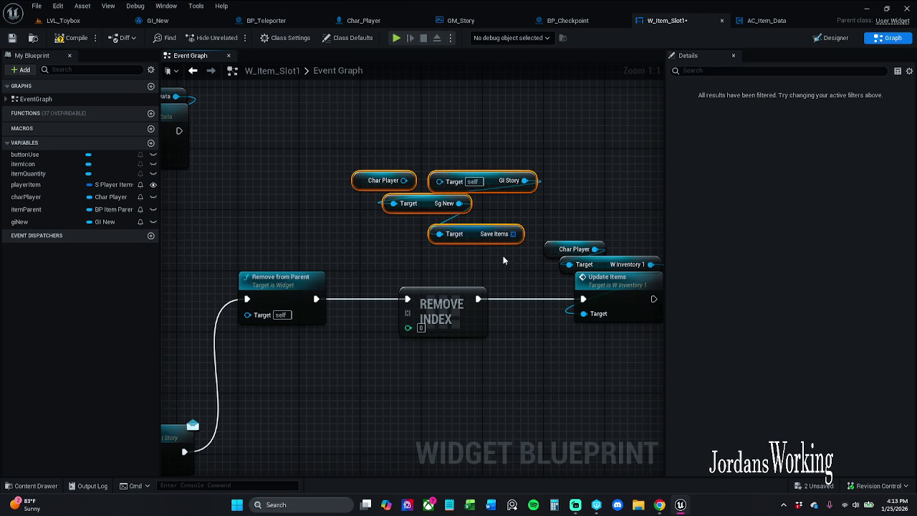
left_click(504, 260)
left_click_drag(501, 181, 506, 154)
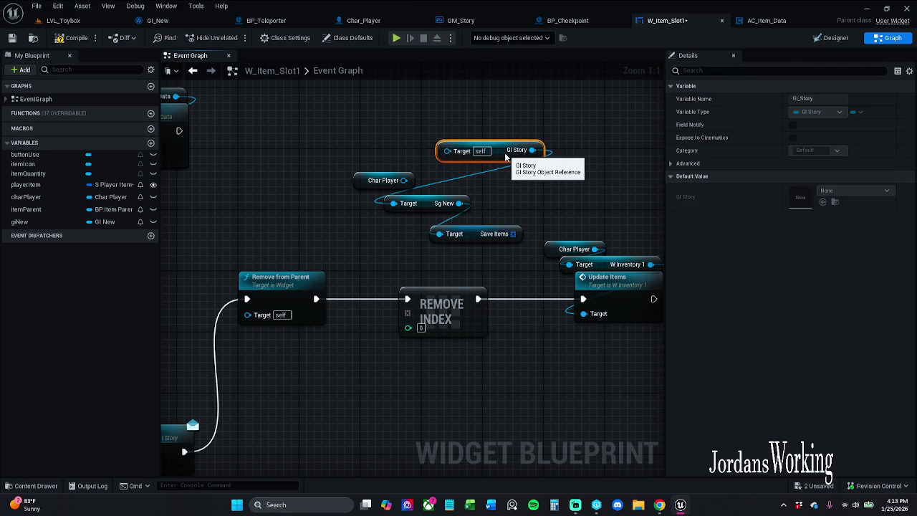
left_click_drag(350, 165, 381, 190)
mouse_move(39, 191)
left_mouse_down()
mouse_move(51, 200)
mouse_move(391, 172)
mouse_move(335, 137)
mouse_move(452, 150)
mouse_move(478, 175)
mouse_move(426, 122)
mouse_move(399, 159)
mouse_move(411, 145)
left_mouse_up()
left_click(436, 133)
type("get")
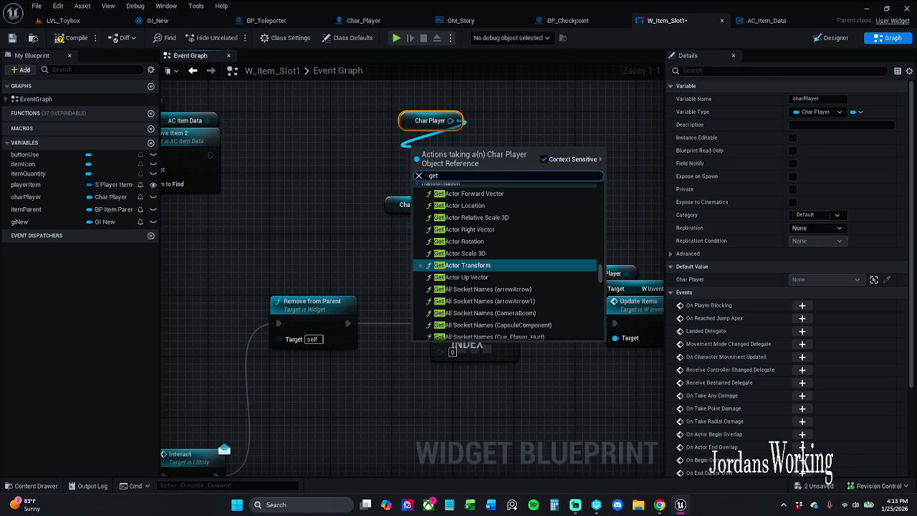
key("Escape")
- Reposition the GI Story and Char Player getters and delete the unused Char Player getter
mouse_move(427, 245)
left_mouse_down()
mouse_move(434, 268)
mouse_move(399, 273)
left_mouse_up()
mouse_move(424, 147)
left_mouse_down()
mouse_move(401, 175)
mouse_move(390, 164)
left_mouse_up()
type("get gi")
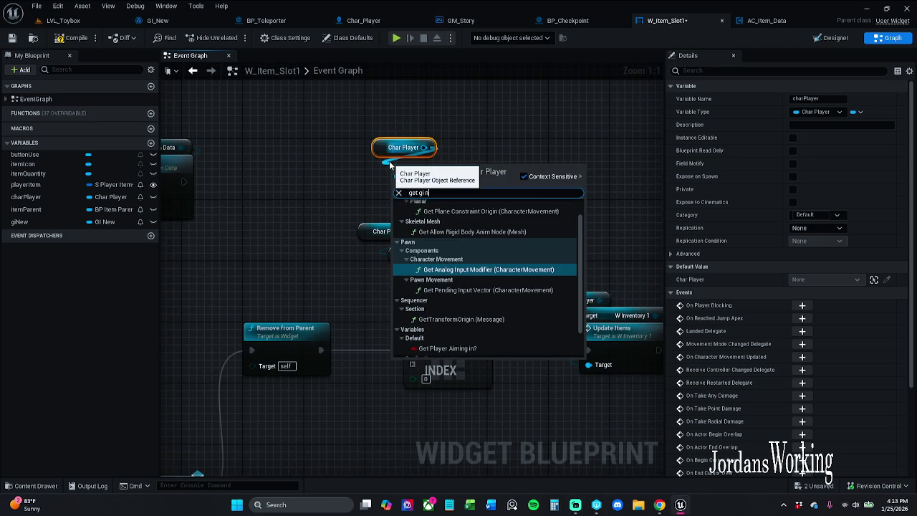
type(" new")
left_click(497, 125)
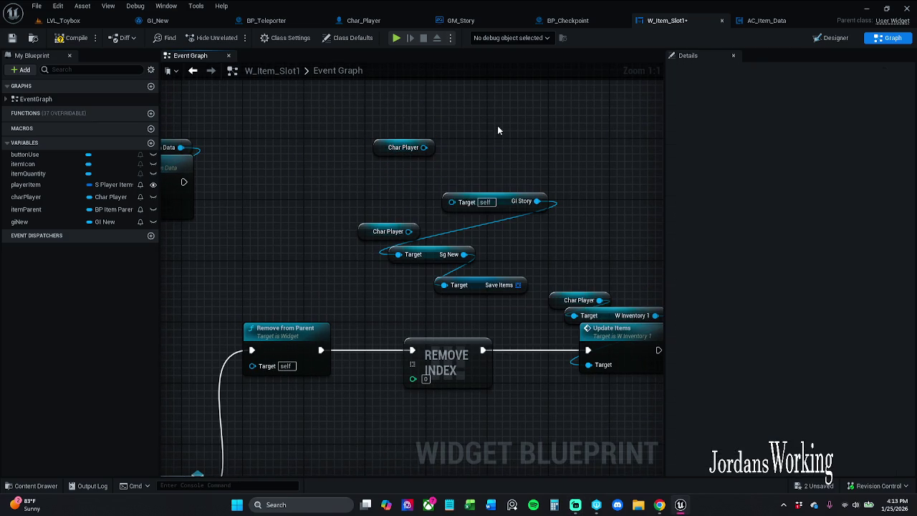
left_click_drag(471, 208, 347, 208)
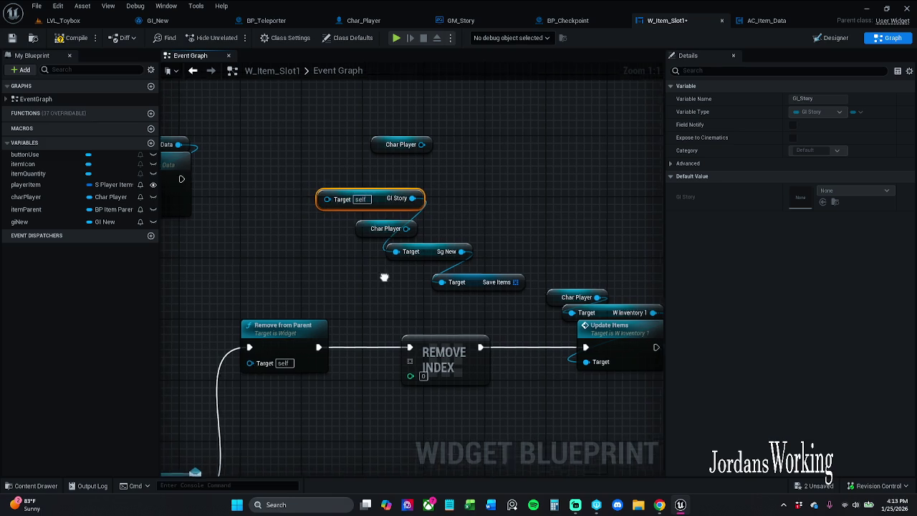
mouse_move(341, 213)
left_mouse_down()
mouse_move(304, 200)
mouse_move(258, 154)
left_mouse_up()
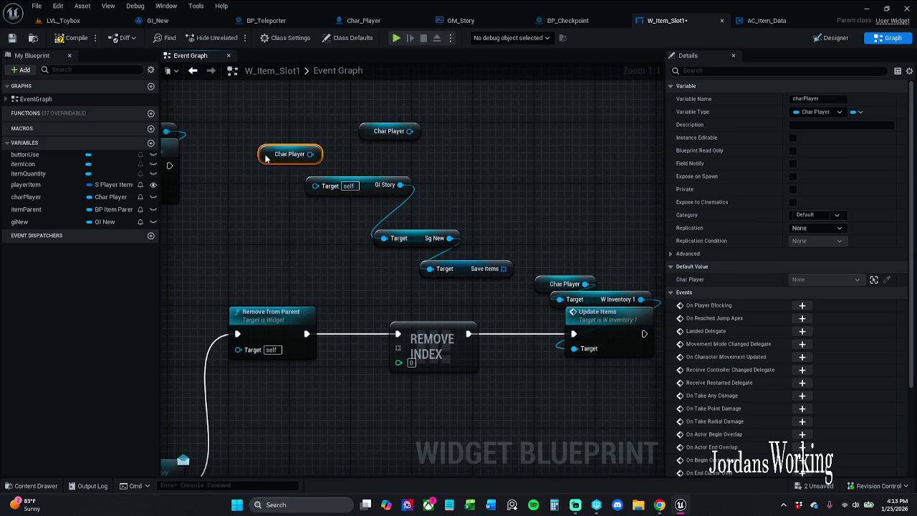
left_click_drag(322, 110, 449, 152)
key("Delete")
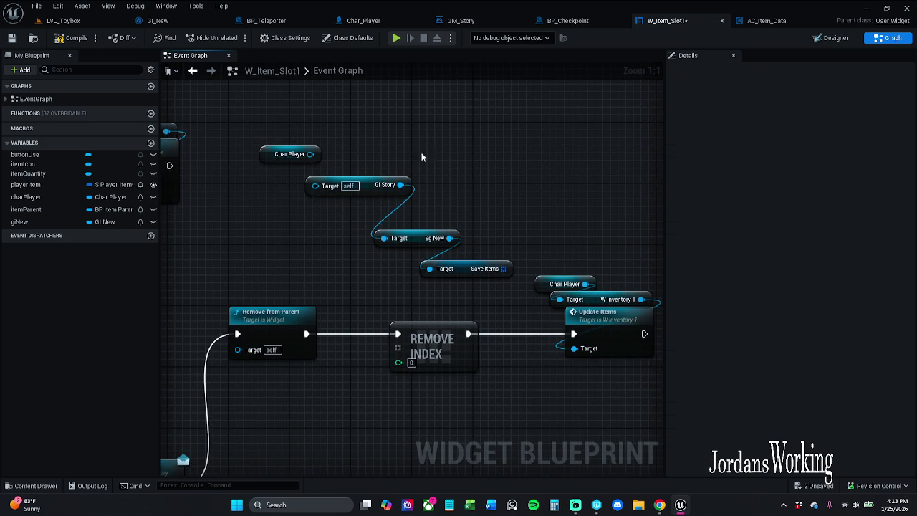
- Delete REMOVE INDEX, wire Remove from Parent into Update Items, and save the widget
mouse_move(310, 154)
left_mouse_down()
mouse_move(423, 160)
mouse_move(415, 136)
mouse_move(338, 153)
left_mouse_up()
scroll(413, 147, "down", 4)
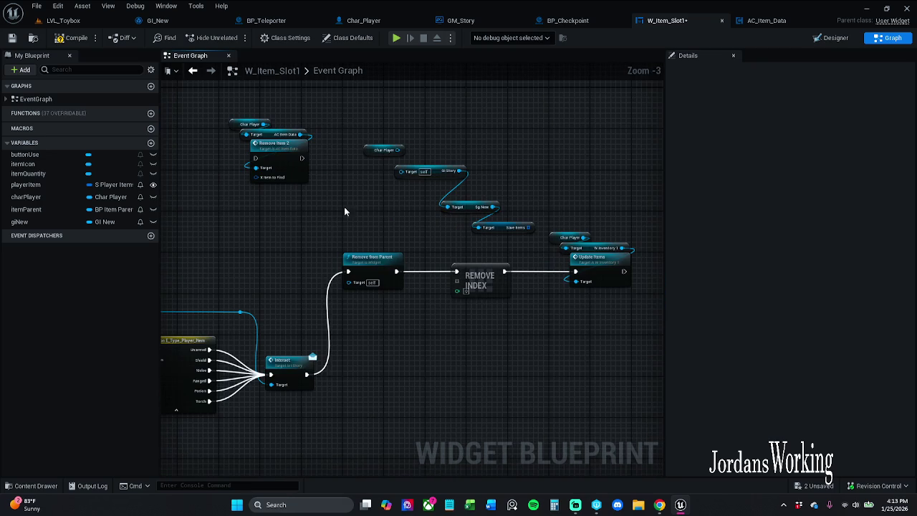
scroll(364, 187, "up", 1)
left_click(525, 262)
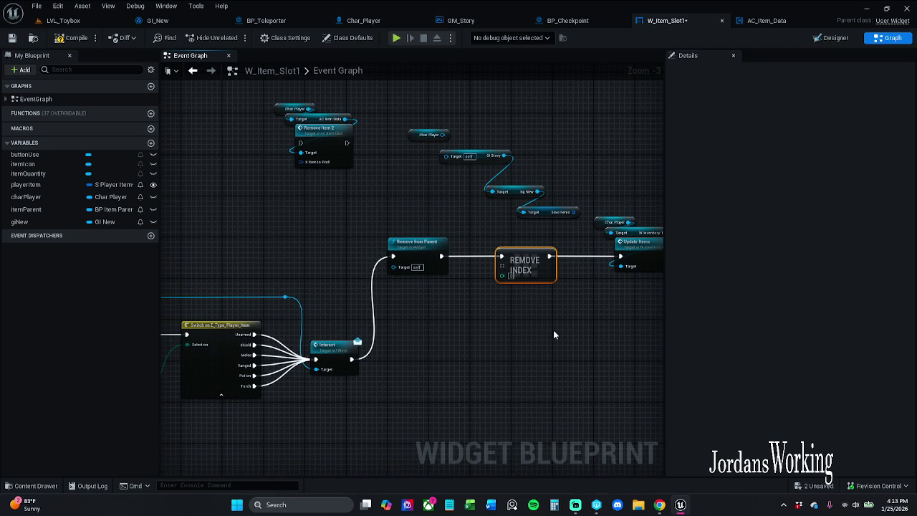
key("Delete")
mouse_move(441, 255)
left_mouse_down()
mouse_move(623, 257)
mouse_move(599, 260)
left_mouse_up()
left_click_drag(586, 185, 656, 276)
left_click_drag(501, 250, 395, 252)
mouse_move(300, 113)
left_mouse_down()
mouse_move(323, 144)
mouse_move(476, 212)
mouse_move(470, 166)
left_mouse_up()
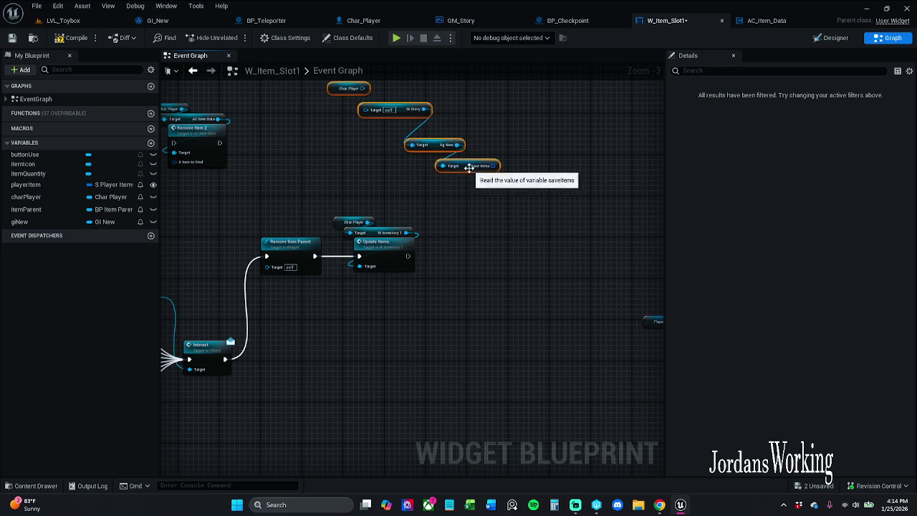
left_click(12, 38)
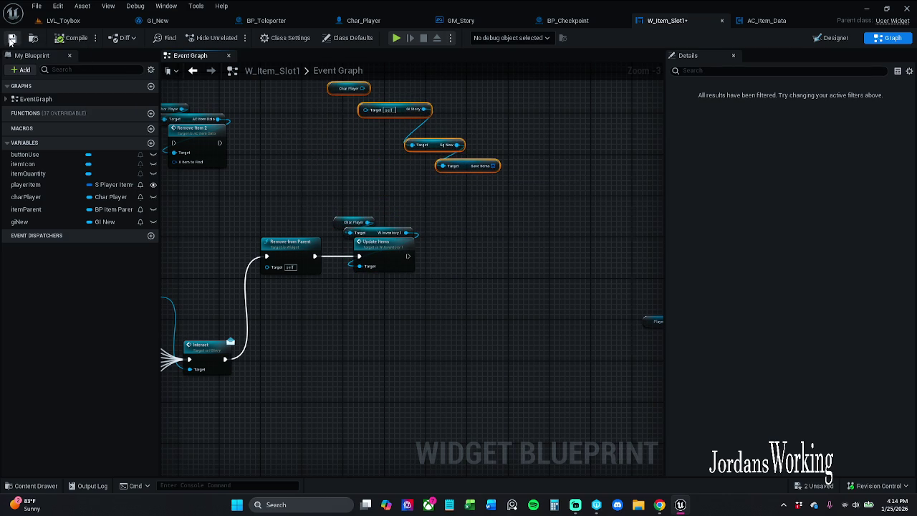
- Check out the packages and save all modified assets via File > Save All
left_click(489, 361)
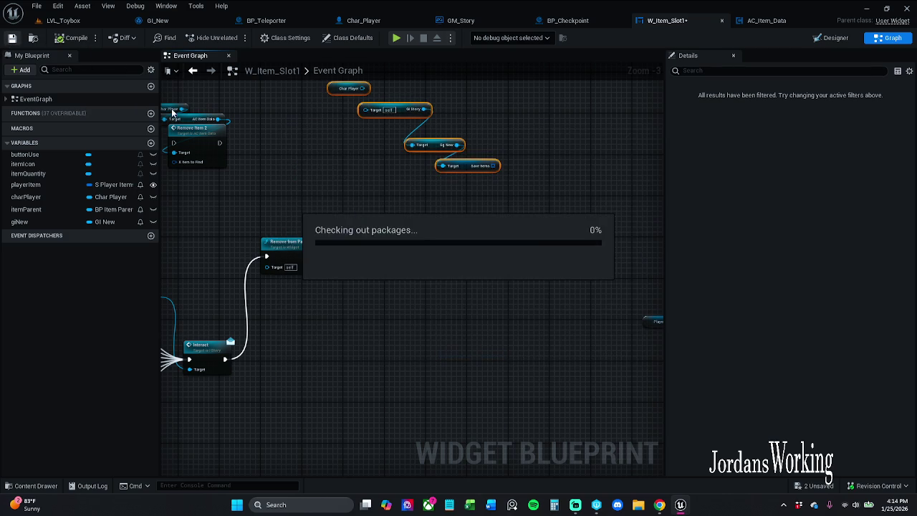
left_click(36, 6)
left_click(54, 62)
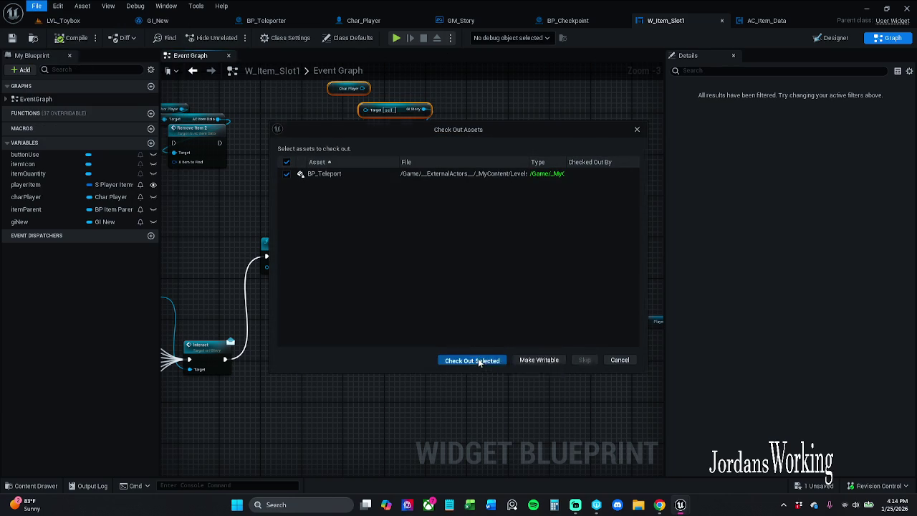
left_click(474, 358)
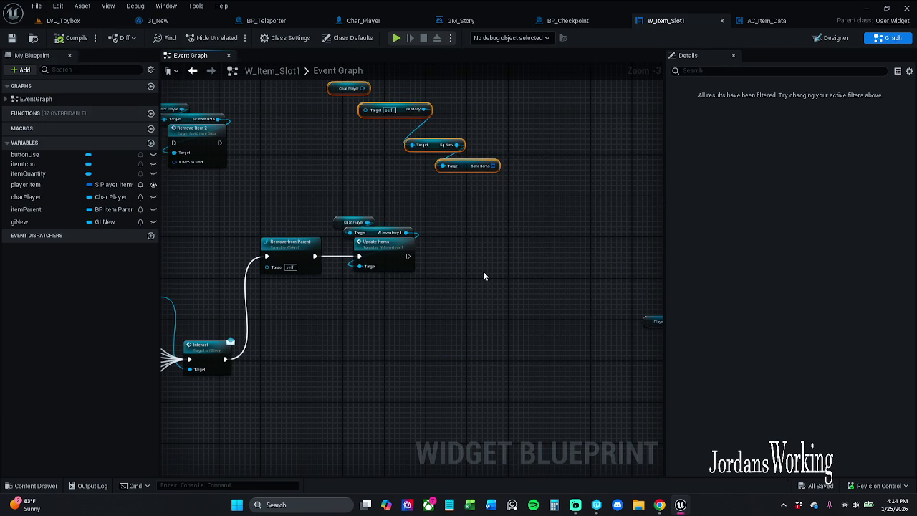
left_click_drag(342, 173, 399, 191)
left_click(399, 191)
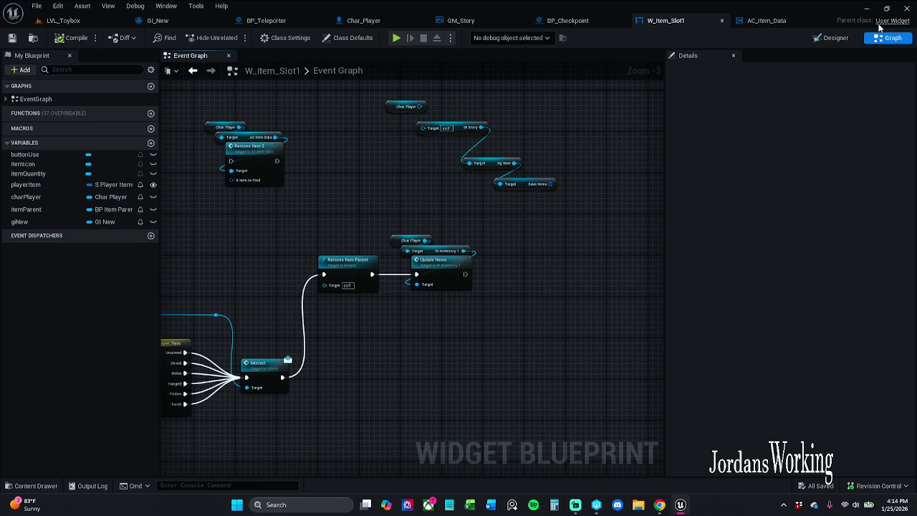